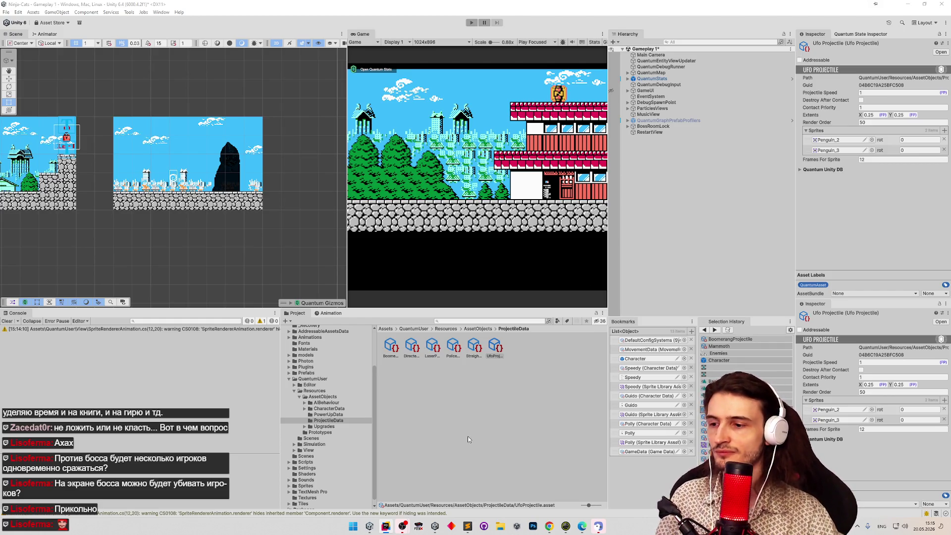
In tasks.todo, move the 'разбить смарт прожектайлы' task line to just below the sword deflect task.
{"action": "left_click", "coordinate": [469, 524]}
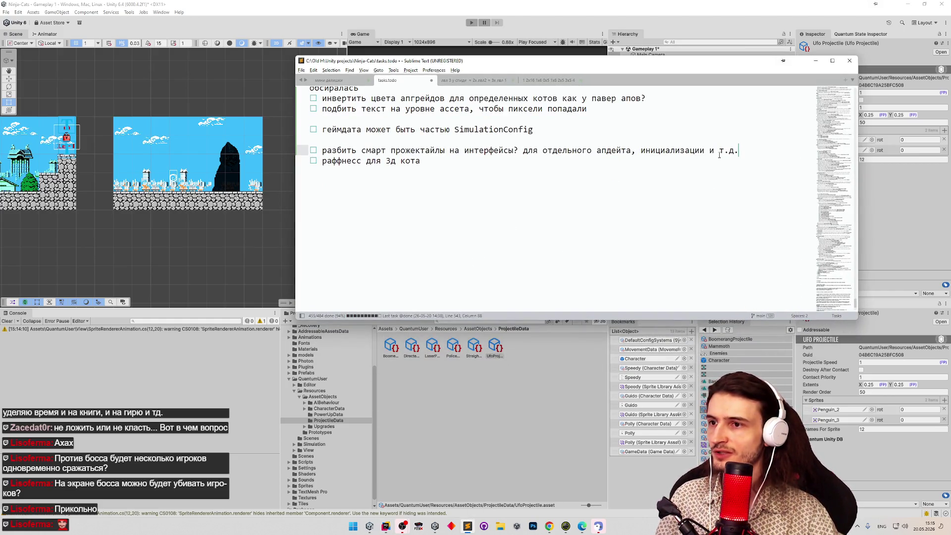
{"action": "key", "text": "shift+Home"}
{"action": "key", "text": "ctrl+x"}
{"action": "left_click", "coordinate": [848, 248]}
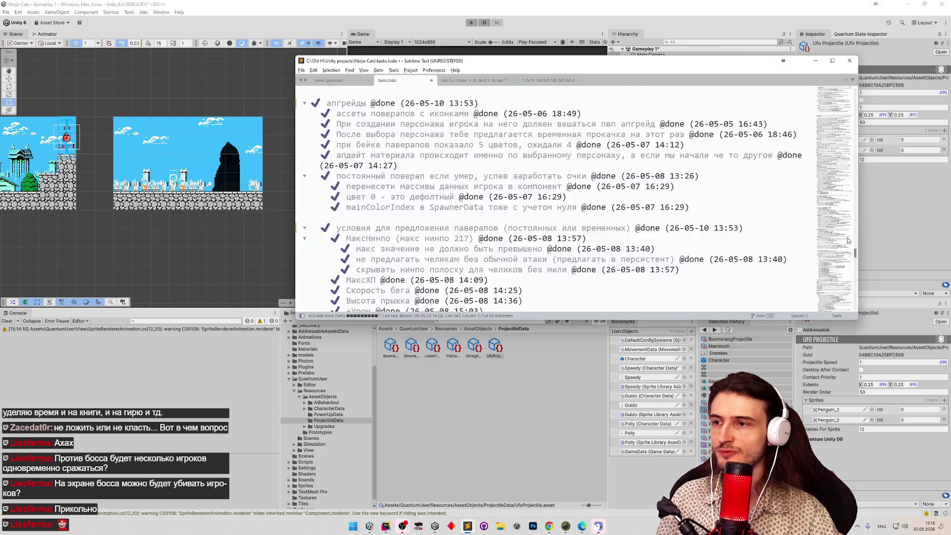
{"action": "scroll", "coordinate": [848, 248], "scroll_direction": "up", "scroll_amount": 15}
{"action": "scroll", "coordinate": [827, 253], "scroll_direction": "down", "scroll_amount": 20}
{"action": "scroll", "coordinate": [824, 278], "scroll_direction": "down", "scroll_amount": 8}
{"action": "left_click", "coordinate": [789, 210]}
{"action": "key", "text": "Return"}
{"action": "key", "text": "ctrl+v"}
Mark the sword deflect and sword rotation tasks as done.
{"action": "left_click", "coordinate": [781, 207]}
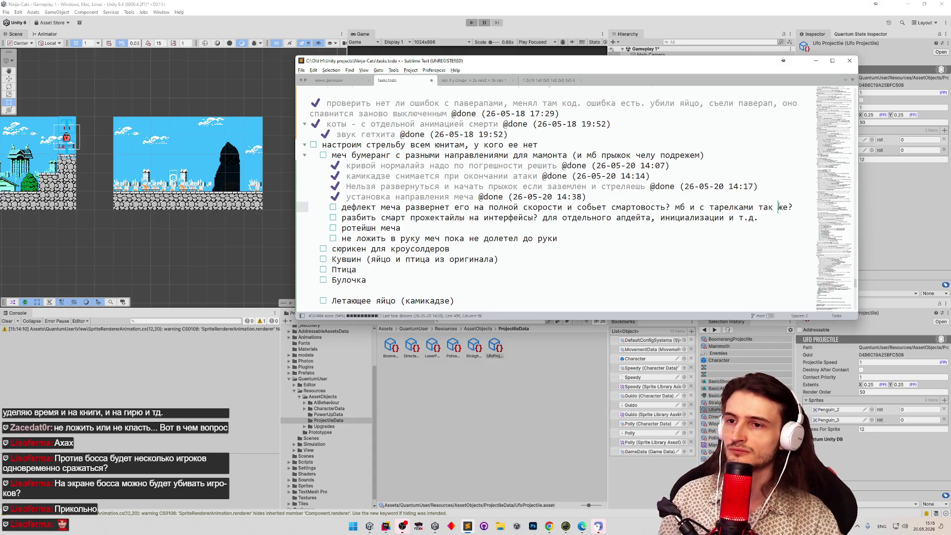
{"action": "key", "text": "ctrl+d"}
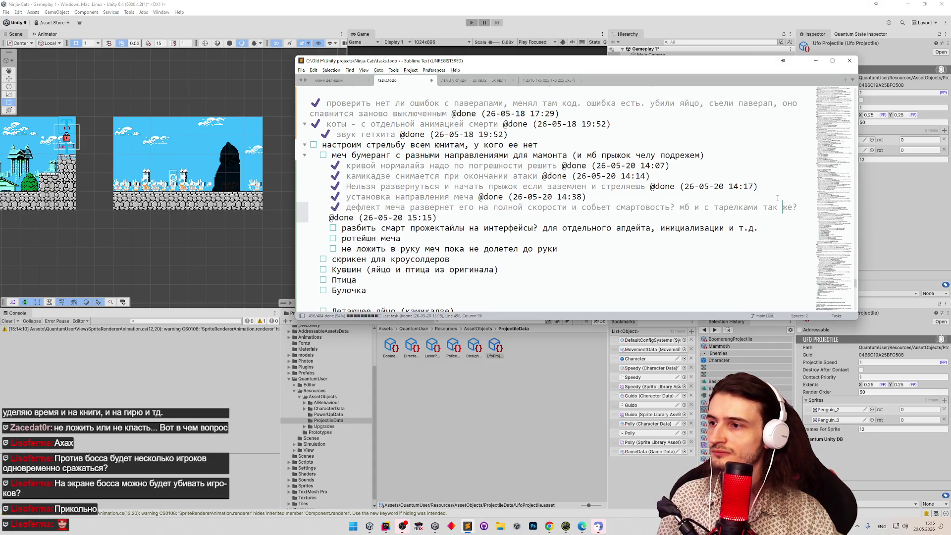
{"action": "key", "text": "Down"}
{"action": "key", "text": "Down"}
{"action": "key", "text": "ctrl+d"}
Refile the smart projectiles task beneath 'ротейшн меча' and outdent it.
{"action": "key", "text": "Up"}
{"action": "key", "text": "ctrl+x"}
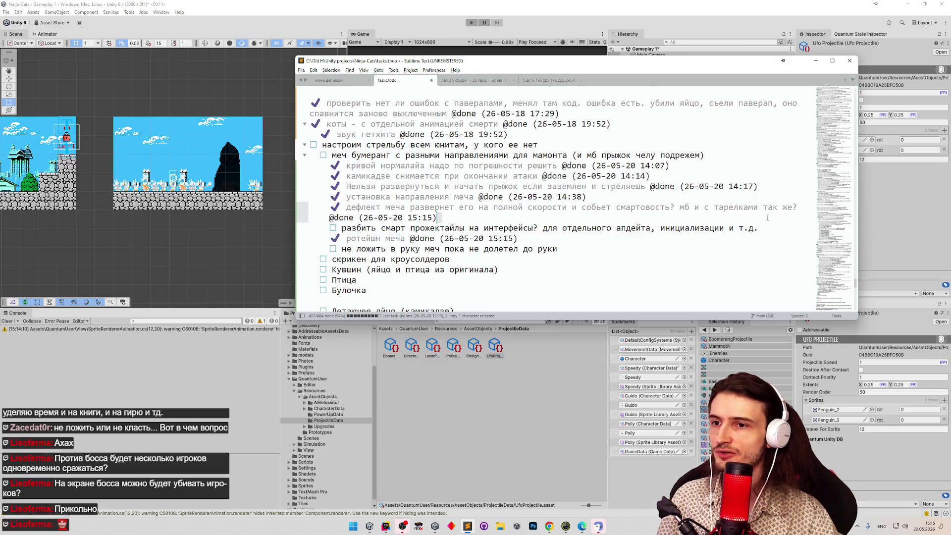
{"action": "left_click", "coordinate": [524, 240]}
{"action": "key", "text": "Return"}
{"action": "key", "text": "ctrl+v"}
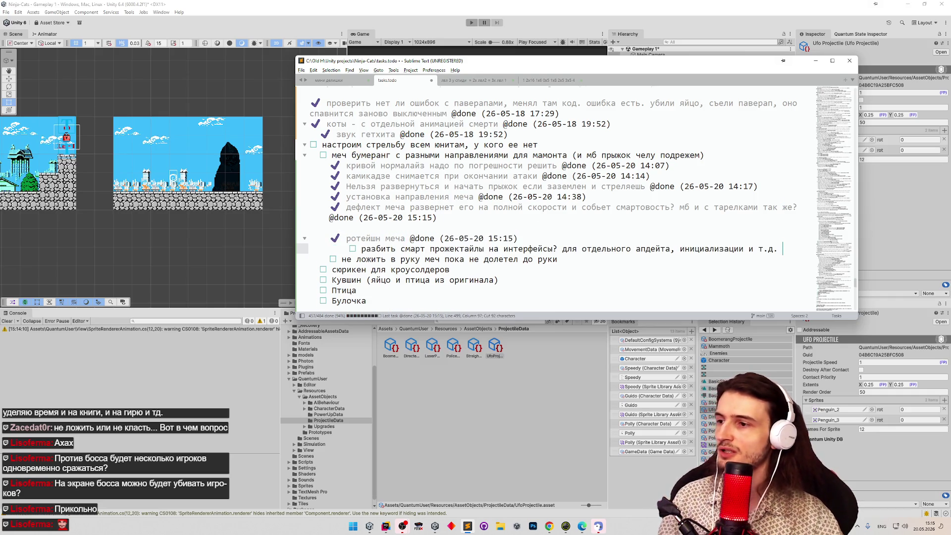
{"action": "key", "text": "Home"}
{"action": "key", "text": "BackSpace"}
{"action": "key", "text": "BackSpace"}
{"action": "key", "text": "BackSpace"}
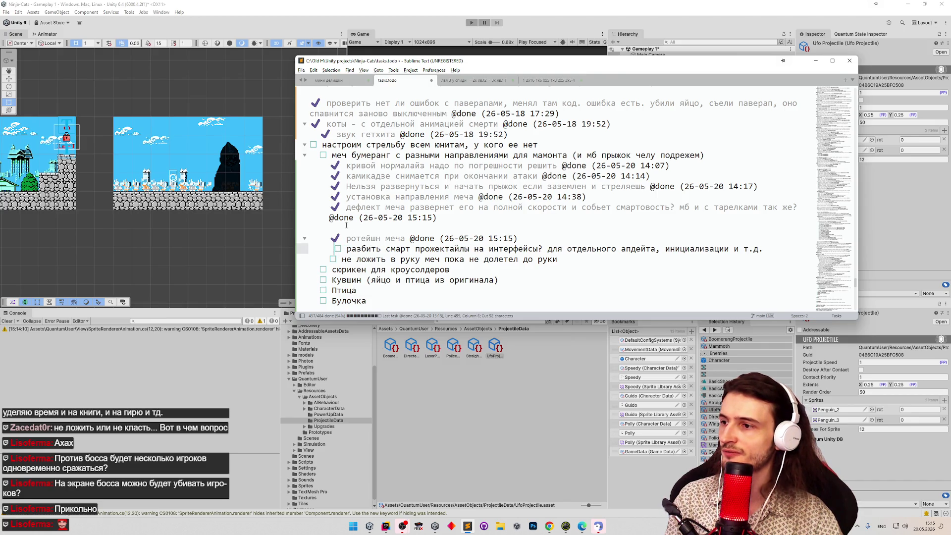
Remove the leftover blank line, fix the task's indentation, and save tasks.todo.
{"action": "left_click", "coordinate": [346, 227]}
{"action": "key", "text": "BackSpace"}
{"action": "left_click", "coordinate": [333, 240]}
{"action": "key", "text": "BackSpace"}
{"action": "left_click", "coordinate": [650, 207]}
{"action": "key", "text": "ctrl+s"}
{"action": "left_click", "coordinate": [386, 526]}
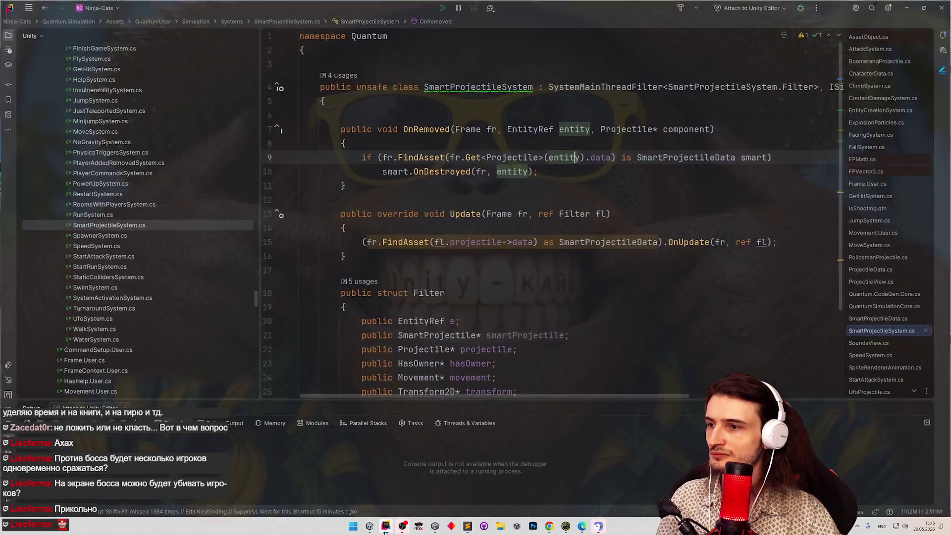
Go from SmartProjectileSystem's usages to SmartProjectileData.cs and delete its empty OnDestroyed method.
{"action": "left_click", "coordinate": [508, 87]}
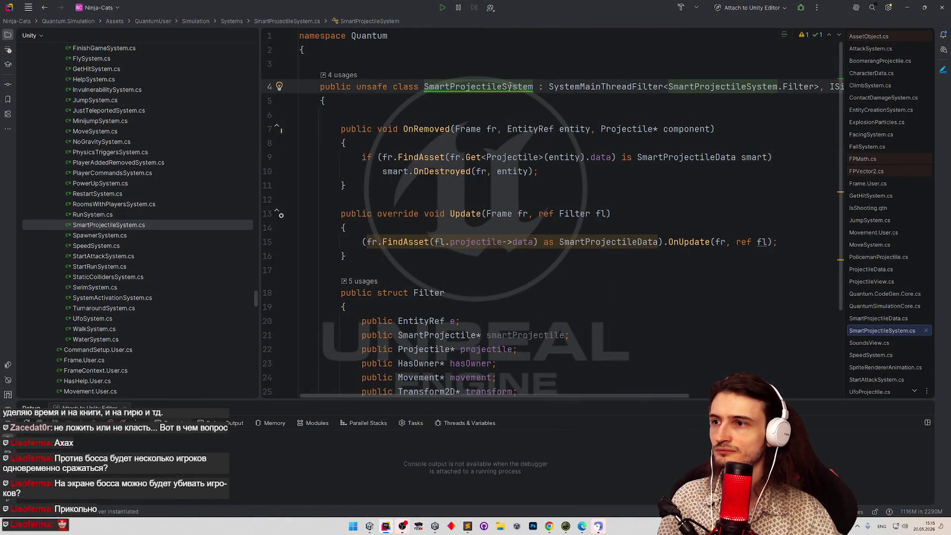
{"action": "left_click", "coordinate": [511, 87], "text": "ctrl"}
{"action": "left_click", "coordinate": [585, 126]}
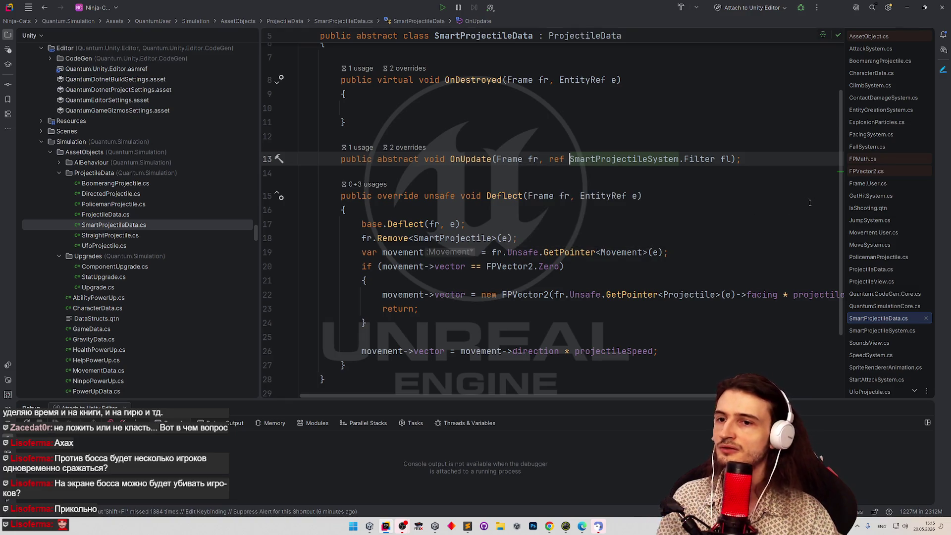
{"action": "scroll", "coordinate": [837, 232], "scroll_direction": "down", "scroll_amount": 2}
{"action": "scroll", "coordinate": [836, 238], "scroll_direction": "up", "scroll_amount": 5}
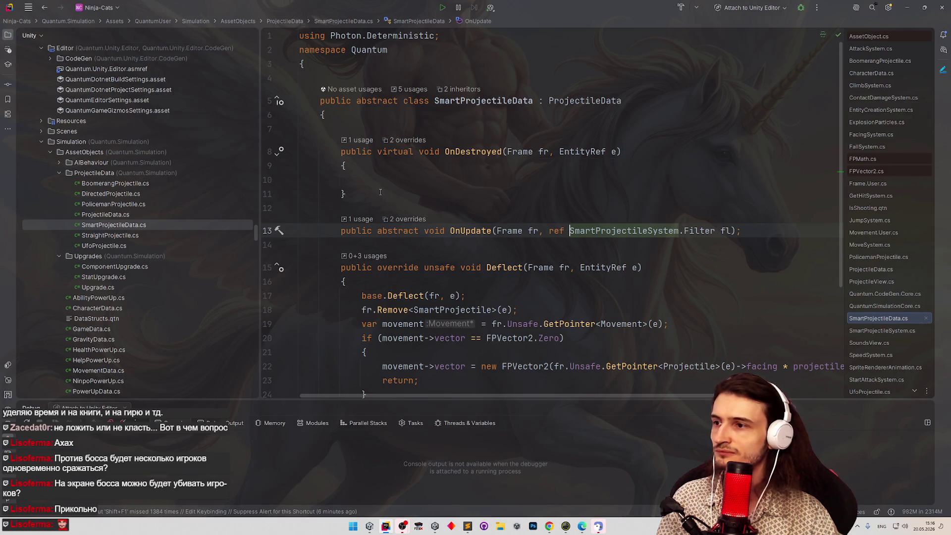
{"action": "left_click_drag", "start_coordinate": [380, 192], "coordinate": [339, 128]}
{"action": "key", "text": "BackSpace"}
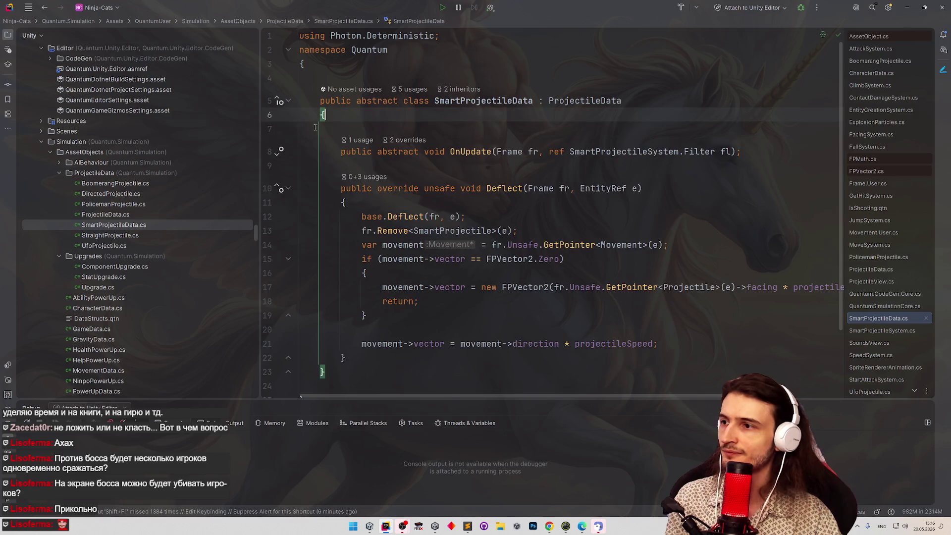
{"action": "key", "text": "BackSpace"}
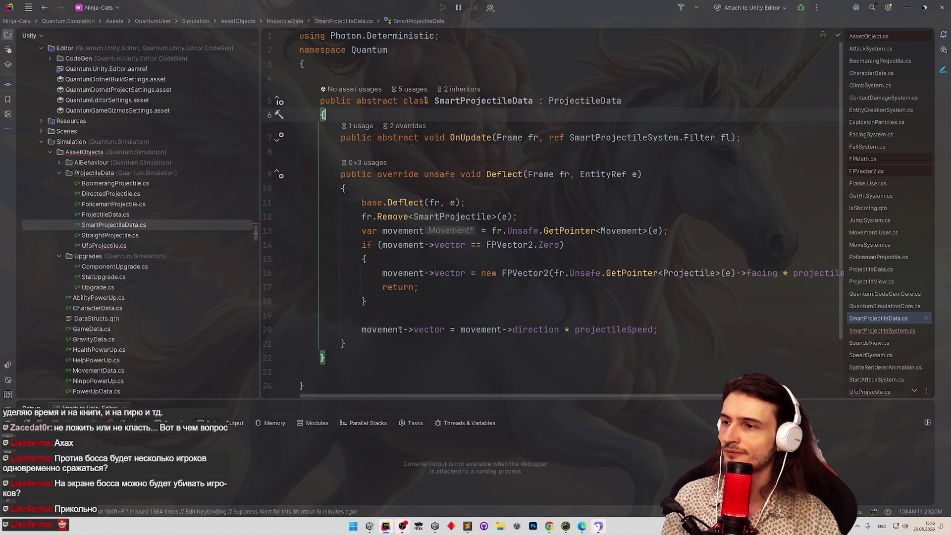
{"action": "left_click", "coordinate": [579, 100], "text": "ctrl"}
In ProjectileData.cs, remove the three empty OnAttackStarted, OnCreateProjectile and OnAttackFinished callbacks from the class.
{"action": "left_click", "coordinate": [602, 131]}
{"action": "scroll", "coordinate": [517, 136], "scroll_direction": "down", "scroll_amount": 4}
{"action": "scroll", "coordinate": [517, 135], "scroll_direction": "down", "scroll_amount": 3}
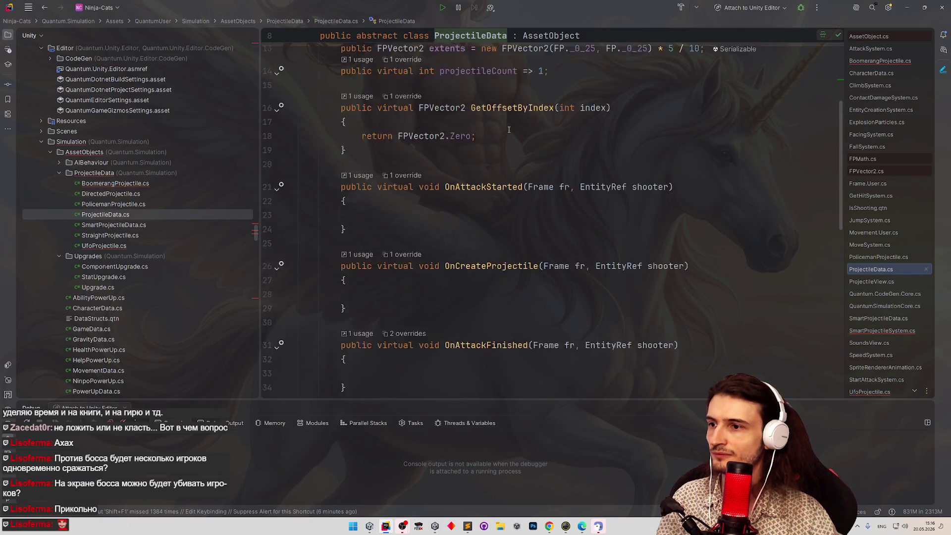
{"action": "mouse_move", "coordinate": [388, 279]}
{"action": "left_mouse_down"}
{"action": "mouse_move", "coordinate": [342, 268]}
{"action": "mouse_move", "coordinate": [328, 73]}
{"action": "left_mouse_up"}
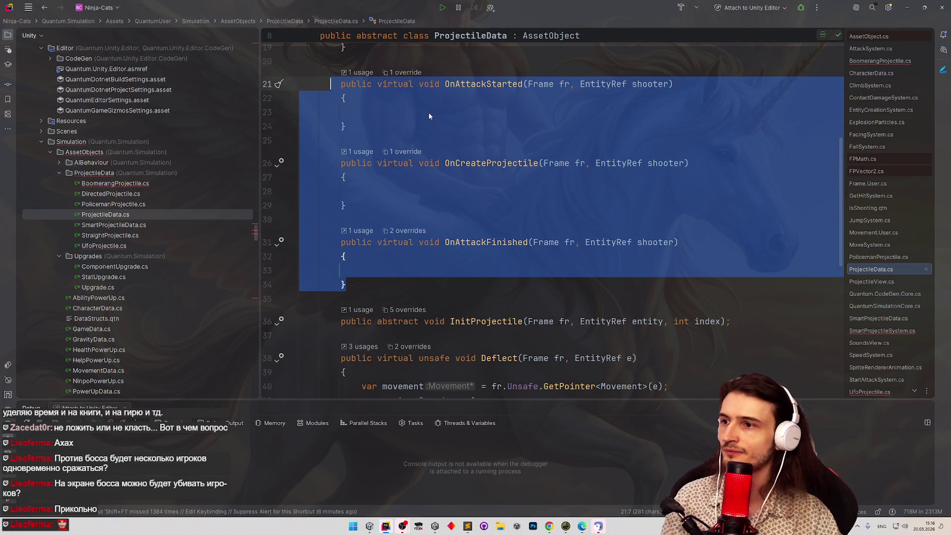
{"action": "key", "text": "BackSpace"}
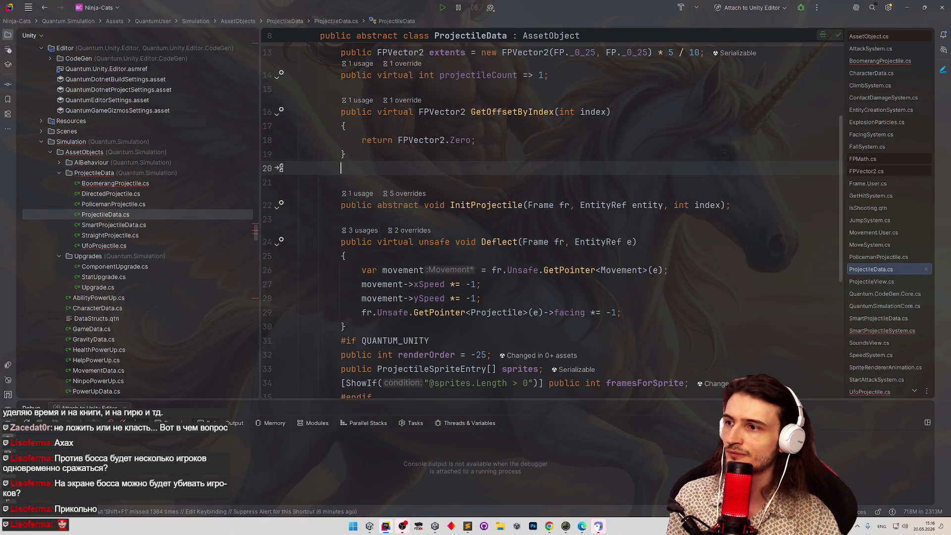
{"action": "key", "text": "BackSpace"}
{"action": "scroll", "coordinate": [673, 201], "scroll_direction": "down", "scroll_amount": 3}
{"action": "scroll", "coordinate": [672, 202], "scroll_direction": "up", "scroll_amount": 3}
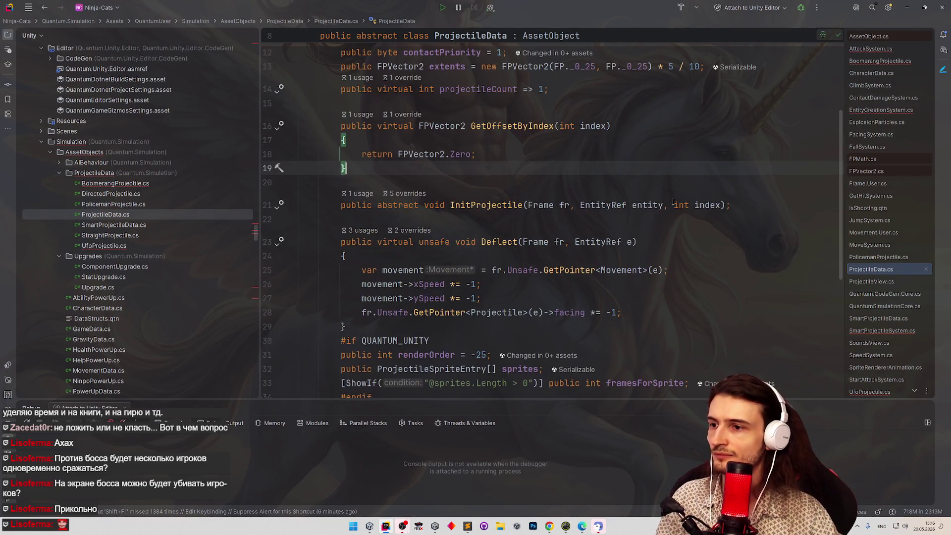
{"action": "scroll", "coordinate": [659, 198], "scroll_direction": "up", "scroll_amount": 4}
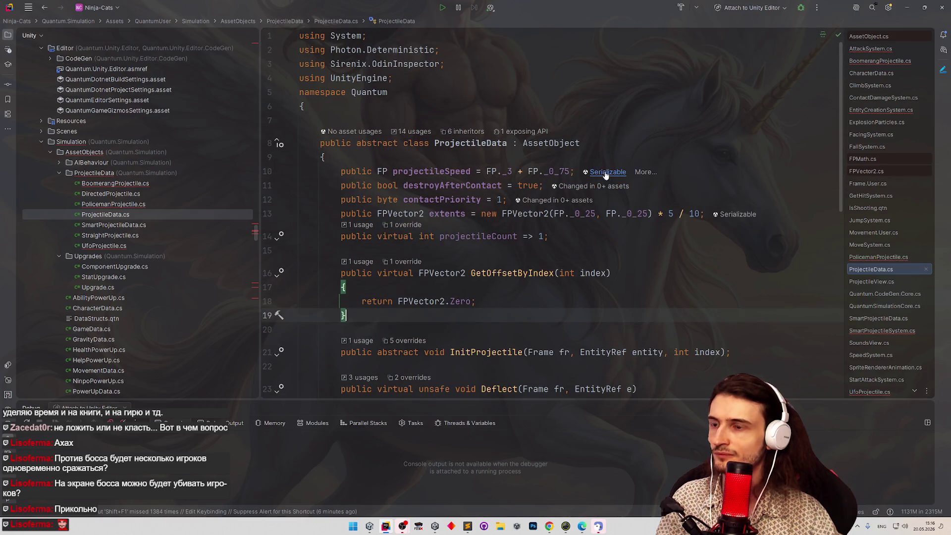
{"action": "scroll", "coordinate": [560, 171], "scroll_direction": "down", "scroll_amount": 4}
{"action": "key", "text": "ctrl+z"}
{"action": "key", "text": "ctrl+z"}
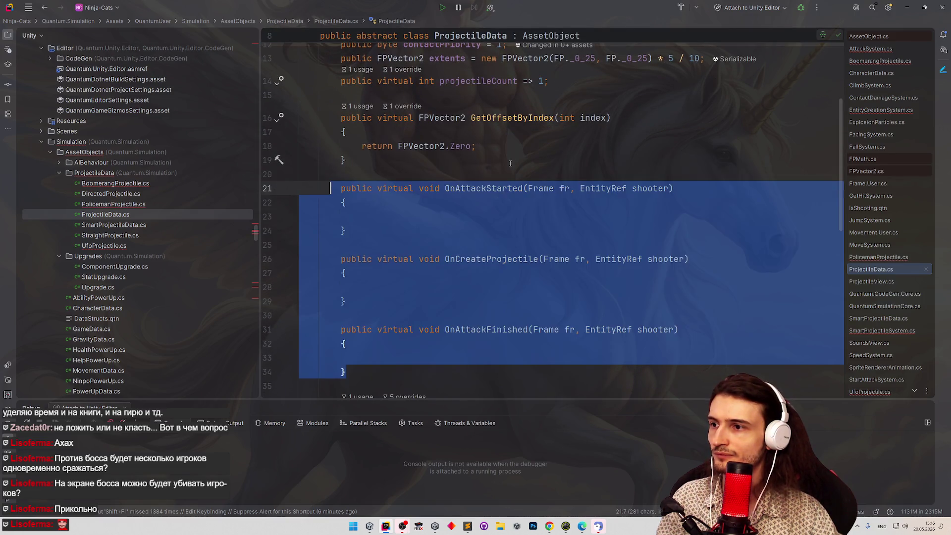
{"action": "key", "text": "ctrl+shift+z"}
{"action": "key", "text": "ctrl+shift+z"}
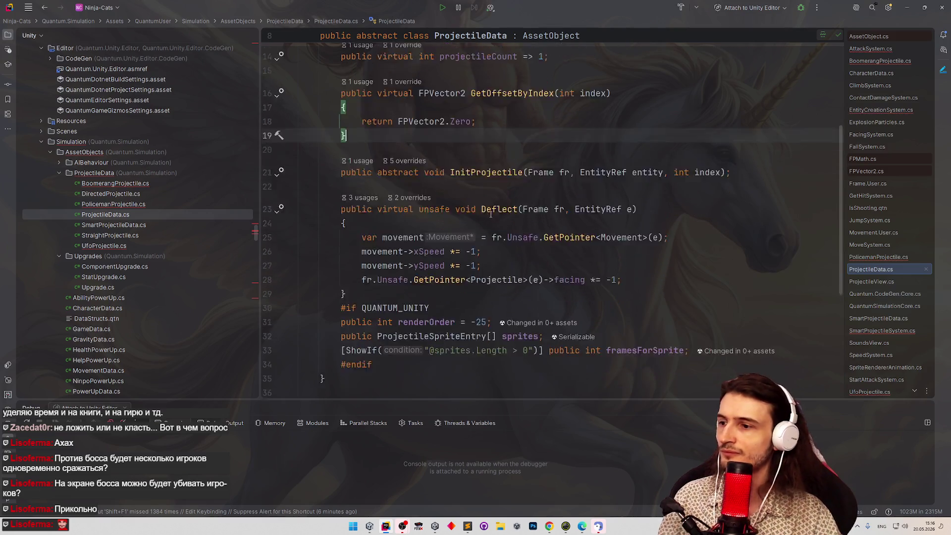
Paste the three callback methods after the ProjectileData class's closing brace.
{"action": "scroll", "coordinate": [491, 214], "scroll_direction": "down", "scroll_amount": 5}
{"action": "left_click", "coordinate": [376, 288]}
{"action": "key", "text": "Down"}
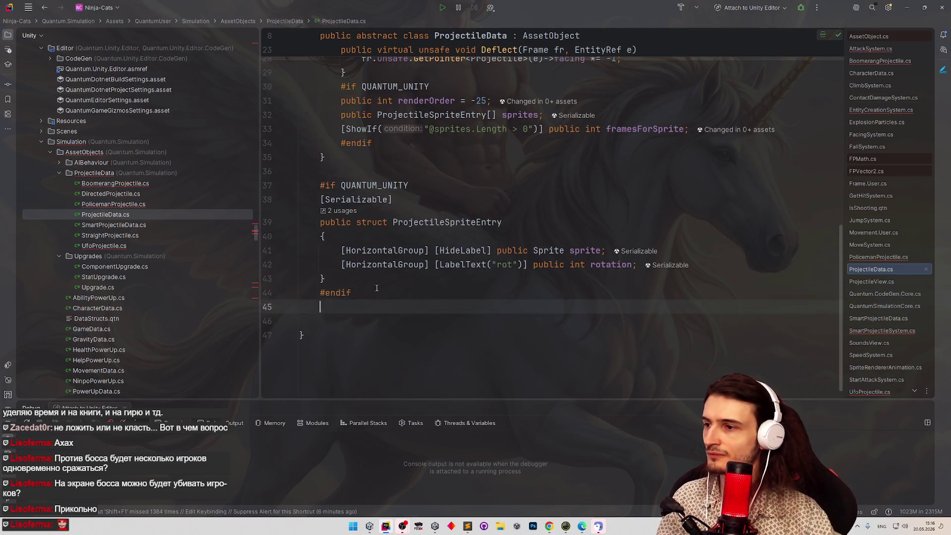
{"action": "key", "text": "ctrl+v"}
{"action": "scroll", "coordinate": [415, 206], "scroll_direction": "up", "scroll_amount": 2}
{"action": "left_click", "coordinate": [415, 206]}
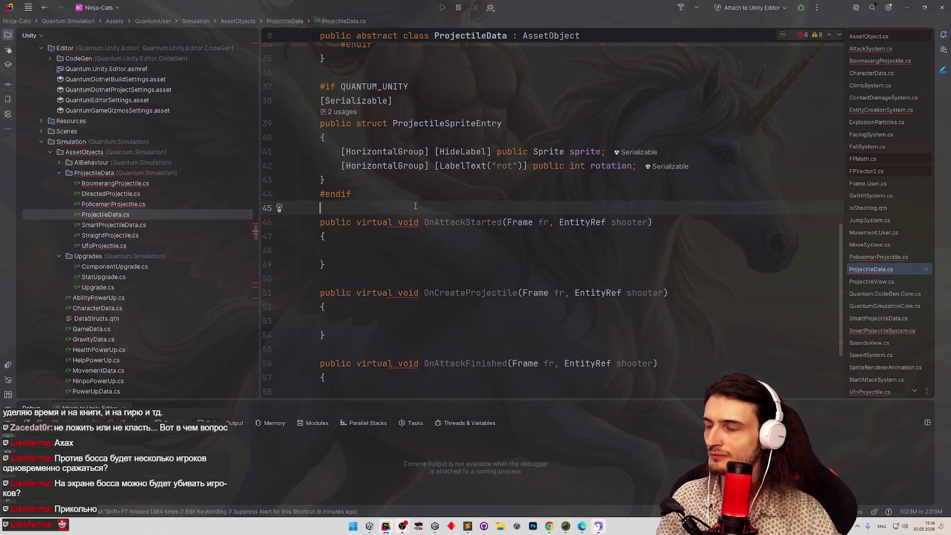
{"action": "key", "text": "Down"}
{"action": "key", "text": "Down"}
{"action": "key", "text": "Down"}
{"action": "key", "text": "ctrl+z"}
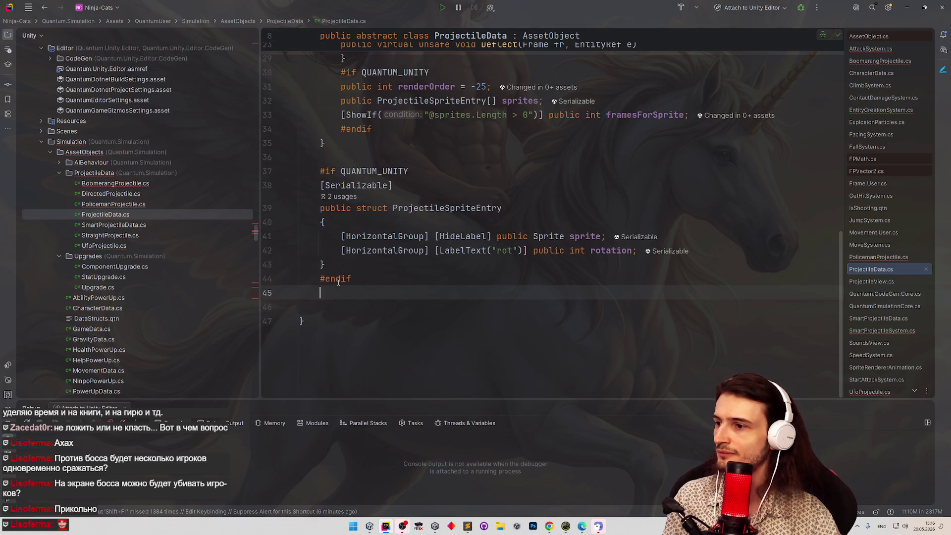
{"action": "key", "text": "Delete"}
{"action": "key", "text": "Delete"}
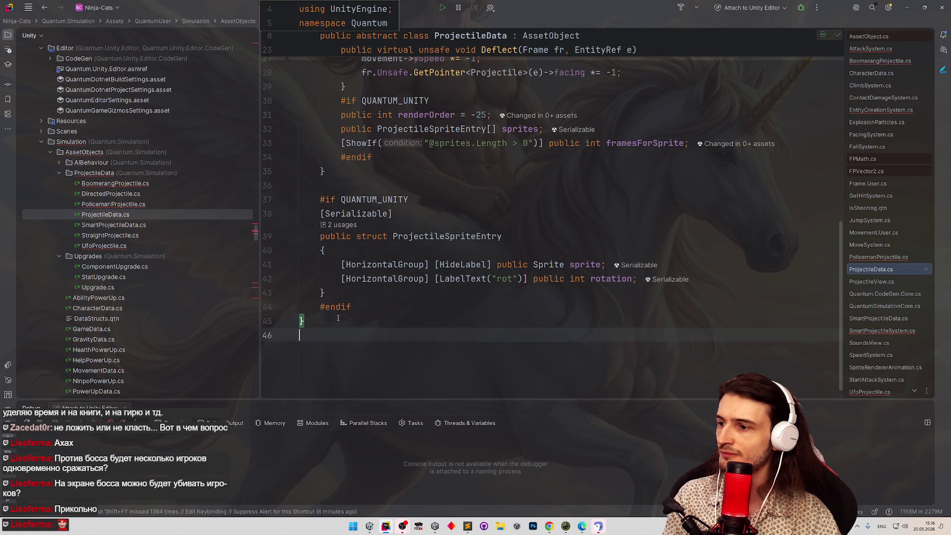
{"action": "key", "text": "ctrl+v"}
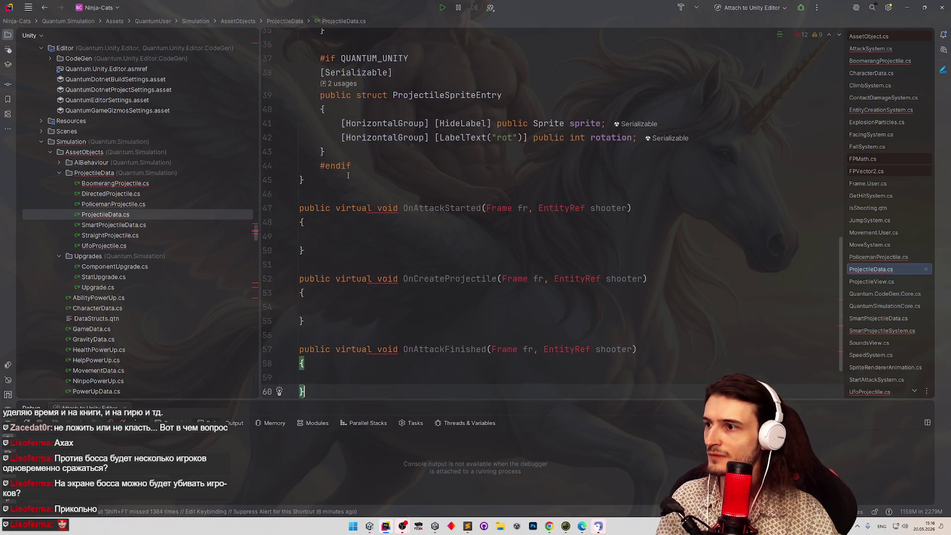
{"action": "left_click", "coordinate": [374, 196]}
Create a new public interface IOnAttackStarted above the callback methods.
{"action": "key", "text": "Return"}
{"action": "key", "text": "Return"}
{"action": "key", "text": "Up"}
{"action": "type", "text": "public "}
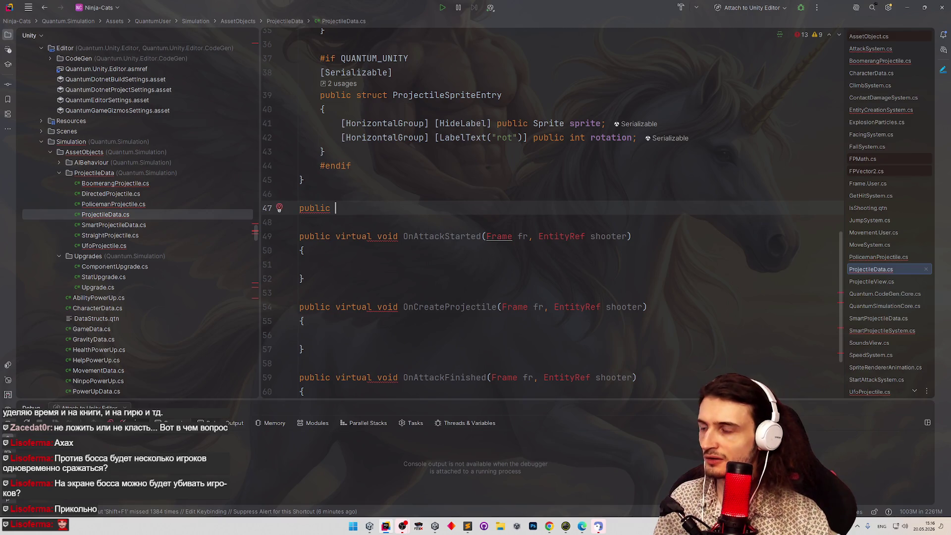
{"action": "type", "text": "int"}
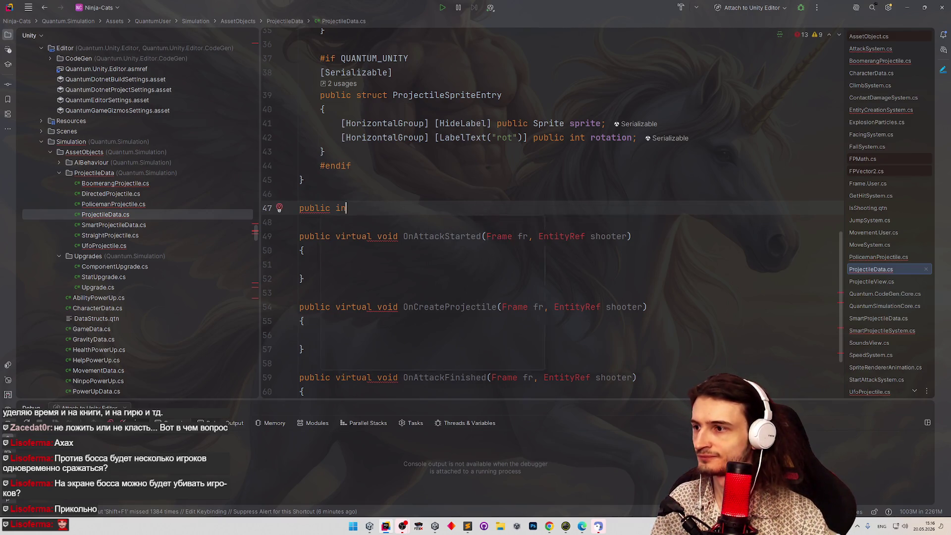
{"action": "key", "text": "ctrl+space"}
{"action": "key", "text": "Down"}
{"action": "key", "text": "Return"}
{"action": "type", "text": "OnAttackStarted"}
{"action": "key", "text": "Return"}
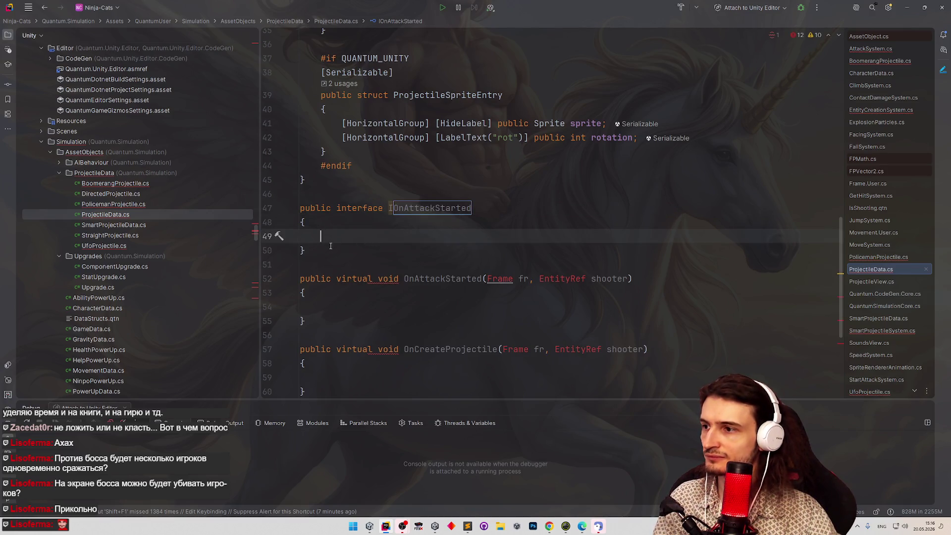
Move OnAttackStarted into IOnAttackStarted, drop its 'virtual' keyword, and import the Frame type.
{"action": "key", "text": "ctrl+w"}
{"action": "key", "text": "ctrl+w"}
{"action": "scroll", "coordinate": [335, 216], "scroll_direction": "down", "scroll_amount": 2}
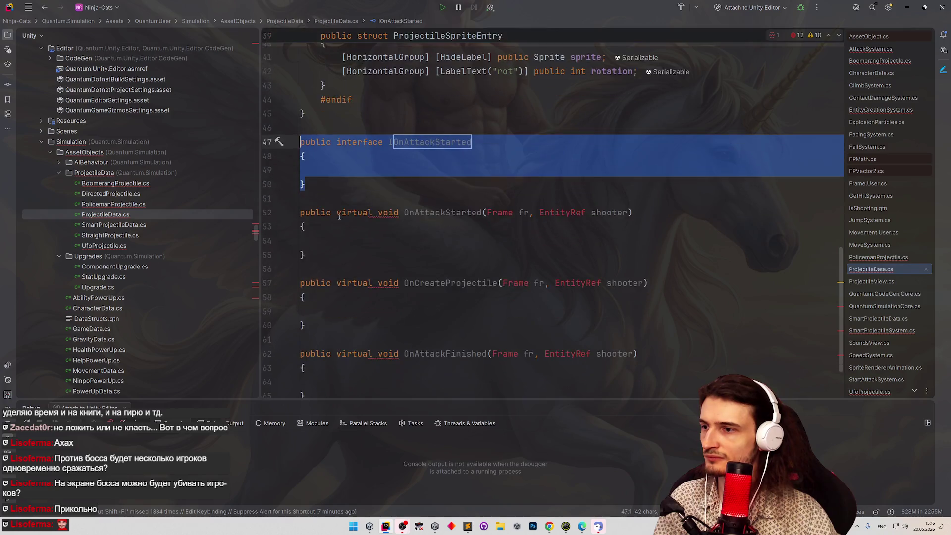
{"action": "left_click", "coordinate": [291, 205]}
{"action": "key", "text": "ctrl+w"}
{"action": "key", "text": "ctrl+w"}
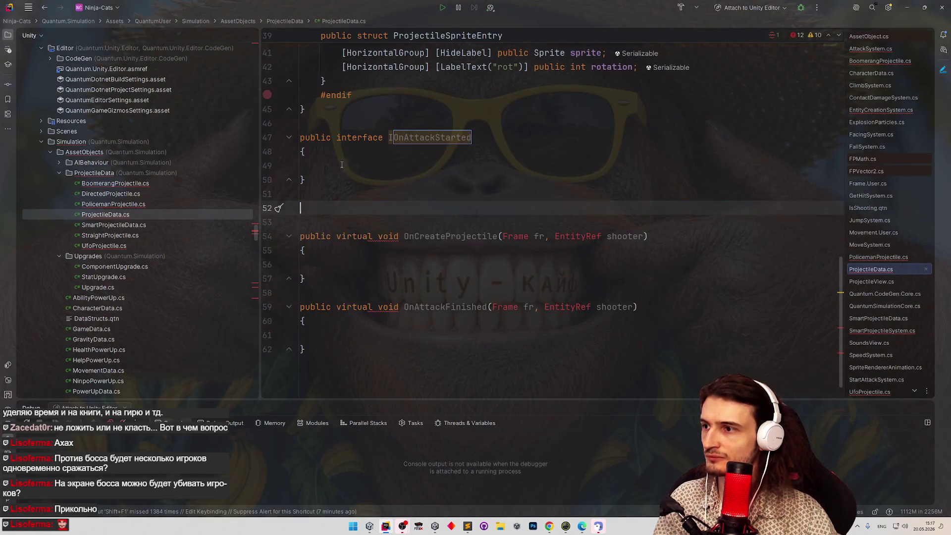
{"action": "key", "text": "ctrl+shift+Up"}
{"action": "double_click", "coordinate": [375, 166]}
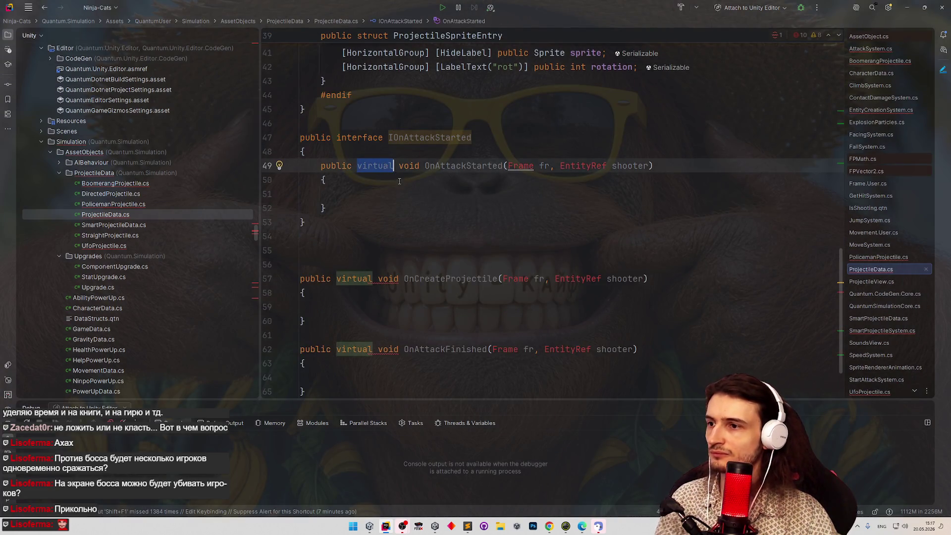
{"action": "key", "text": "BackSpace"}
{"action": "key", "text": "BackSpace"}
{"action": "left_click", "coordinate": [476, 166]}
{"action": "key", "text": "alt+Return"}
{"action": "key", "text": "Return"}
Try a 'Projectile' prefix on the interface name, revert it, and add blank lines below the interface.
{"action": "left_click", "coordinate": [330, 208]}
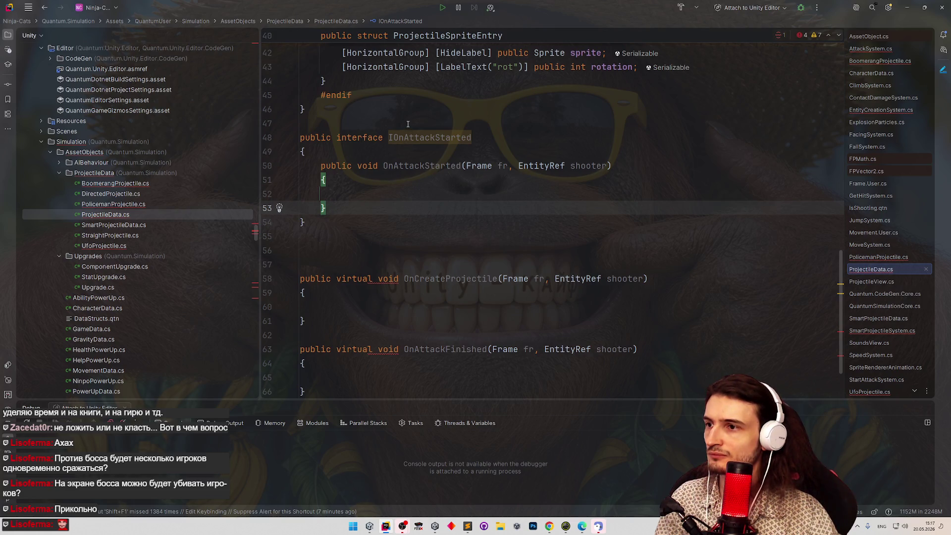
{"action": "left_click_drag", "start_coordinate": [305, 223], "coordinate": [296, 142]}
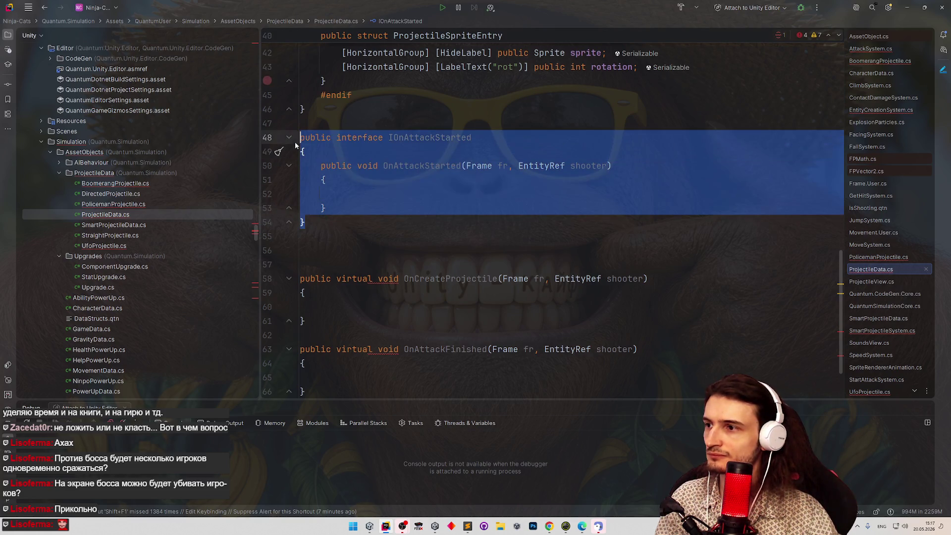
{"action": "left_click", "coordinate": [394, 137]}
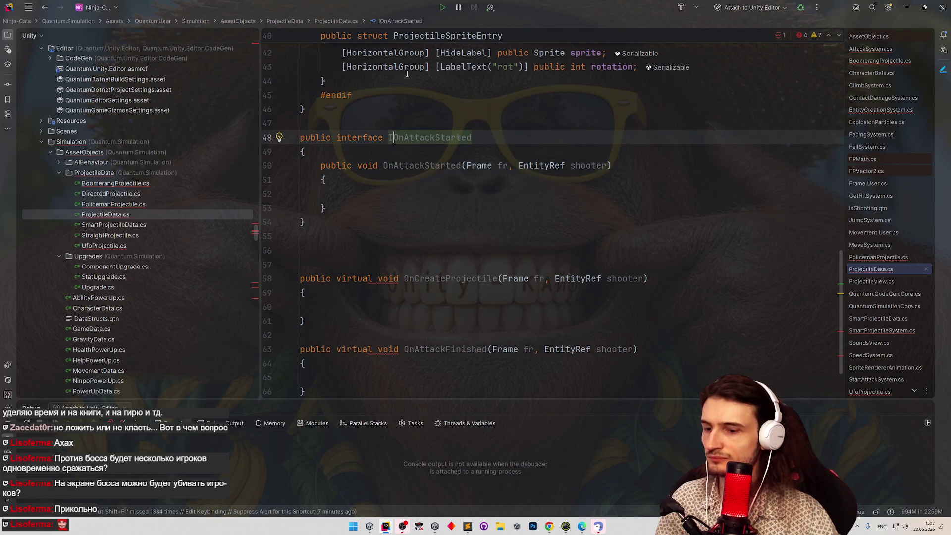
{"action": "type", "text": "Projectile"}
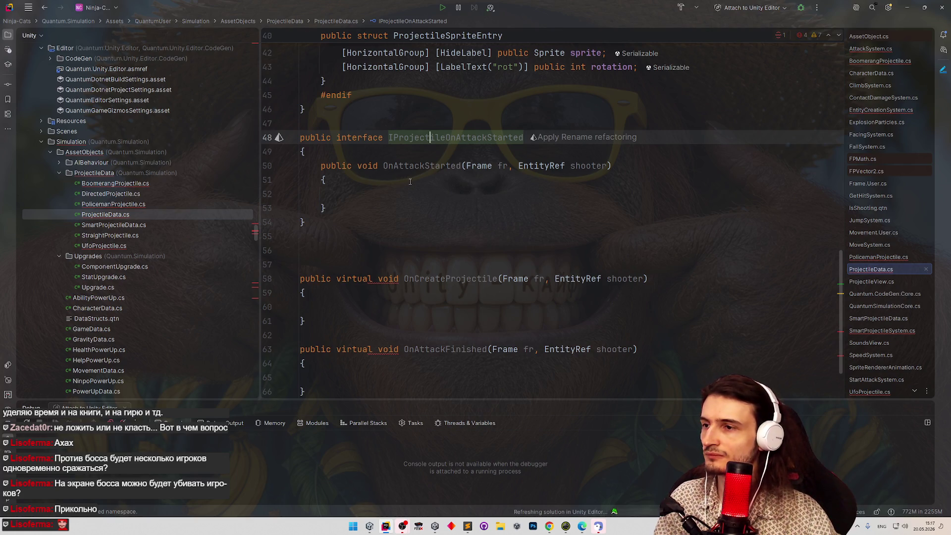
{"action": "left_click_drag", "start_coordinate": [444, 137], "coordinate": [393, 137]}
{"action": "key", "text": "BackSpace"}
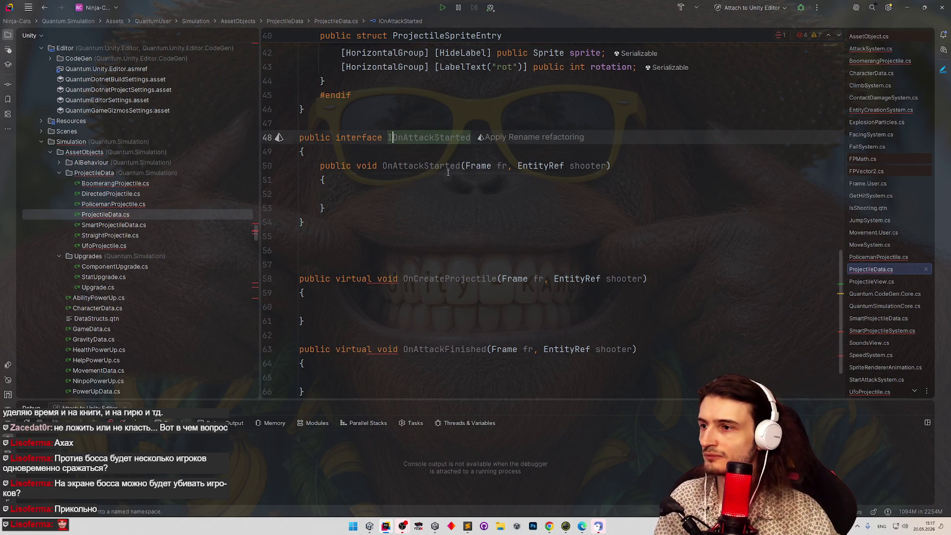
{"action": "key", "text": "Down"}
{"action": "key", "text": "Down"}
{"action": "key", "text": "Down"}
{"action": "left_click_drag", "start_coordinate": [333, 214], "coordinate": [293, 137]}
{"action": "key", "text": "ctrl+c"}
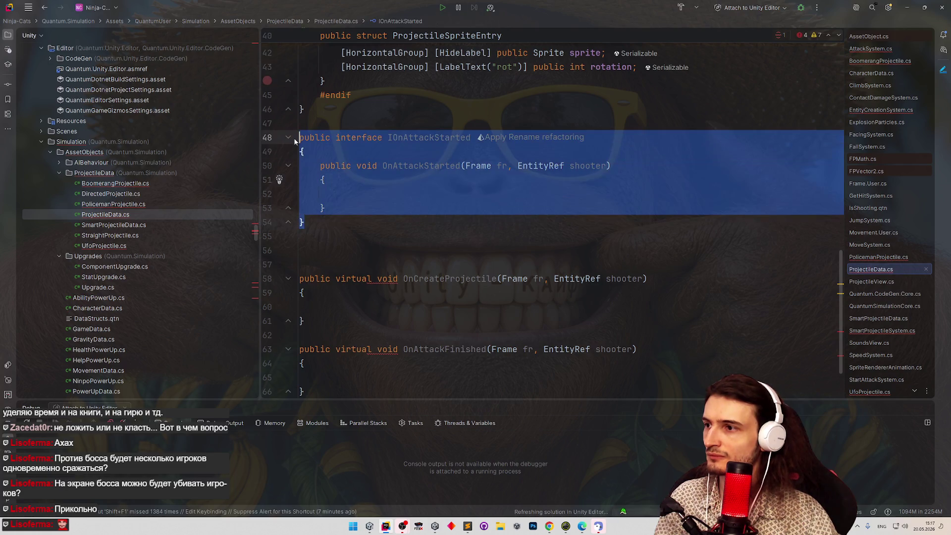
{"action": "left_click", "coordinate": [334, 213]}
{"action": "key", "text": "Down"}
{"action": "key", "text": "Return"}
{"action": "key", "text": "Return"}
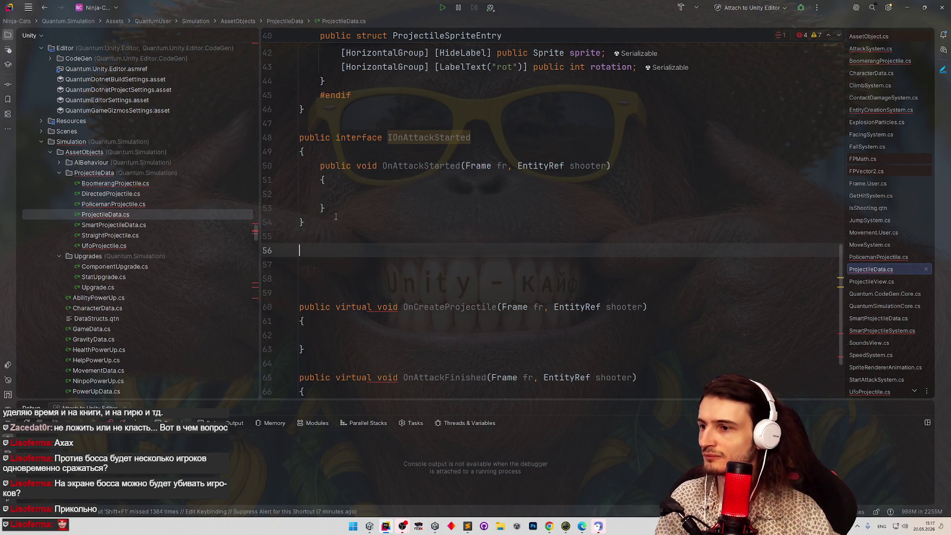
Duplicate IOnAttackStarted as an IOnCreateProjectile interface holding an OnCreateProjectile method.
{"action": "key", "text": "ctrl+v"}
{"action": "scroll", "coordinate": [425, 235], "scroll_direction": "down", "scroll_amount": 2}
{"action": "double_click", "coordinate": [428, 179]}
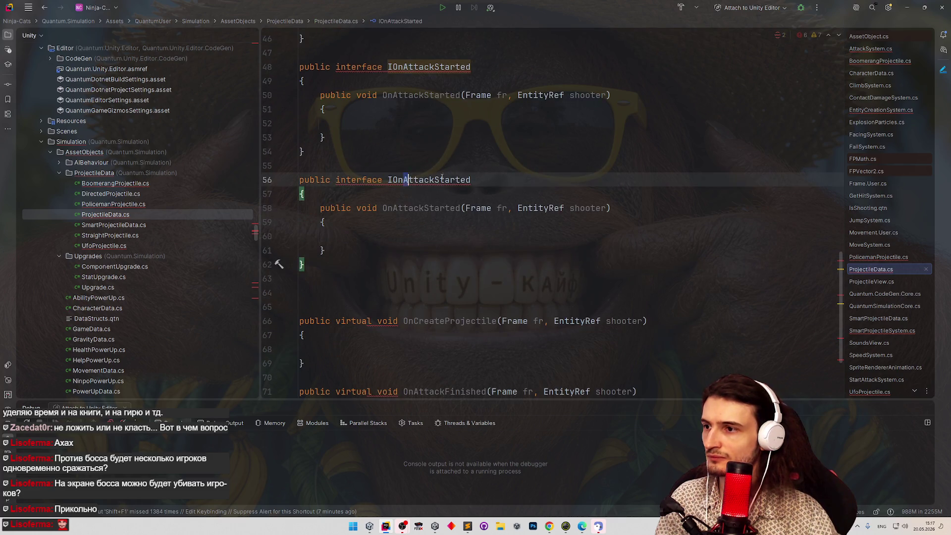
{"action": "type", "text": "CreateProjectile"}
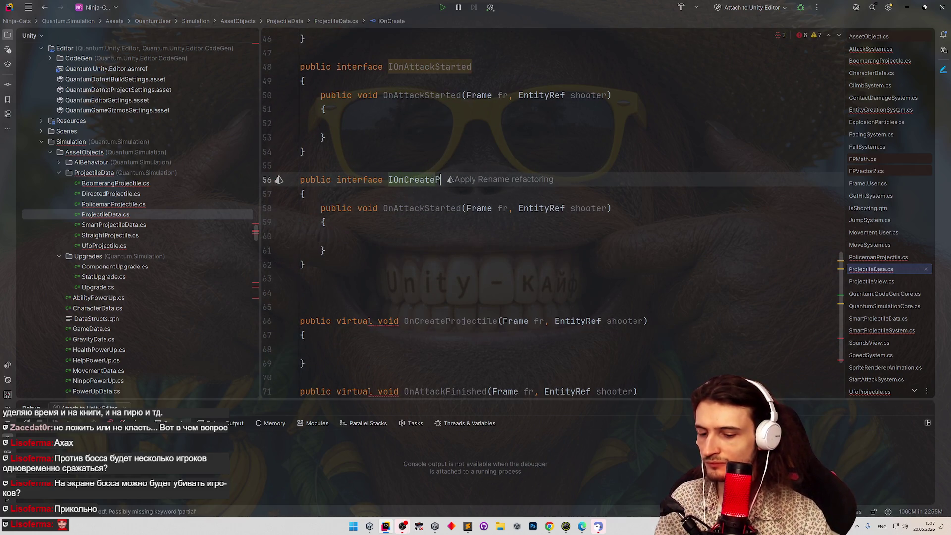
{"action": "scroll", "coordinate": [312, 195], "scroll_direction": "down", "scroll_amount": 2}
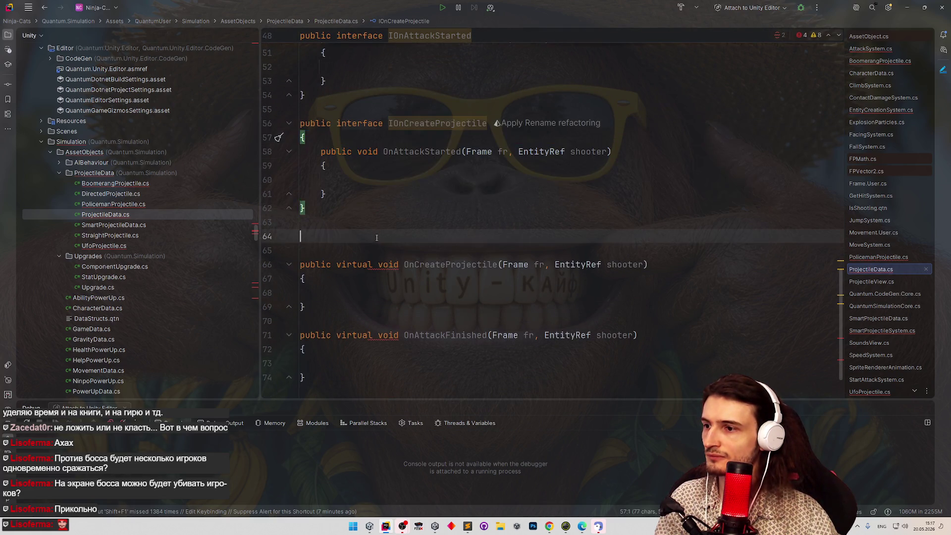
{"action": "double_click", "coordinate": [445, 265]}
{"action": "key", "text": "ctrl+c"}
{"action": "double_click", "coordinate": [421, 152]}
{"action": "key", "text": "ctrl+v"}
{"action": "key", "text": "Down"}
{"action": "key", "text": "Down"}
{"action": "key", "text": "Down"}
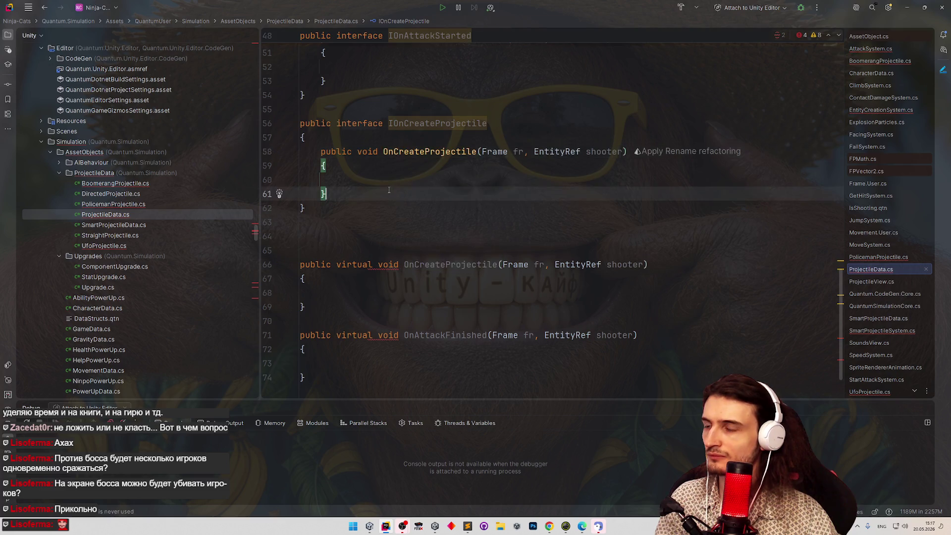
Strip the bodies from OnCreateProjectile and OnAttackStarted, leaving semicolon-terminated declarations.
{"action": "scroll", "coordinate": [396, 173], "scroll_direction": "up", "scroll_amount": 2}
{"action": "scroll", "coordinate": [382, 175], "scroll_direction": "down", "scroll_amount": 1}
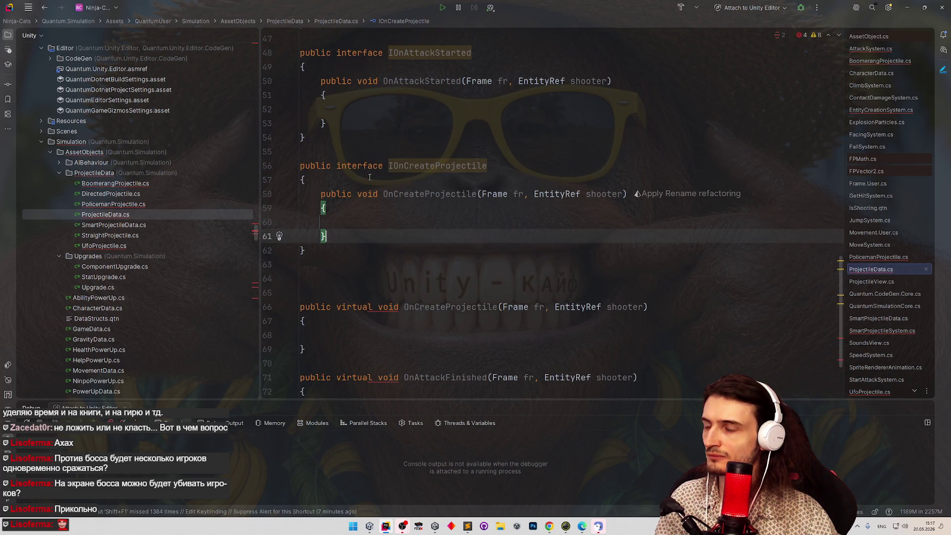
{"action": "left_click_drag", "start_coordinate": [626, 232], "coordinate": [632, 194]}
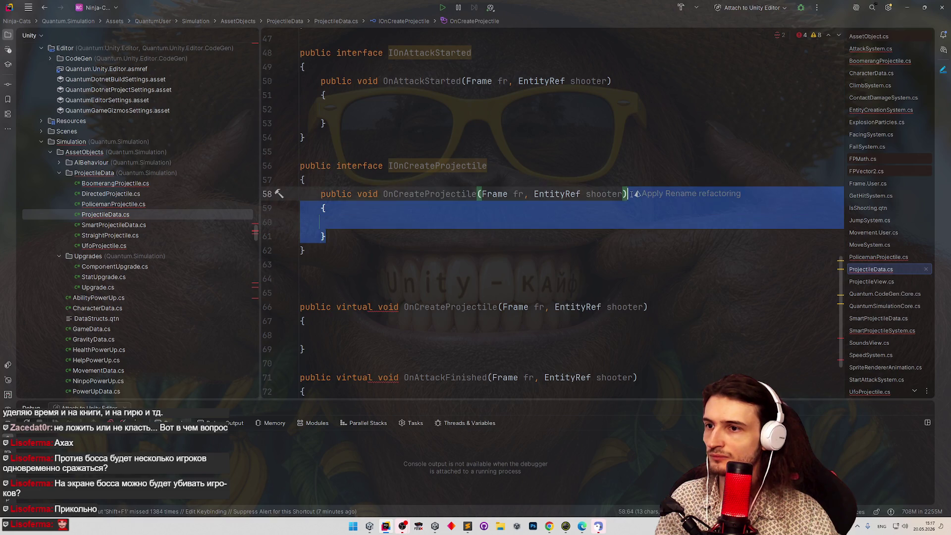
{"action": "key", "text": "Delete"}
{"action": "type", "text": ";"}
{"action": "left_click_drag", "start_coordinate": [622, 124], "coordinate": [622, 81]}
{"action": "key", "text": "Delete"}
{"action": "type", "text": ";"}
Delete the old virtual OnCreateProjectile method.
{"action": "scroll", "coordinate": [384, 214], "scroll_direction": "up", "scroll_amount": 2}
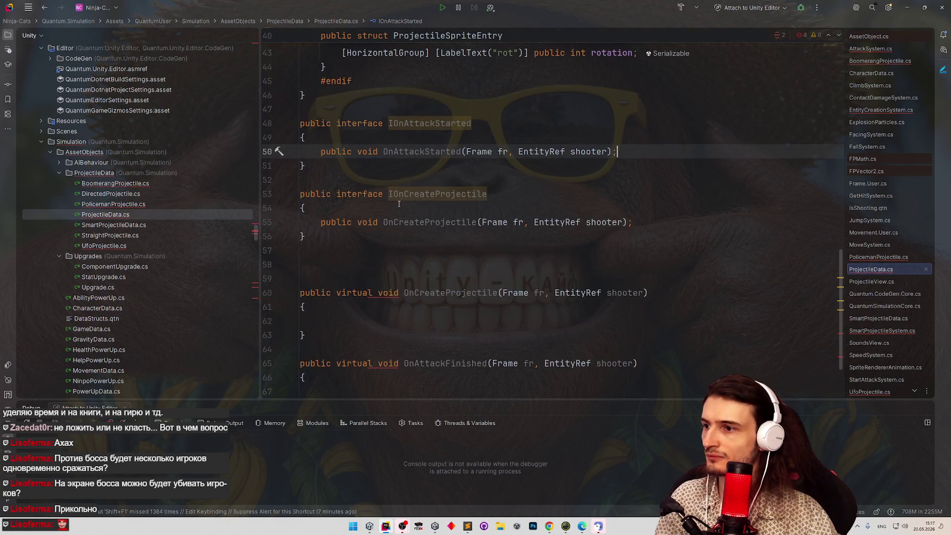
{"action": "scroll", "coordinate": [384, 214], "scroll_direction": "down", "scroll_amount": 2}
{"action": "left_click_drag", "start_coordinate": [307, 279], "coordinate": [296, 165]}
{"action": "key", "text": "Delete"}
Add an IOnAttackFinished interface declaring an OnAttackFinished method.
{"action": "key", "text": "ctrl+c"}
{"action": "left_click", "coordinate": [424, 233]}
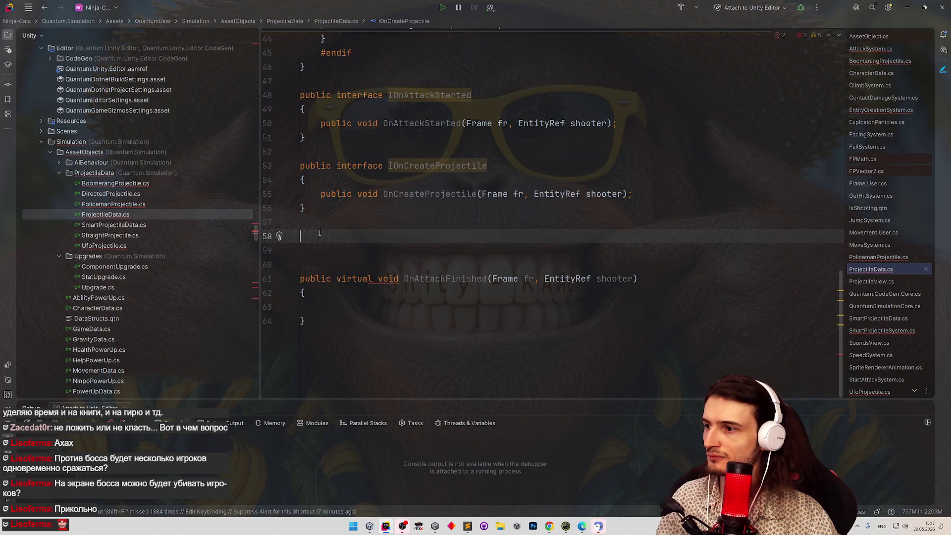
{"action": "key", "text": "ctrl+v"}
{"action": "double_click", "coordinate": [424, 235]}
{"action": "type", "text": "IOnDes"}
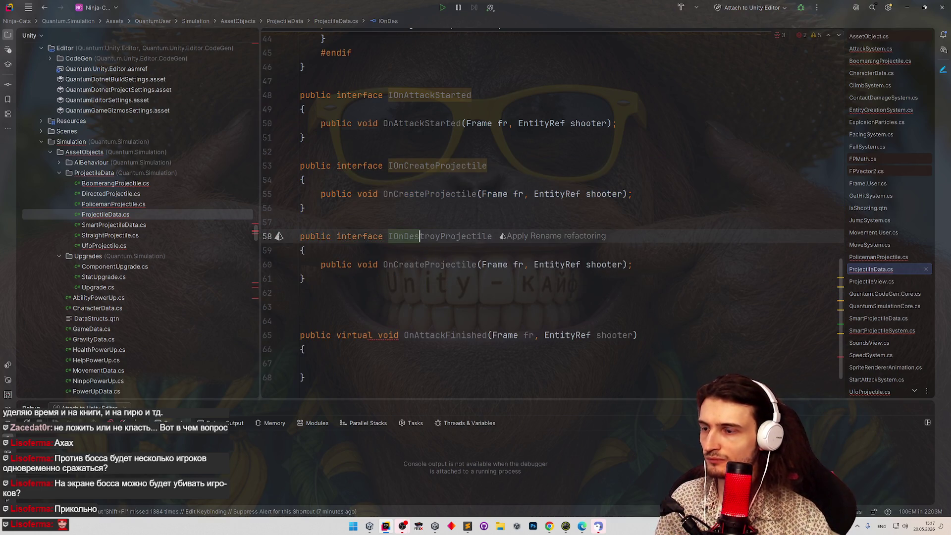
{"action": "key", "text": "ctrl+z"}
{"action": "key", "text": "BackSpace"}
{"action": "type", "text": "IS"}
{"action": "key", "text": "BackSpace"}
{"action": "type", "text": "OnAttackFinished"}
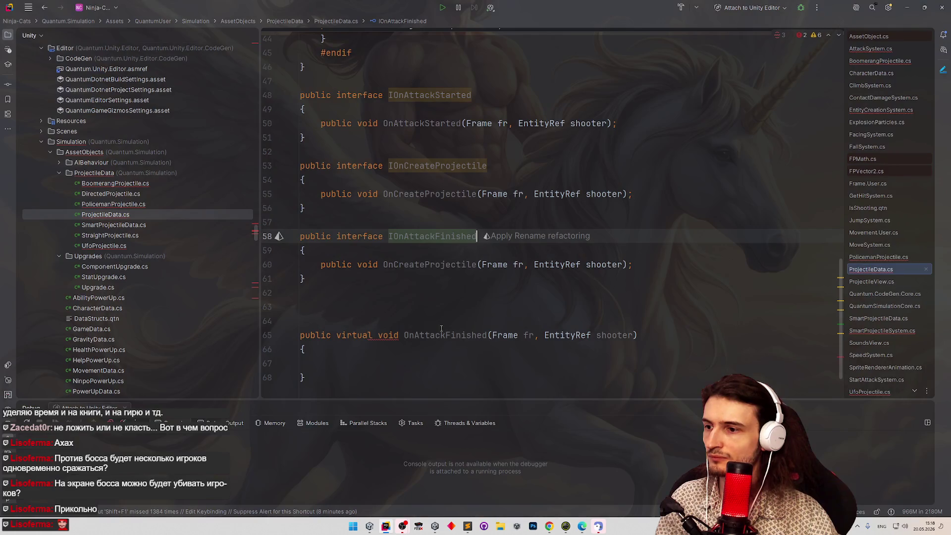
{"action": "double_click", "coordinate": [443, 336]}
{"action": "double_click", "coordinate": [446, 264]}
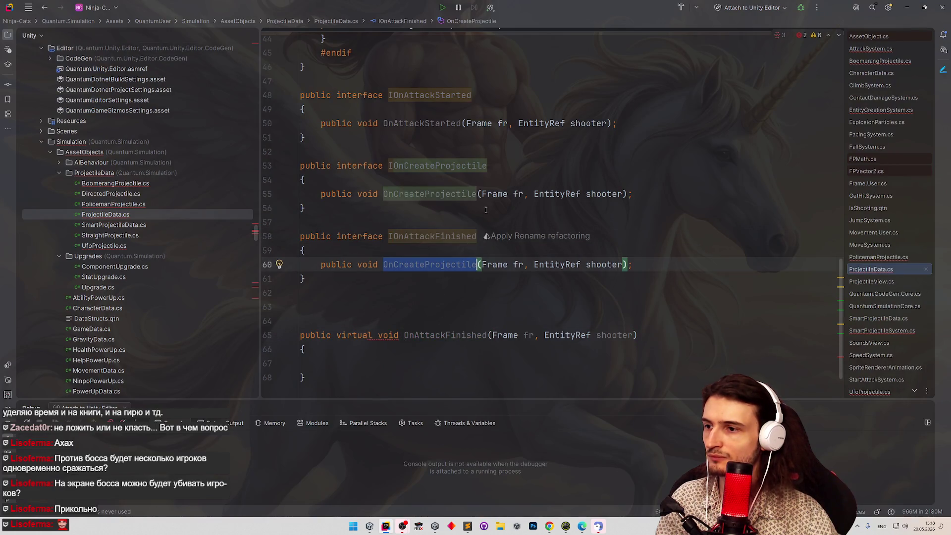
{"action": "key", "text": "ctrl+v"}
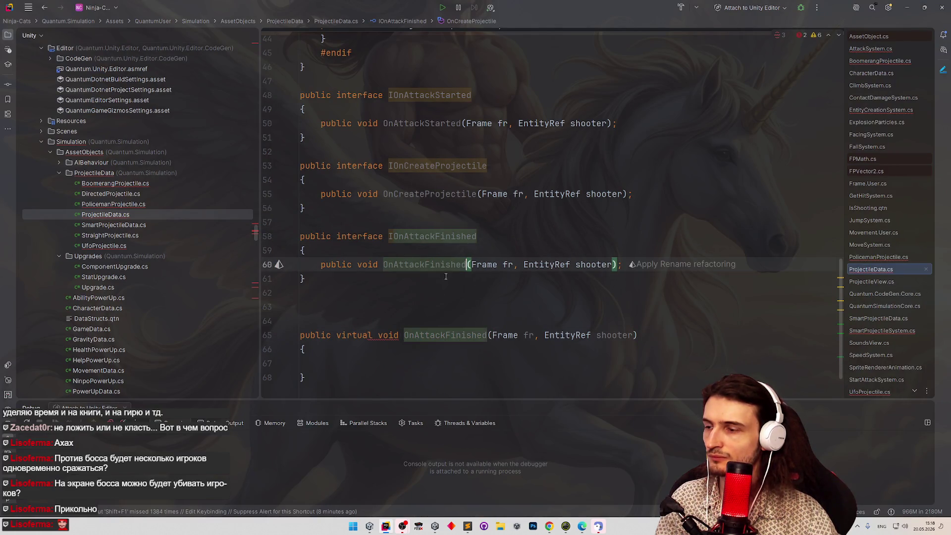
Add an IOnDestroy interface declaring an OnDestroy method.
{"action": "left_click", "coordinate": [371, 292]}
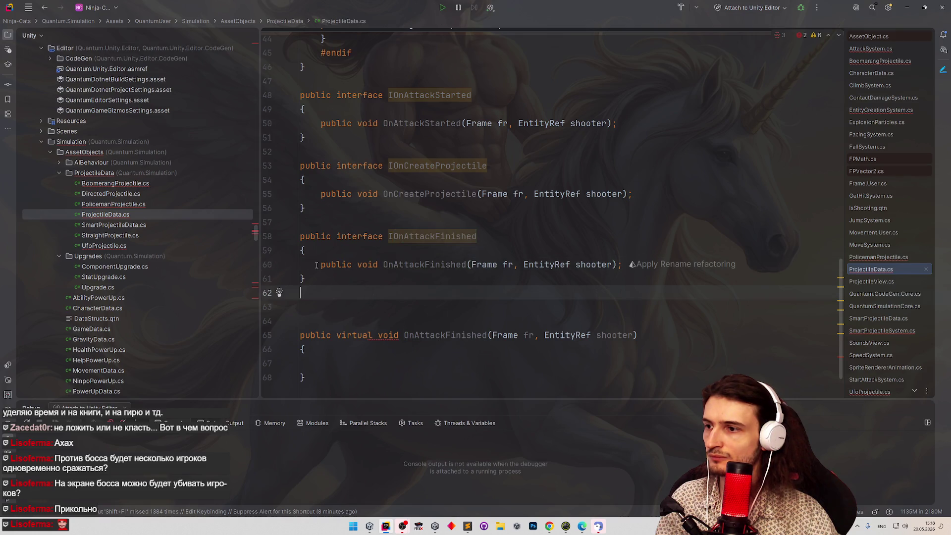
{"action": "key", "text": "shift+Up"}
{"action": "key", "text": "shift+Up"}
{"action": "key", "text": "shift+Up"}
{"action": "left_click", "coordinate": [325, 298]}
{"action": "key", "text": "ctrl+v"}
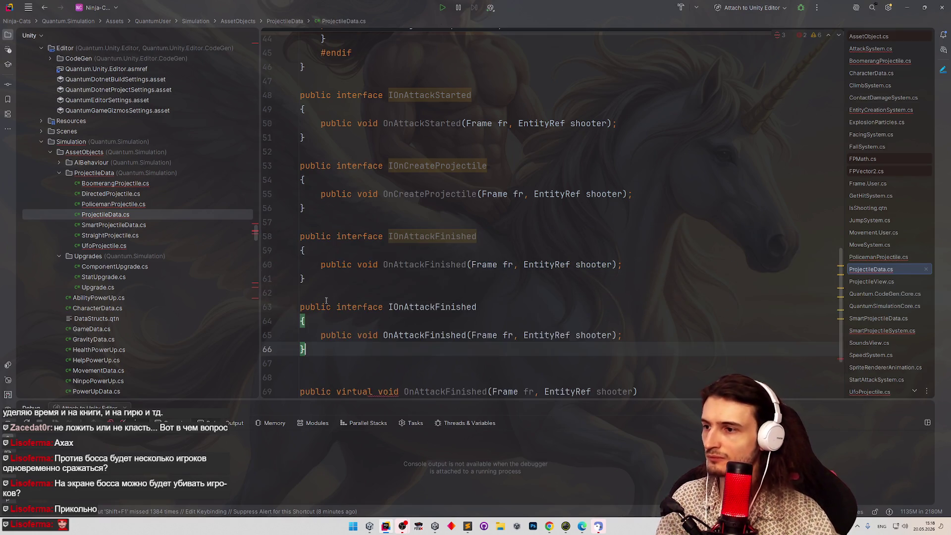
{"action": "left_click", "coordinate": [404, 307]}
{"action": "left_click", "coordinate": [503, 308], "text": "shift"}
{"action": "type", "text": "Destroy"}
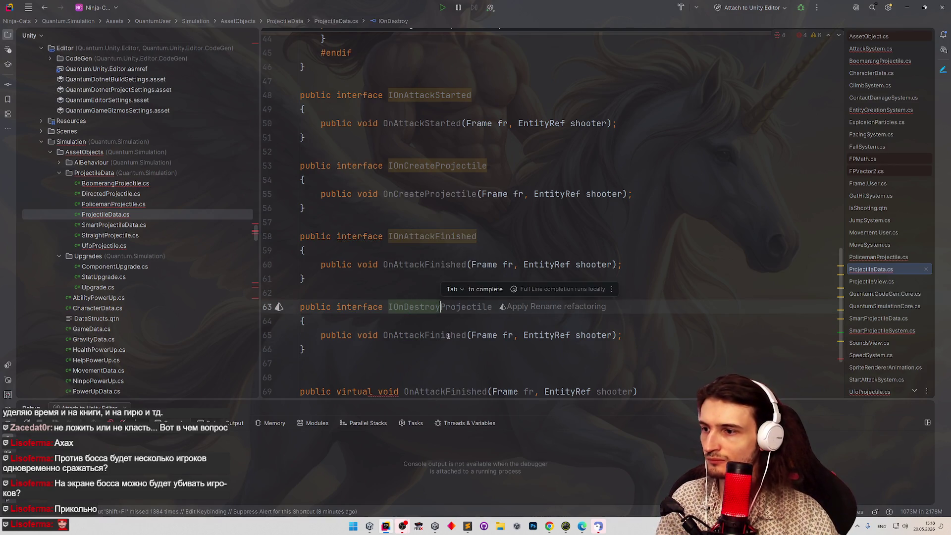
{"action": "double_click", "coordinate": [424, 336]}
{"action": "type", "text": "OnDes"}
{"action": "type", "text": "troy"}
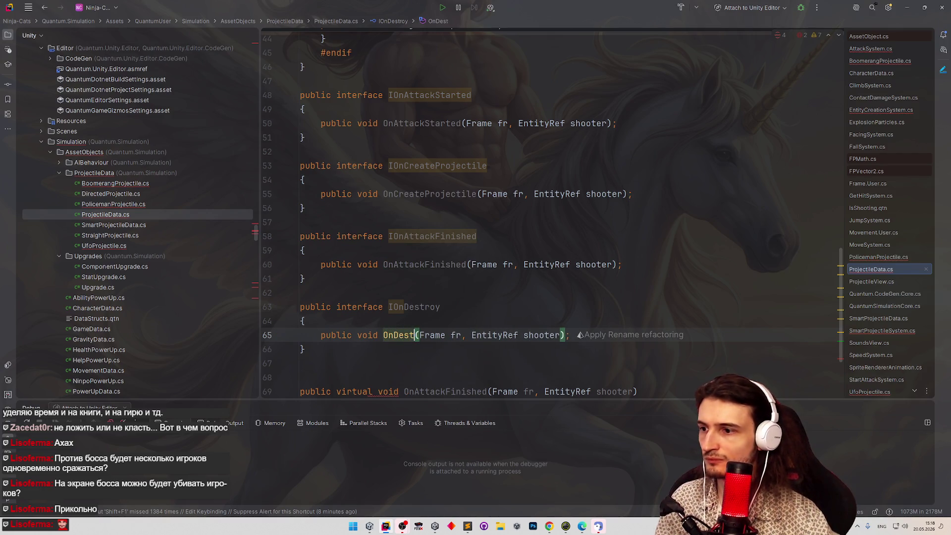
Delete the leftover virtual OnAttackFinished method.
{"action": "scroll", "coordinate": [562, 220], "scroll_direction": "down", "scroll_amount": 1}
{"action": "scroll", "coordinate": [562, 220], "scroll_direction": "down", "scroll_amount": 2}
{"action": "left_click_drag", "start_coordinate": [563, 372], "coordinate": [278, 293]}
{"action": "key", "text": "BackSpace"}
{"action": "left_click", "coordinate": [457, 223]}
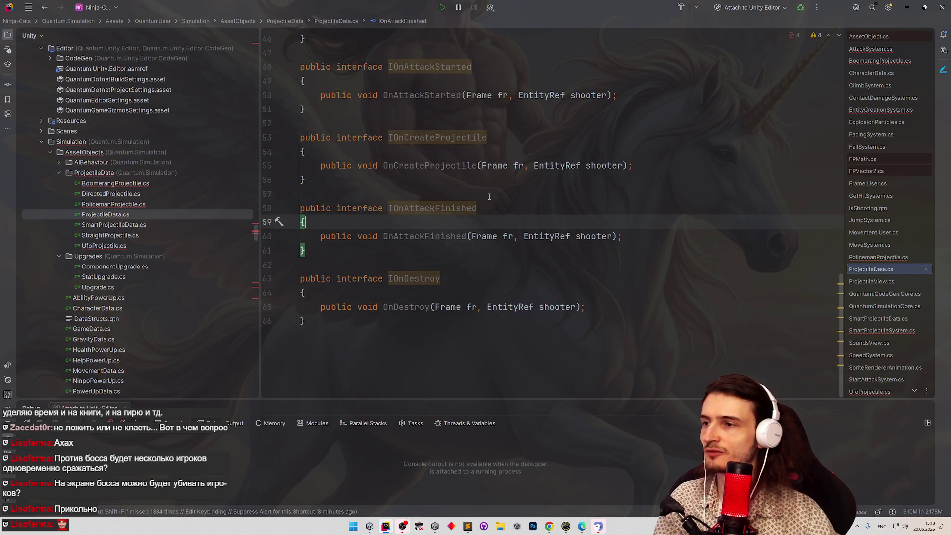
{"action": "scroll", "coordinate": [489, 223], "scroll_direction": "up", "scroll_amount": 14}
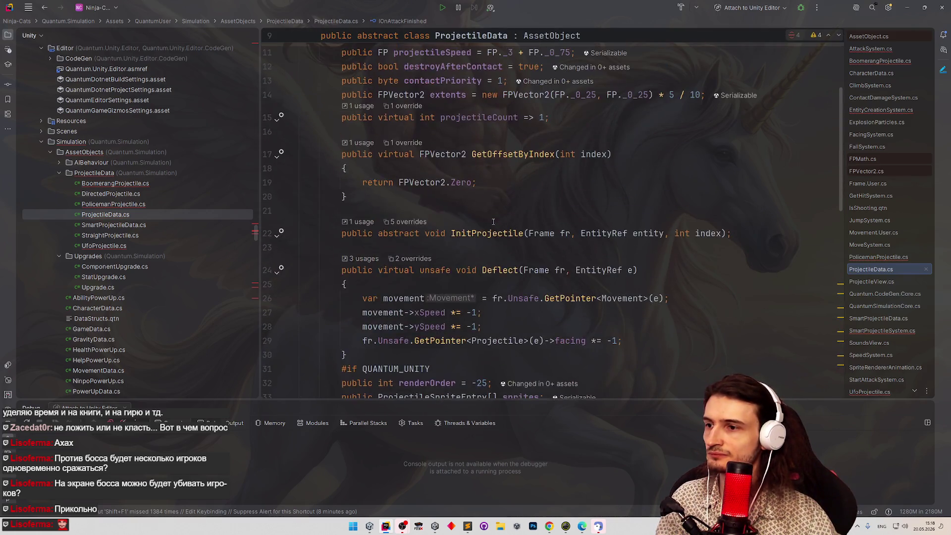
{"action": "scroll", "coordinate": [507, 221], "scroll_direction": "down", "scroll_amount": 10}
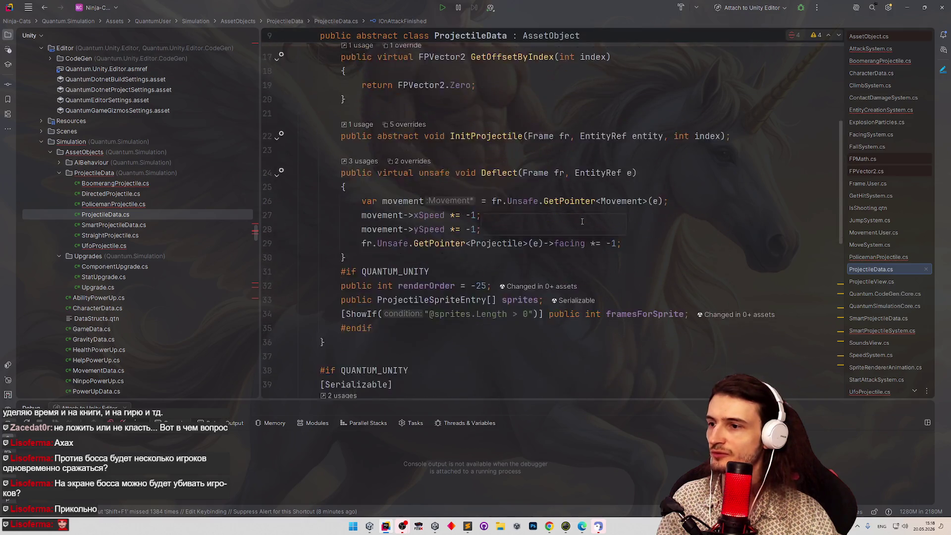
{"action": "scroll", "coordinate": [582, 221], "scroll_direction": "down", "scroll_amount": 5}
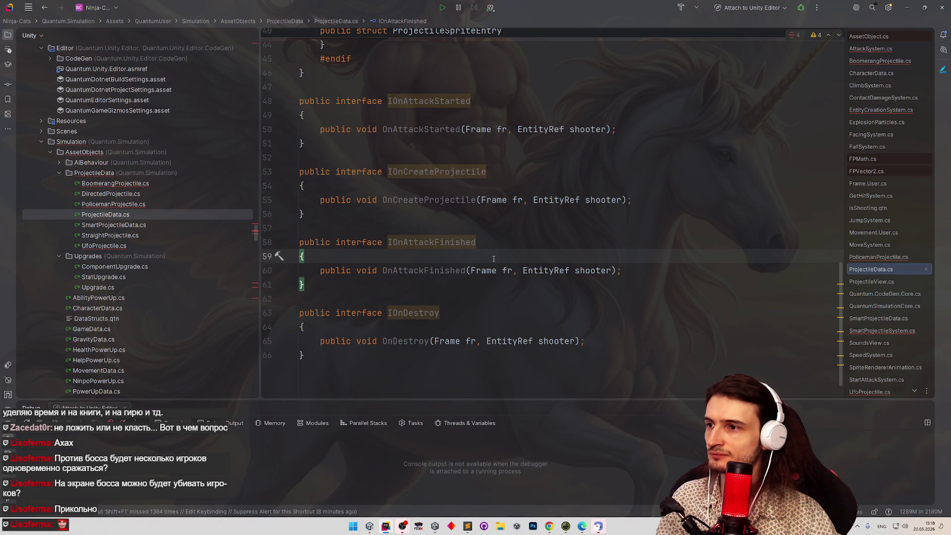
Add IOnDestroy to UfoProjectile's base list and generate its missing OnDestroy stub.
{"action": "key", "text": "ctrl+Tab"}
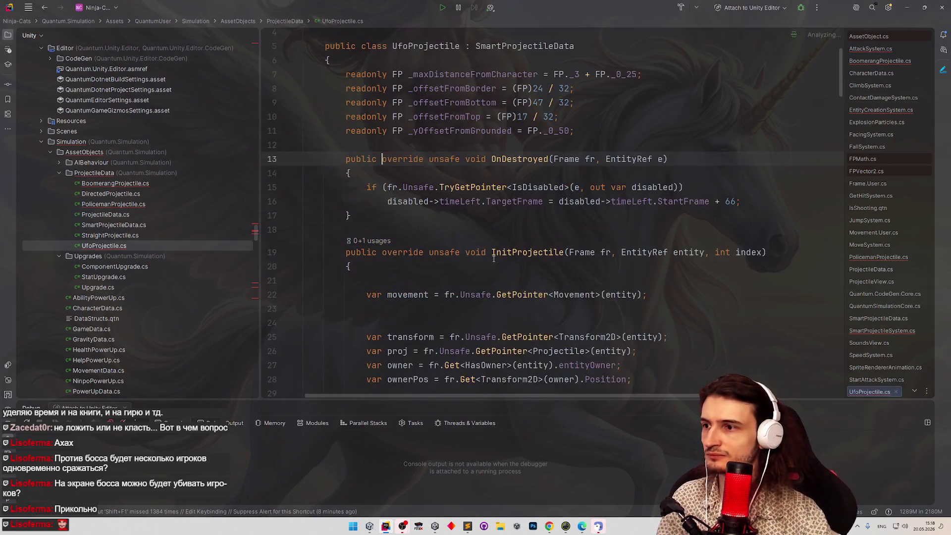
{"action": "scroll", "coordinate": [572, 109], "scroll_direction": "up", "scroll_amount": 2}
{"action": "left_click", "coordinate": [574, 102]}
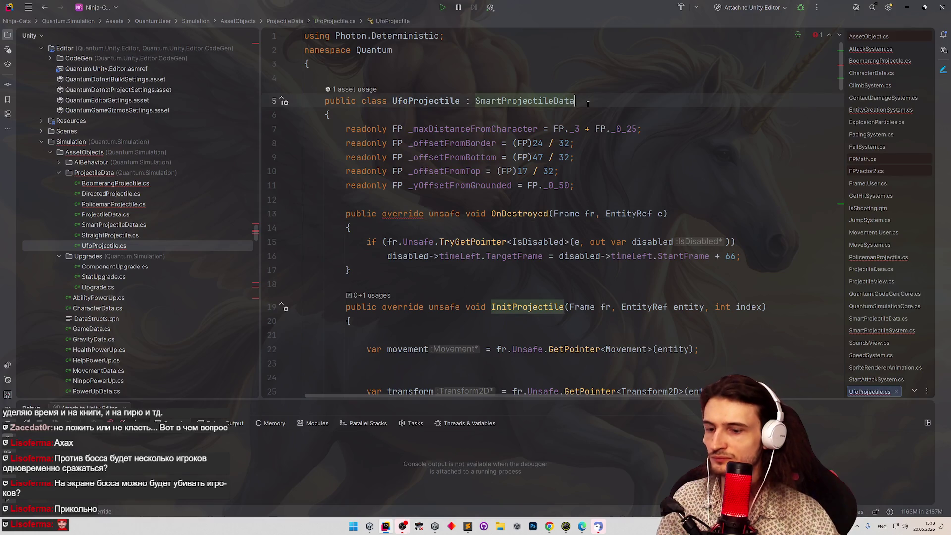
{"action": "type", "text": ", IOnDes"}
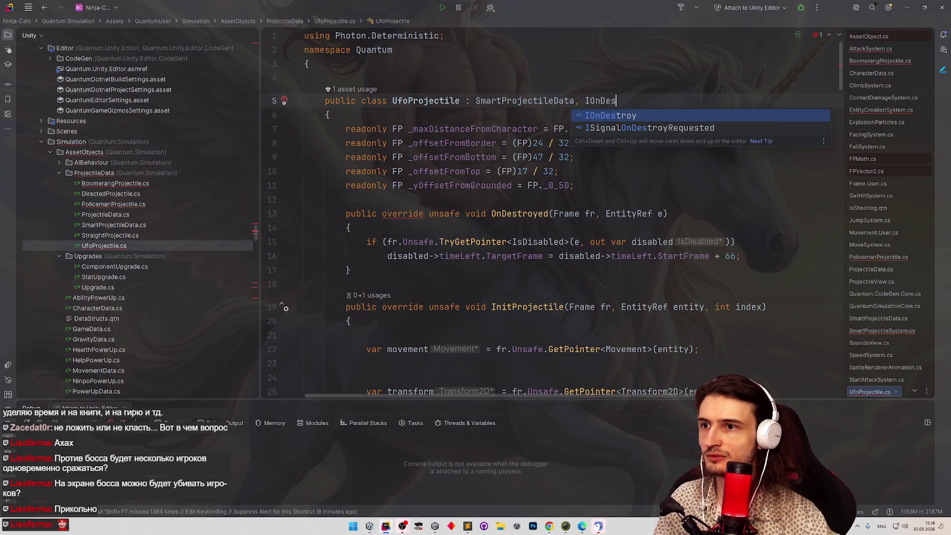
{"action": "key", "text": "Return"}
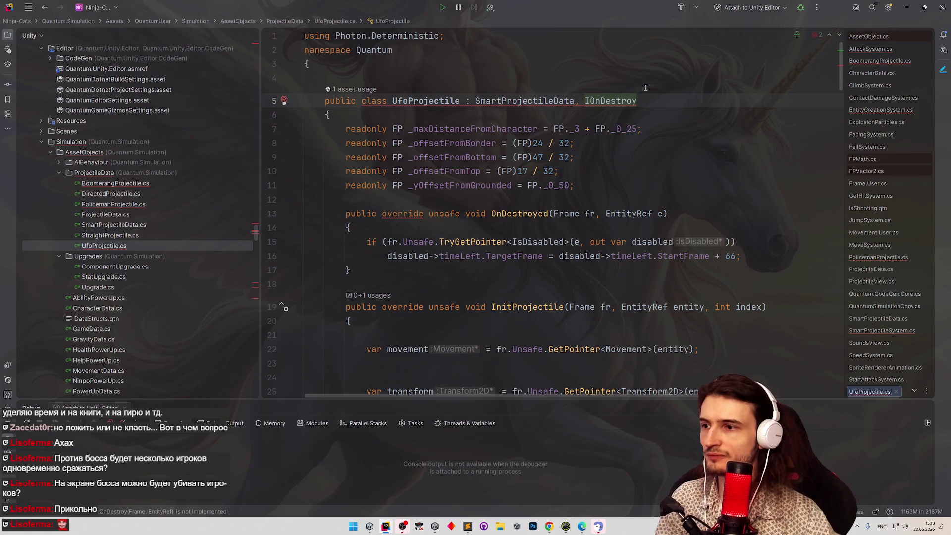
{"action": "key", "text": "alt+Return"}
{"action": "key", "text": "Return"}
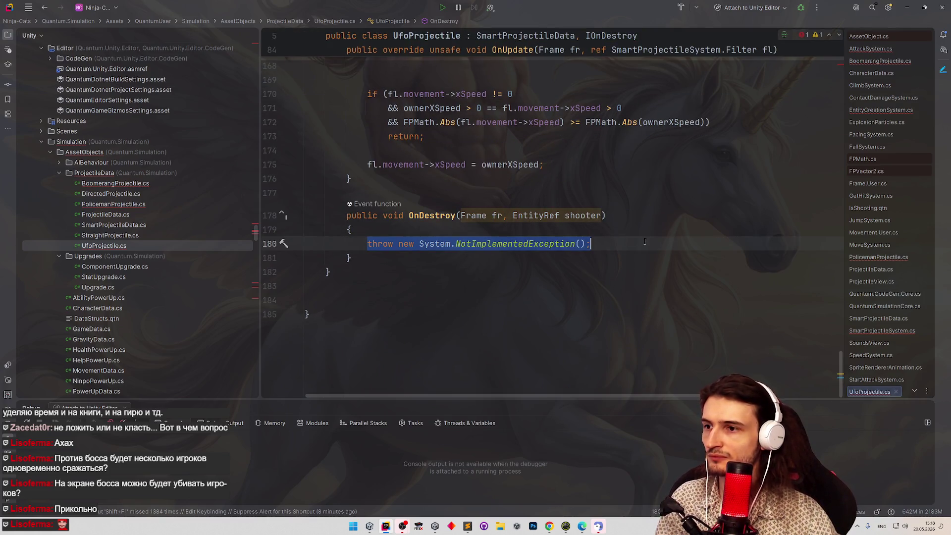
Rename the interface to IOnDestroyed with an OnDestroyed method, updating UfoProjectile's reference.
{"action": "key", "text": "ctrl+z"}
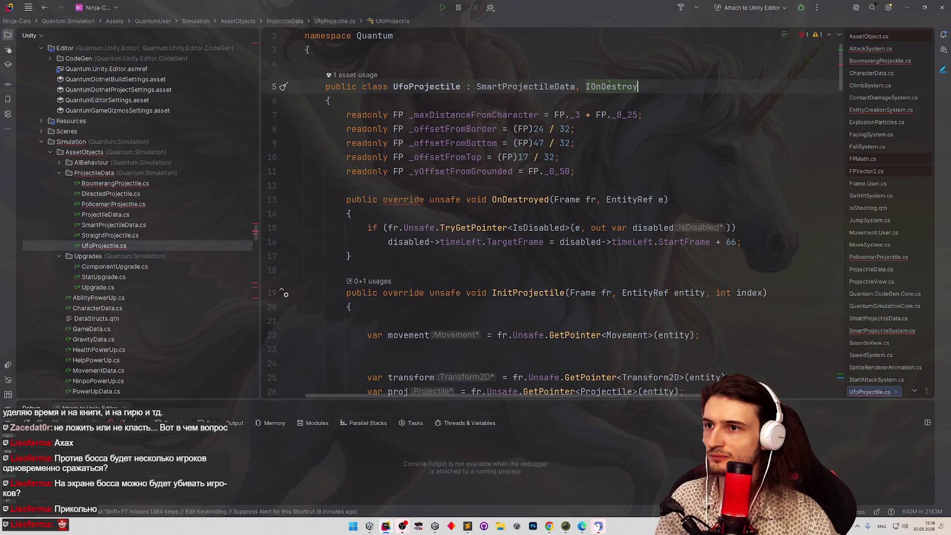
{"action": "key", "text": "ctrl+b"}
{"action": "type", "text": "ed"}
{"action": "left_click", "coordinate": [429, 307]}
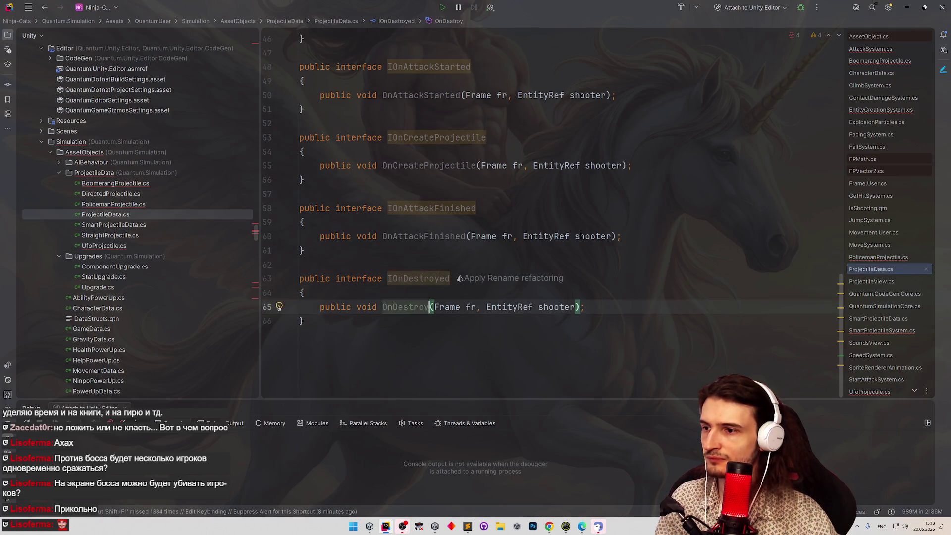
{"action": "type", "text": "ed"}
{"action": "left_click", "coordinate": [551, 251]}
{"action": "key", "text": "ctrl+alt+Left"}
{"action": "key", "text": "ctrl+alt+Left"}
{"action": "key", "text": "End"}
{"action": "type", "text": "ed"}
{"action": "key", "text": "Up"}
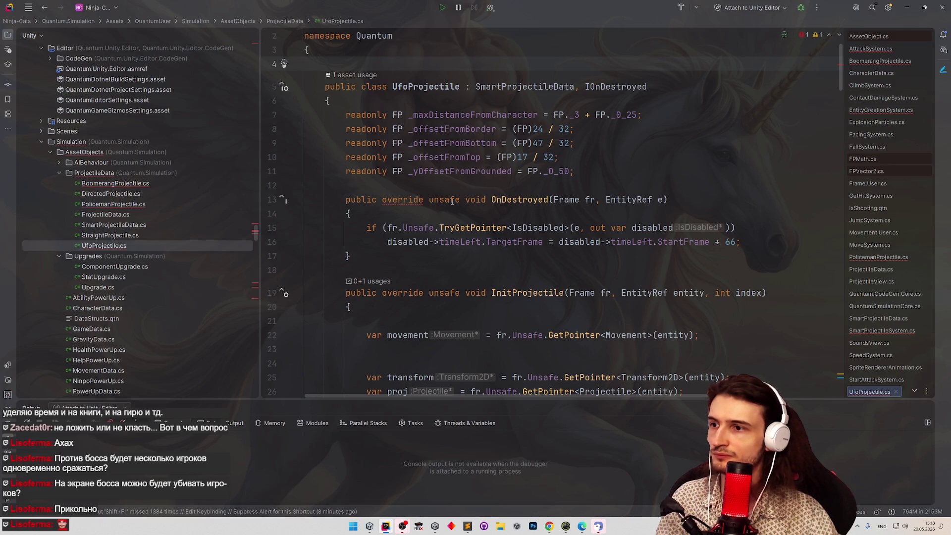
Remove the 'override' keyword from UfoProjectile's OnDestroyed method.
{"action": "double_click", "coordinate": [402, 200]}
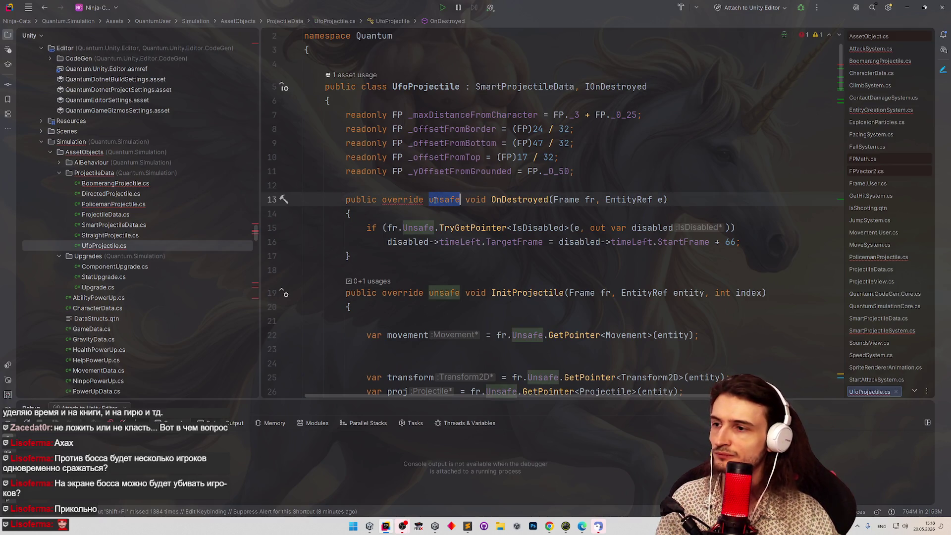
{"action": "key", "text": "Down"}
{"action": "double_click", "coordinate": [404, 199]}
{"action": "key", "text": "BackSpace"}
{"action": "left_click", "coordinate": [649, 165]}
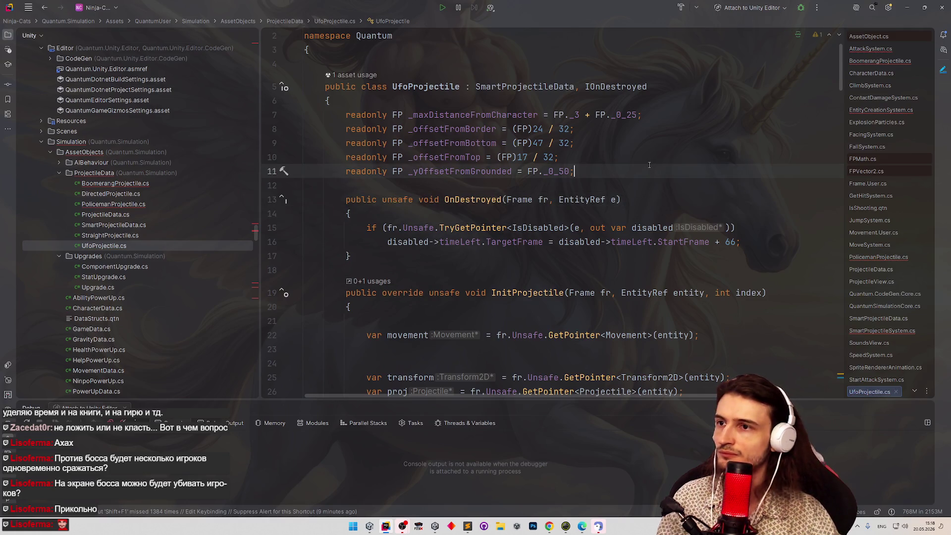
{"action": "key", "text": "ctrl+z"}
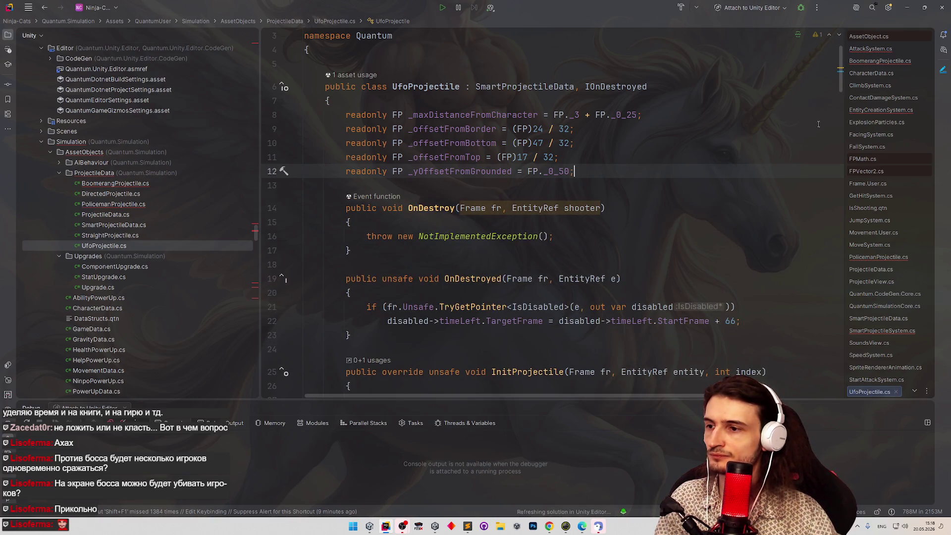
Delete the generated NotImplemented OnDestroy stub from UfoProjectile.
{"action": "left_click", "coordinate": [388, 301]}
{"action": "key", "text": "ctrl+w"}
{"action": "key", "text": "ctrl+w"}
{"action": "key", "text": "ctrl+w"}
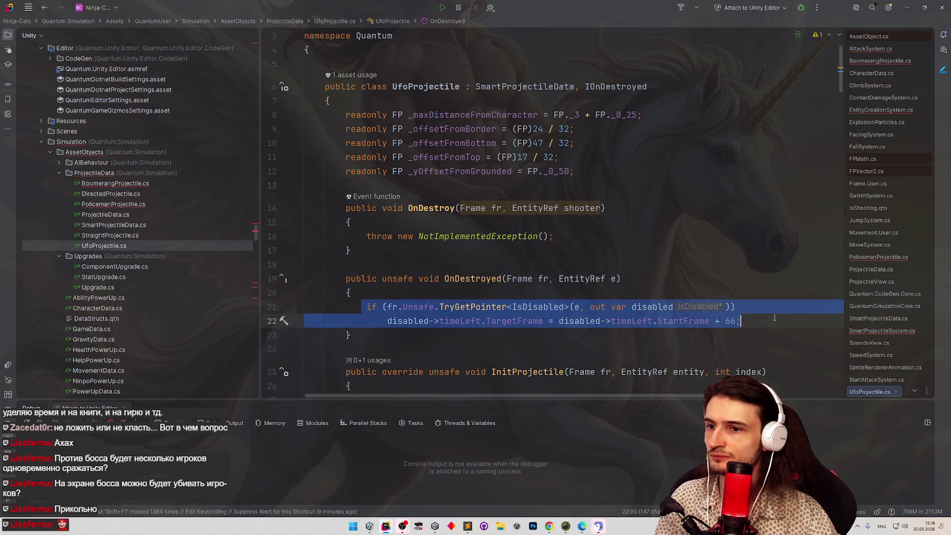
{"action": "key", "text": "Delete"}
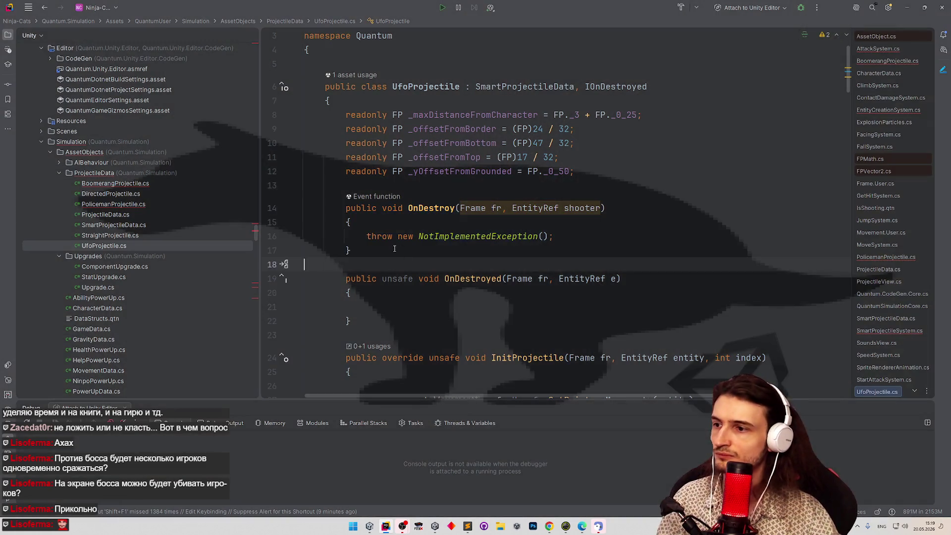
{"action": "key", "text": "ctrl+z"}
{"action": "left_click", "coordinate": [386, 236]}
{"action": "key", "text": "ctrl+w"}
{"action": "key", "text": "ctrl+w"}
{"action": "key", "text": "ctrl+w"}
{"action": "key", "text": "ctrl+w"}
{"action": "key", "text": "ctrl+w"}
{"action": "key", "text": "Delete"}
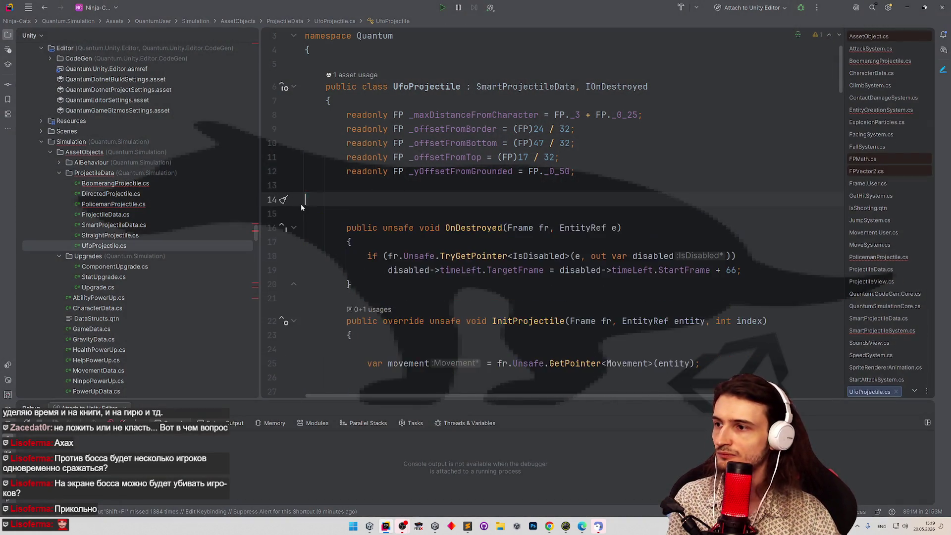
{"action": "key", "text": "BackSpace"}
{"action": "key", "text": "BackSpace"}
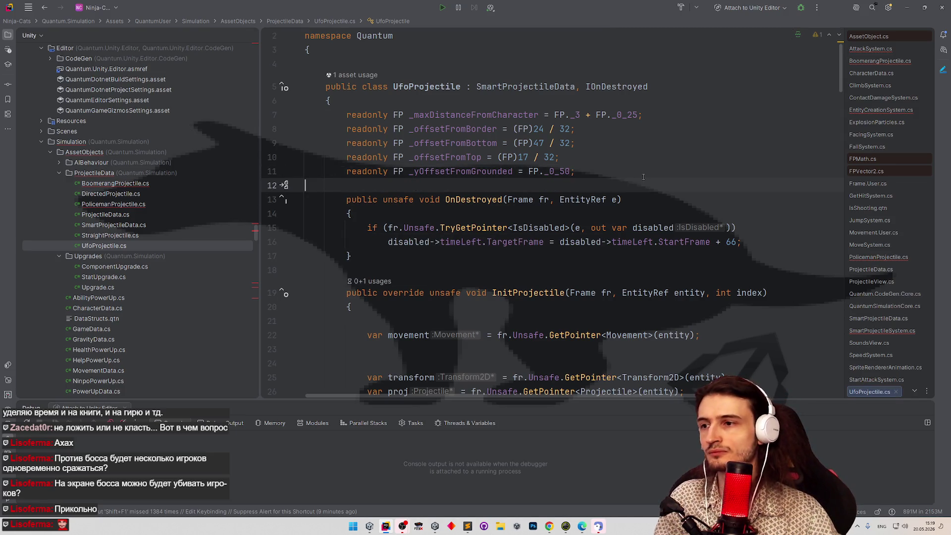
{"action": "key", "text": "ctrl+shift+e"}
{"action": "left_click", "coordinate": [700, 186]}
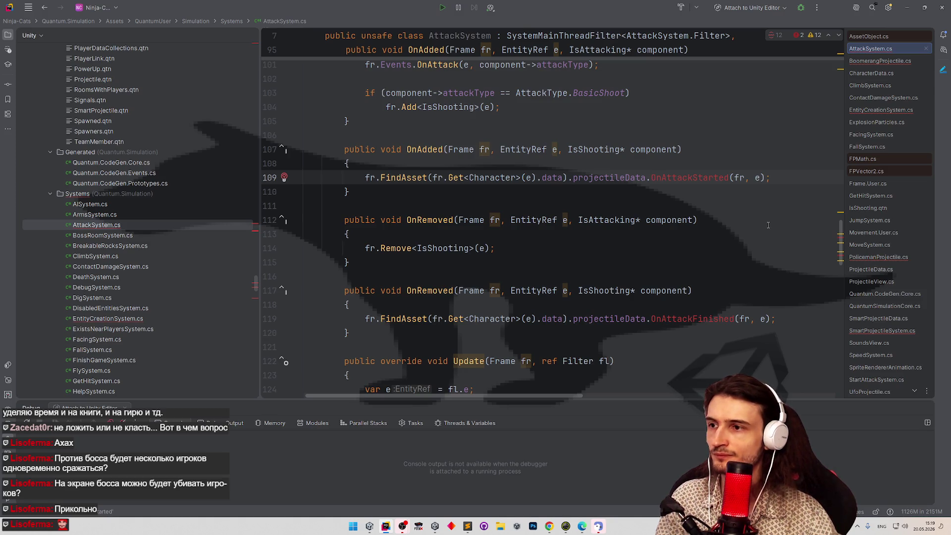
In OnAdded, guard the call with 'is IOnAttackStarted started' and call started.OnAttackStarted.
{"action": "scroll", "coordinate": [837, 229], "scroll_direction": "up", "scroll_amount": 2}
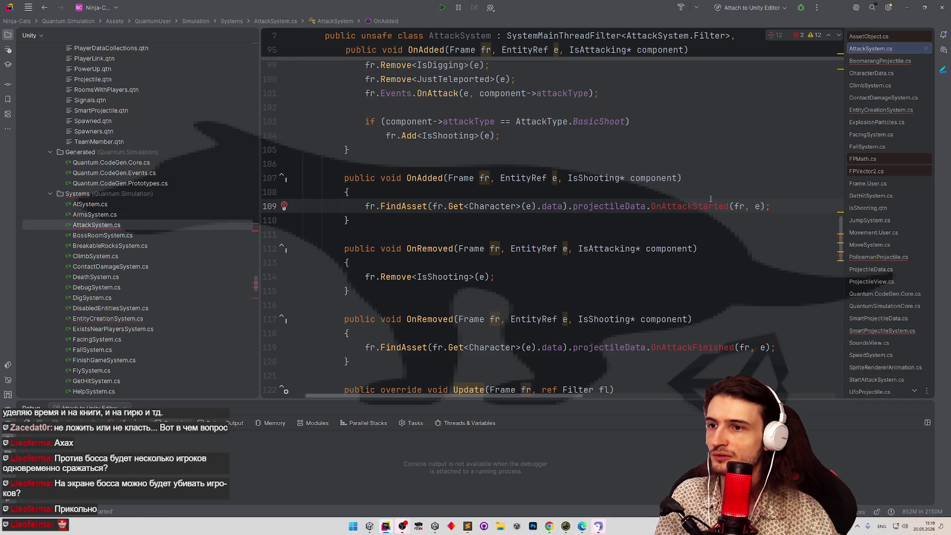
{"action": "left_click", "coordinate": [692, 196]}
{"action": "key", "text": "Return"}
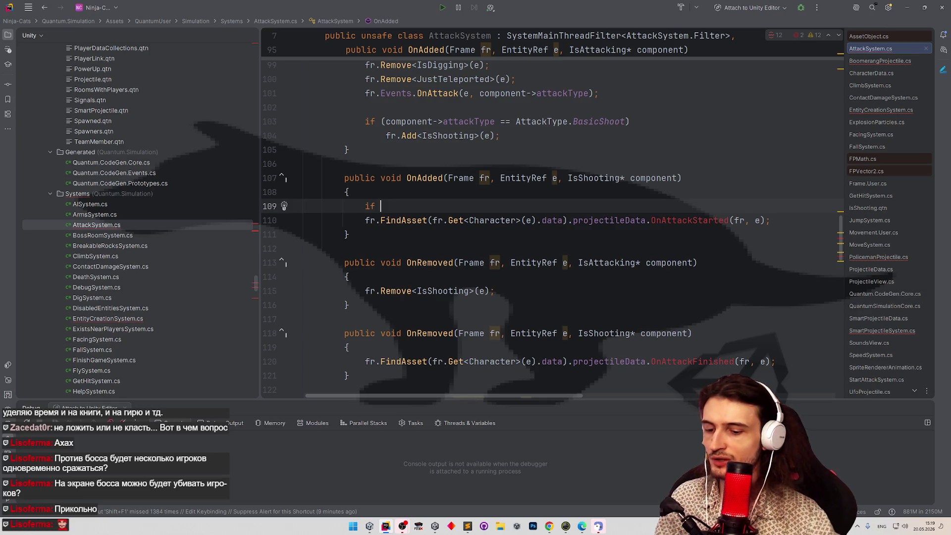
{"action": "type", "text": "()"}
{"action": "left_click_drag", "start_coordinate": [365, 220], "coordinate": [647, 222]}
{"action": "key", "text": "ctrl+c"}
{"action": "left_click", "coordinate": [385, 206]}
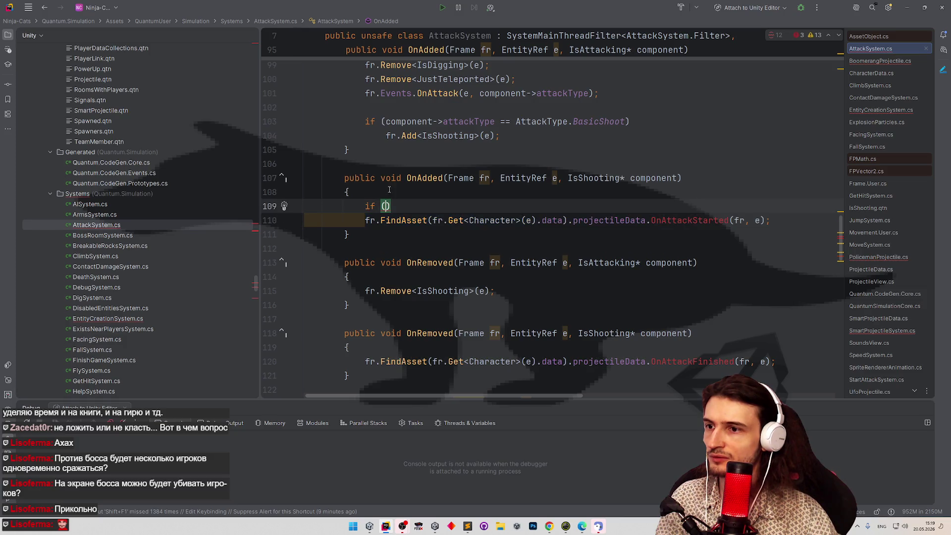
{"action": "key", "text": "ctrl+v"}
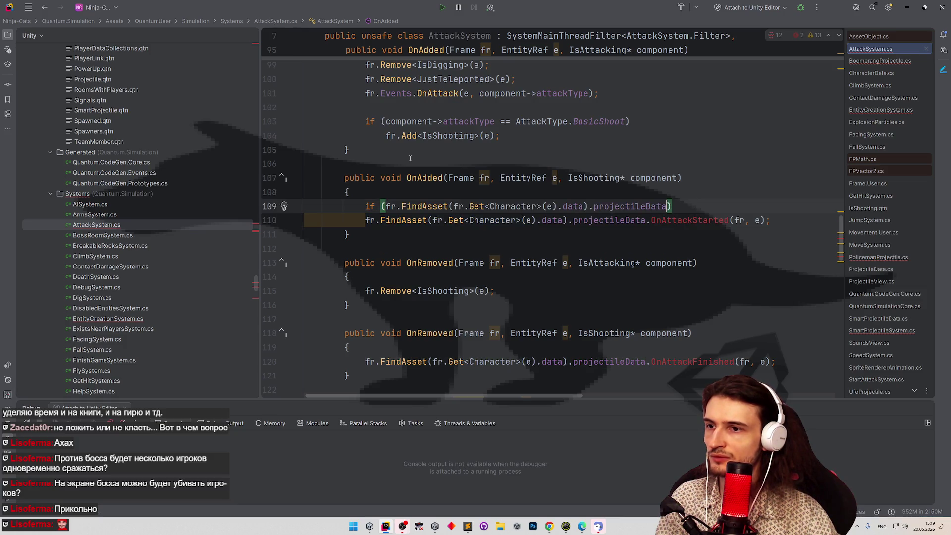
{"action": "type", "text": "is IOnAttackStarted "}
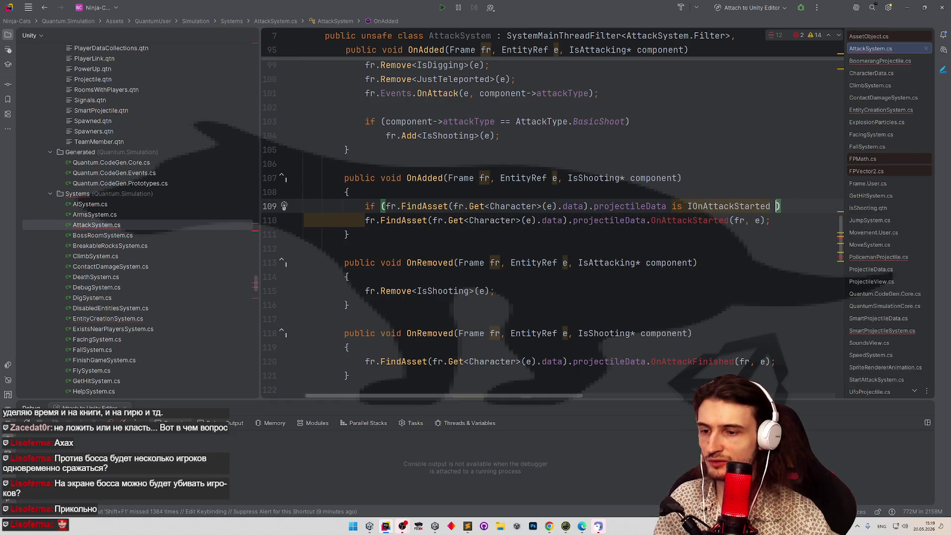
{"action": "type", "text": "started"}
{"action": "key", "text": "Escape"}
{"action": "key", "text": "Up"}
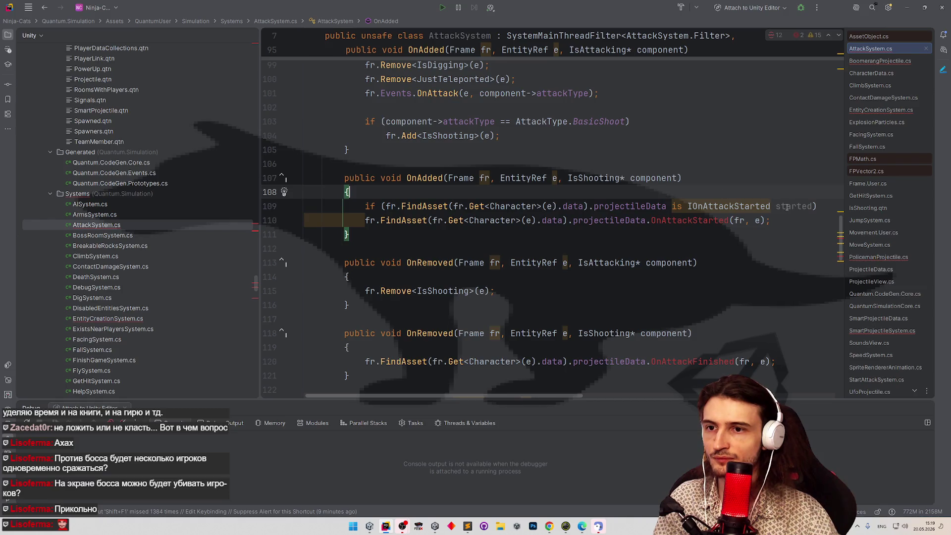
{"action": "left_click_drag", "start_coordinate": [645, 220], "coordinate": [365, 222]}
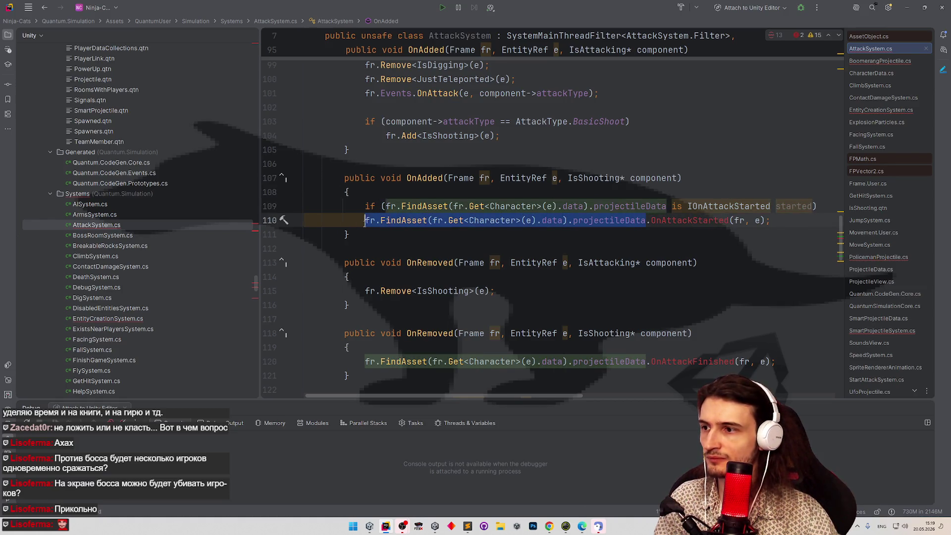
{"action": "type", "text": "started"}
{"action": "left_click", "coordinate": [543, 238]}
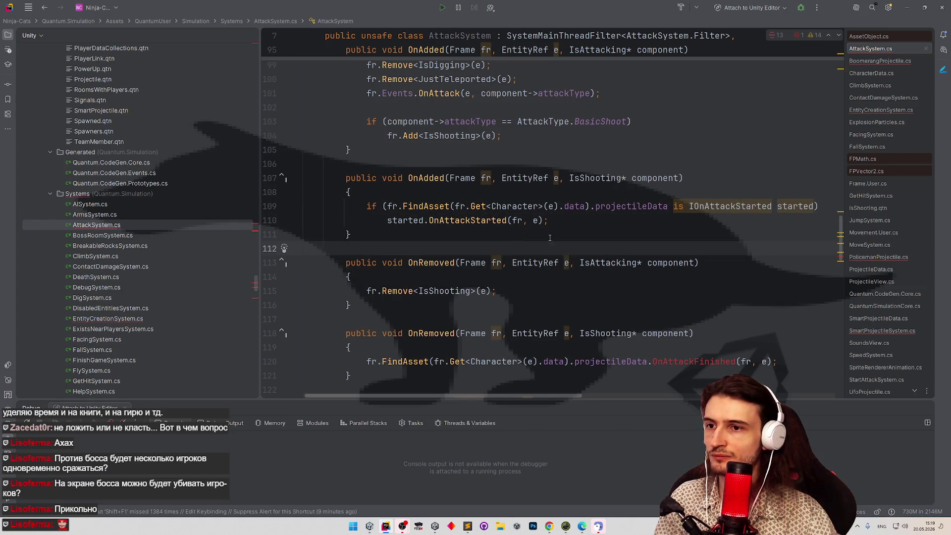
In the IsShooting OnRemoved handler, add an 'is IOnAttackFinished finished' type check.
{"action": "scroll", "coordinate": [543, 238], "scroll_direction": "down", "scroll_amount": 1}
{"action": "left_click_drag", "start_coordinate": [365, 164], "coordinate": [571, 178]}
{"action": "key", "text": "ctrl+c"}
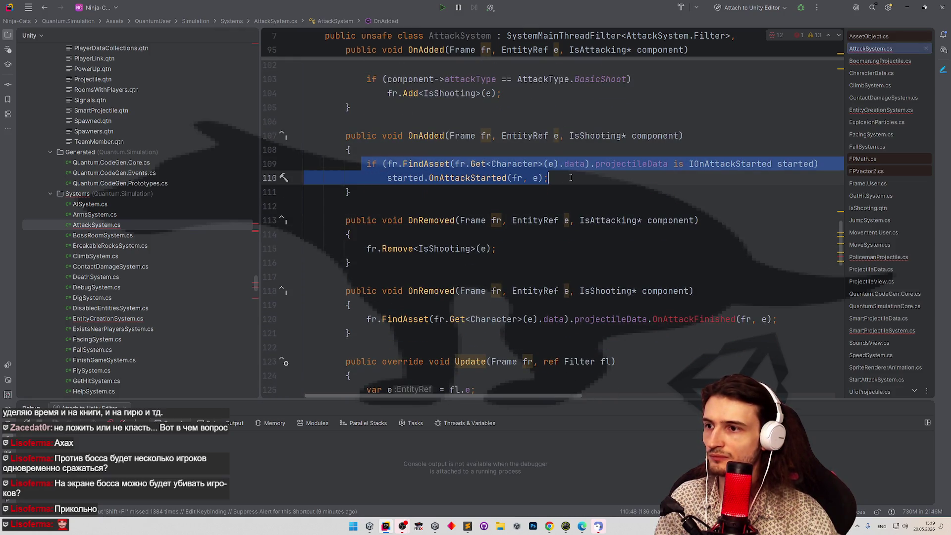
{"action": "left_click_drag", "start_coordinate": [366, 319], "coordinate": [777, 320]}
{"action": "key", "text": "ctrl+v"}
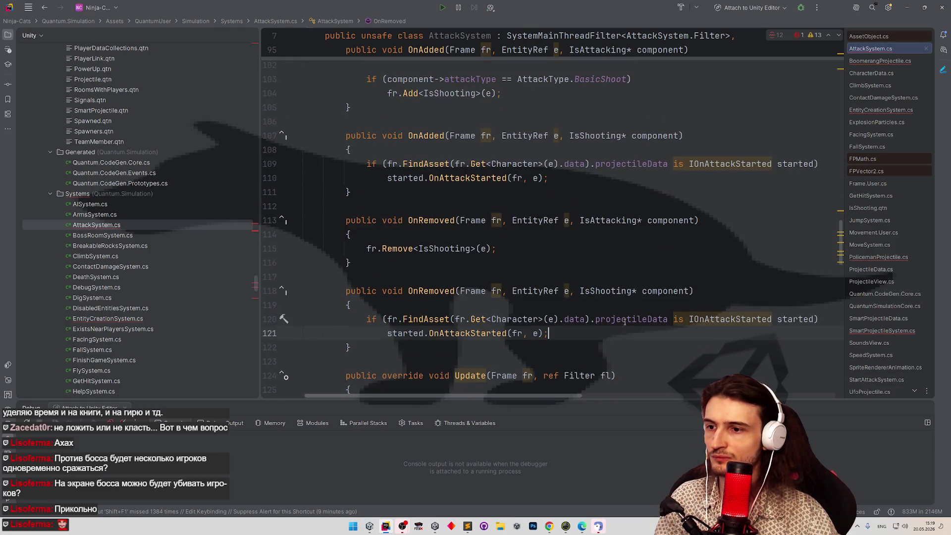
{"action": "double_click", "coordinate": [752, 319]}
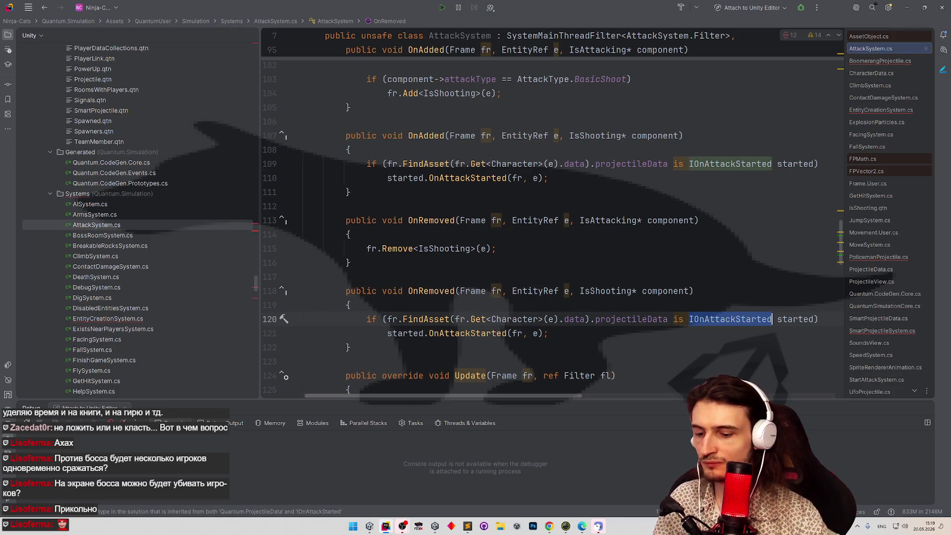
{"action": "type", "text": "IOnA"}
{"action": "key", "text": "Down"}
{"action": "key", "text": "Return"}
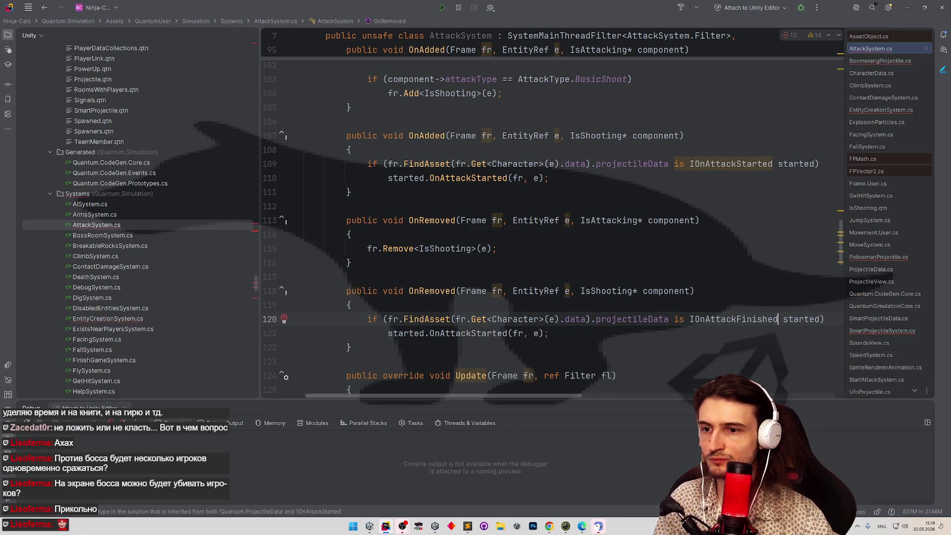
{"action": "double_click", "coordinate": [731, 319]}
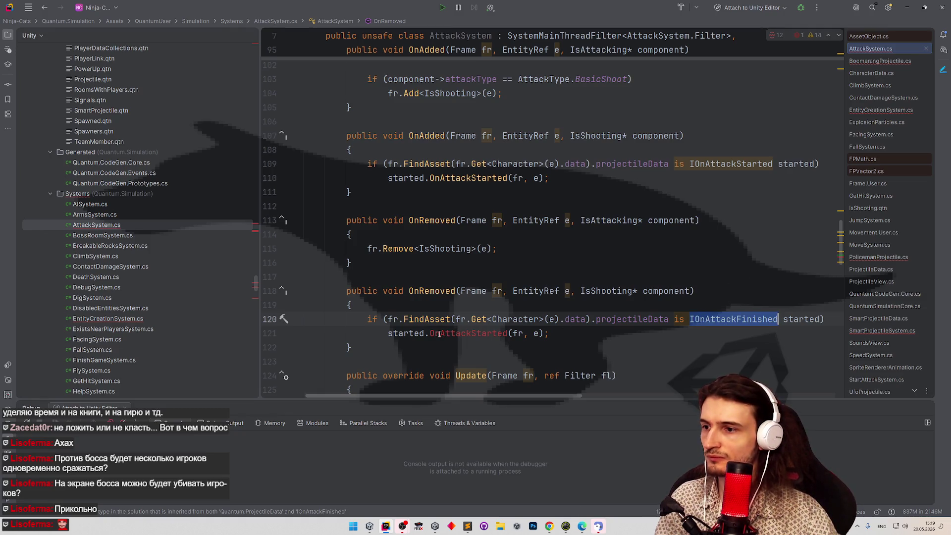
{"action": "double_click", "coordinate": [798, 318]}
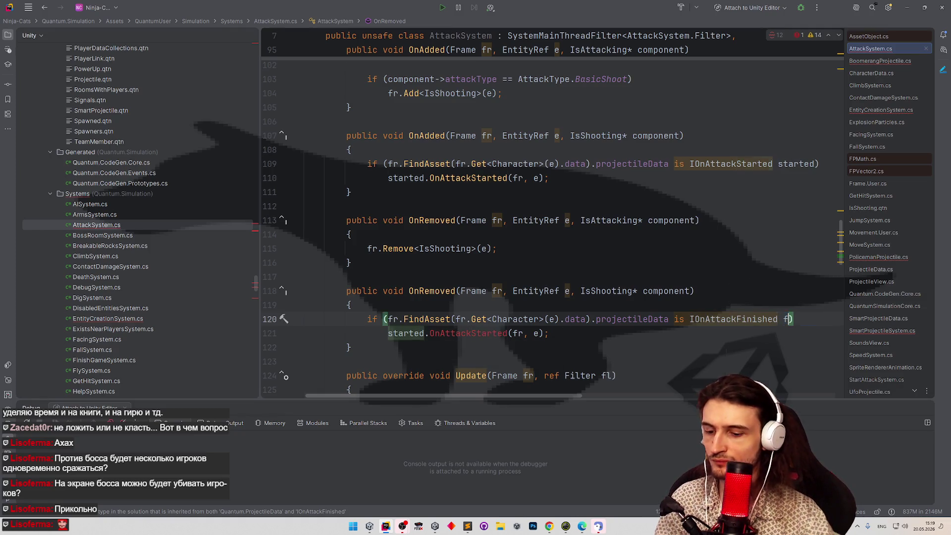
{"action": "type", "text": "finishe"}
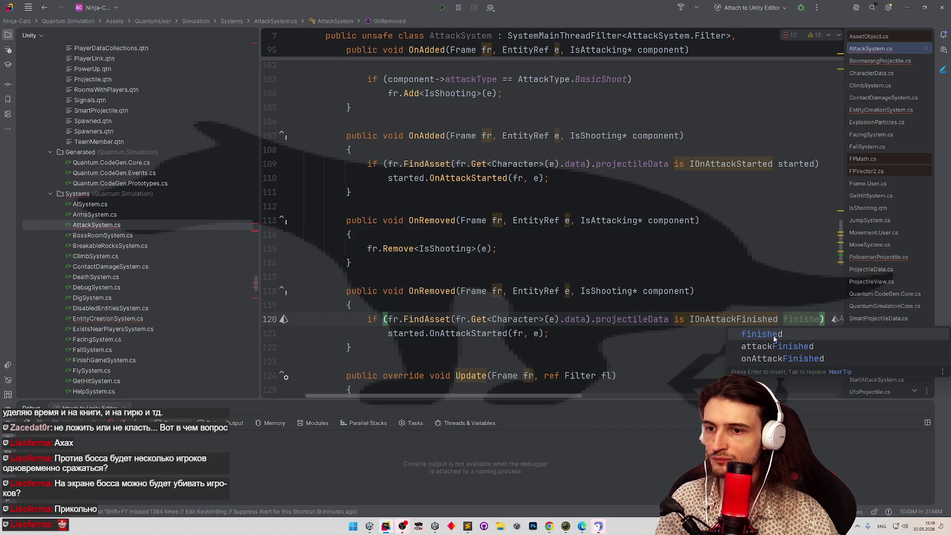
{"action": "key", "text": "Return"}
Change the removal handler's call to finished.OnAttackFinished(fr, e).
{"action": "left_click", "coordinate": [440, 333]}
{"action": "double_click", "coordinate": [802, 319]}
{"action": "key", "text": "ctrl+c"}
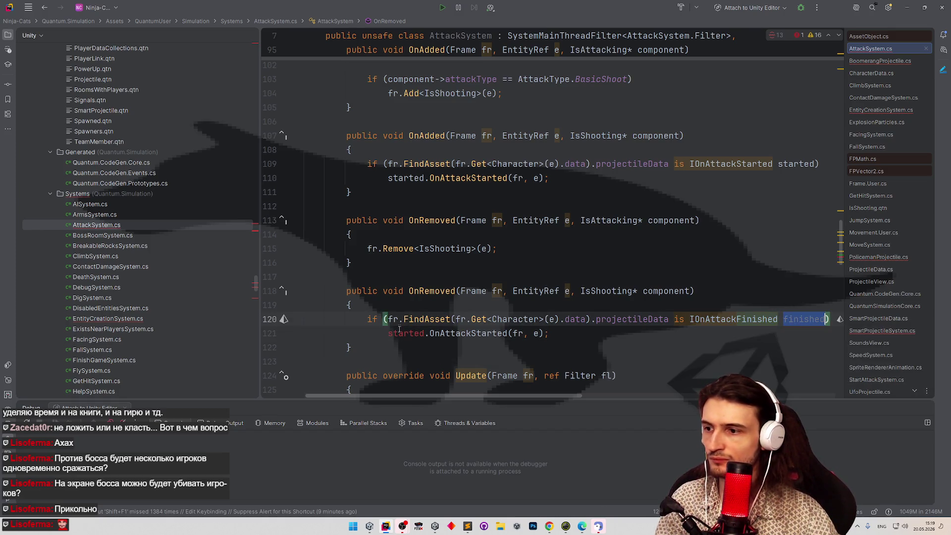
{"action": "left_click", "coordinate": [398, 332]}
{"action": "key", "text": "ctrl+w"}
{"action": "key", "text": "ctrl+v"}
{"action": "key", "text": "ctrl+shift+Right"}
{"action": "type", "text": "OnAttackF"}
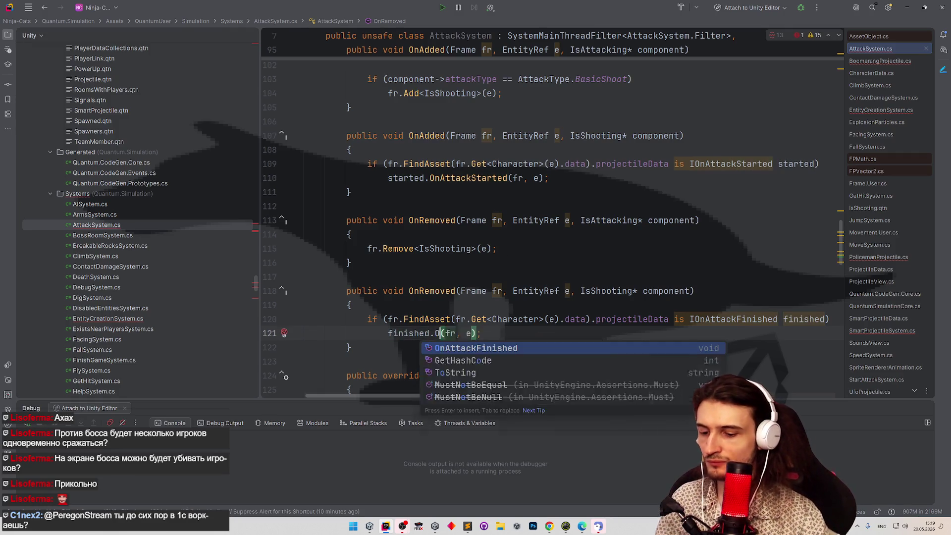
{"action": "key", "text": "Return"}
{"action": "left_click", "coordinate": [589, 177]}
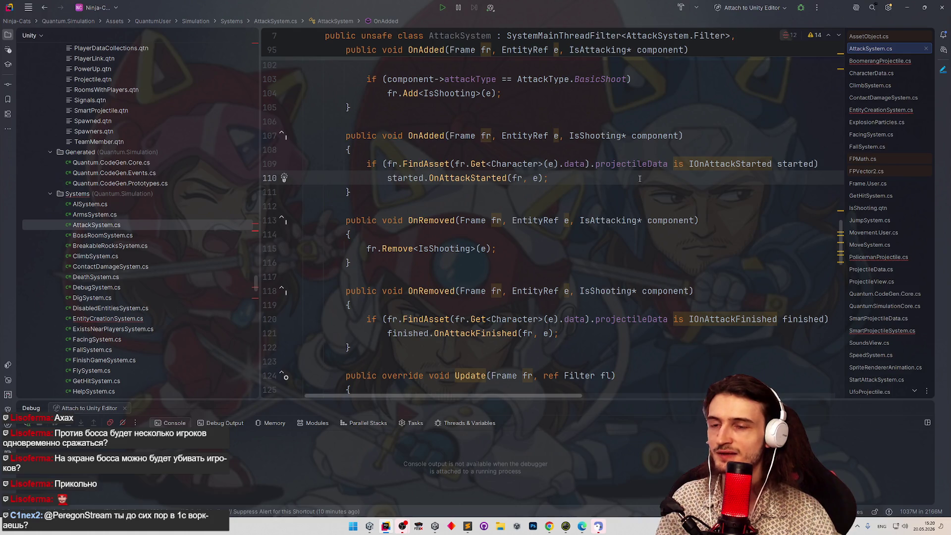
{"action": "scroll", "coordinate": [656, 215], "scroll_direction": "down", "scroll_amount": 2}
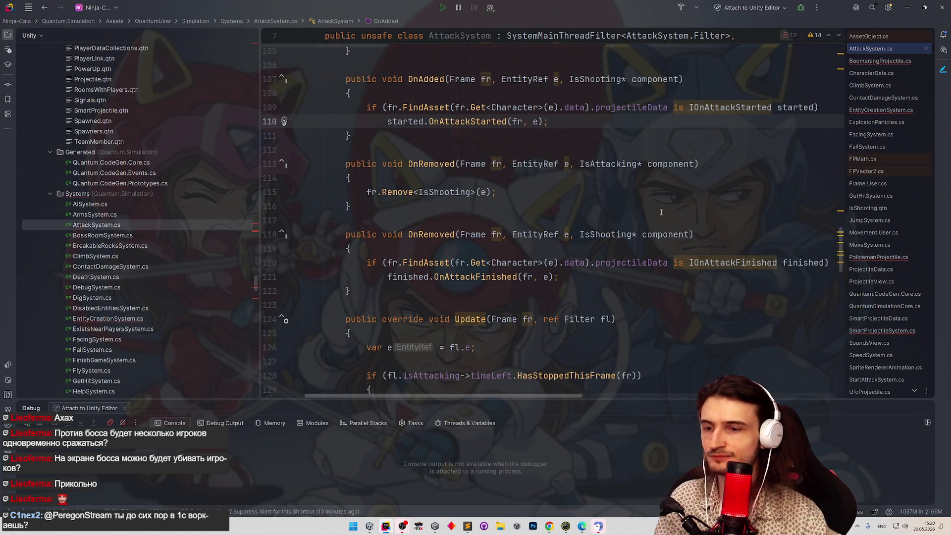
{"action": "key", "text": "ctrl+alt+Left"}
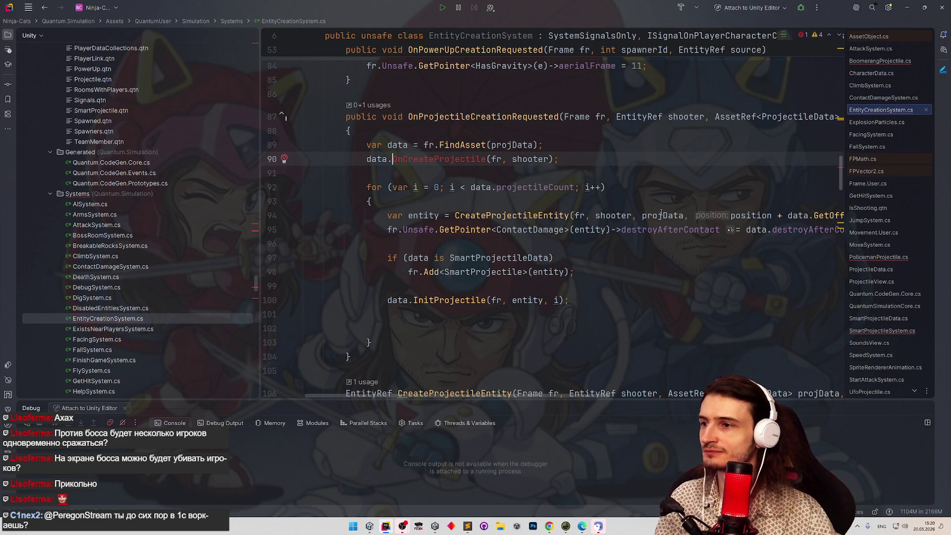
Add 'if (data is IOnCreateProjectile onCreate)' above the projectile-creation call.
{"action": "scroll", "coordinate": [605, 193], "scroll_direction": "up", "scroll_amount": 2}
{"action": "key", "text": "ctrl+alt+Return"}
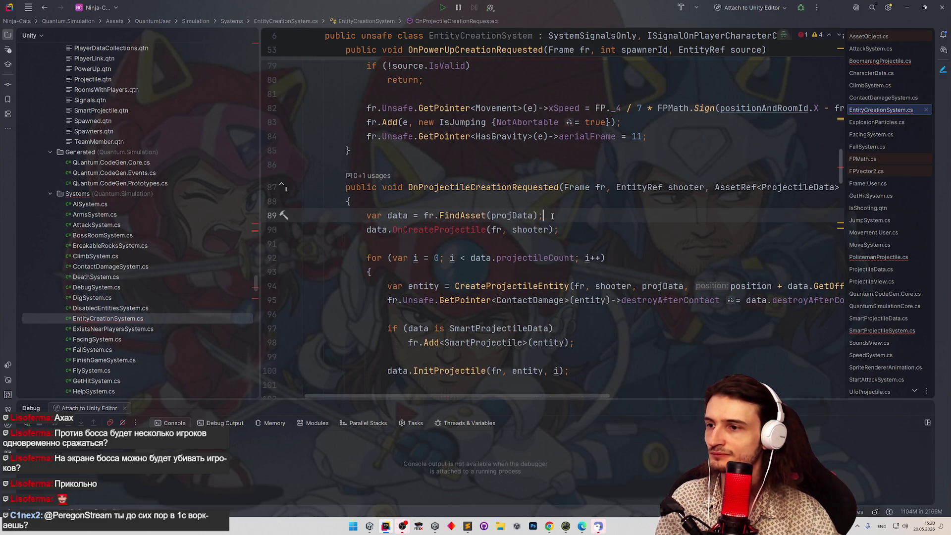
{"action": "key", "text": "Return"}
{"action": "type", "text": "if"}
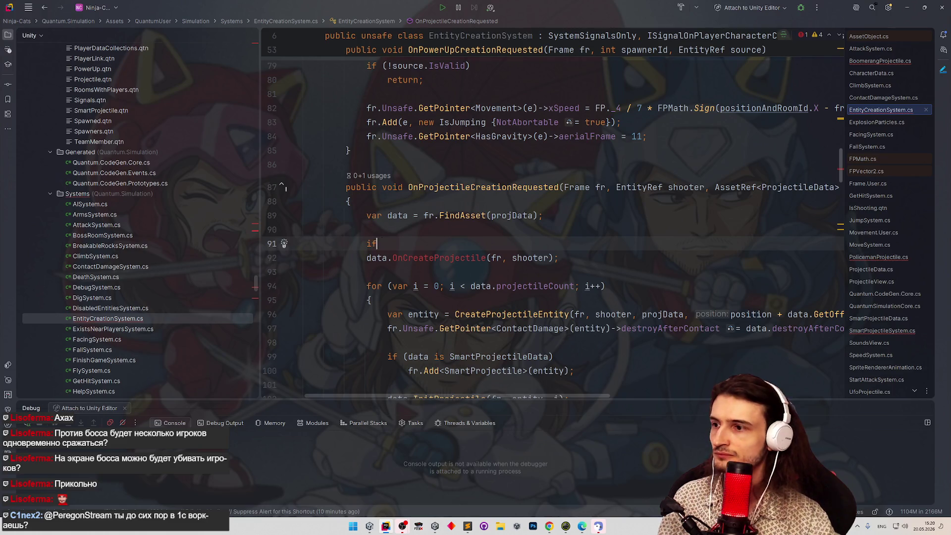
{"action": "type", "text": "("}
{"action": "type", "text": "data is "}
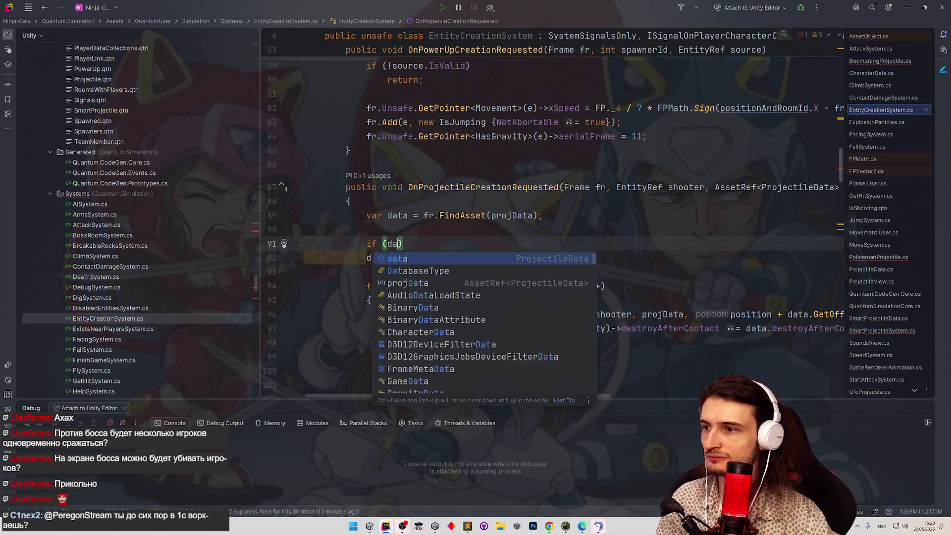
{"action": "type", "text": "IOnCrea"}
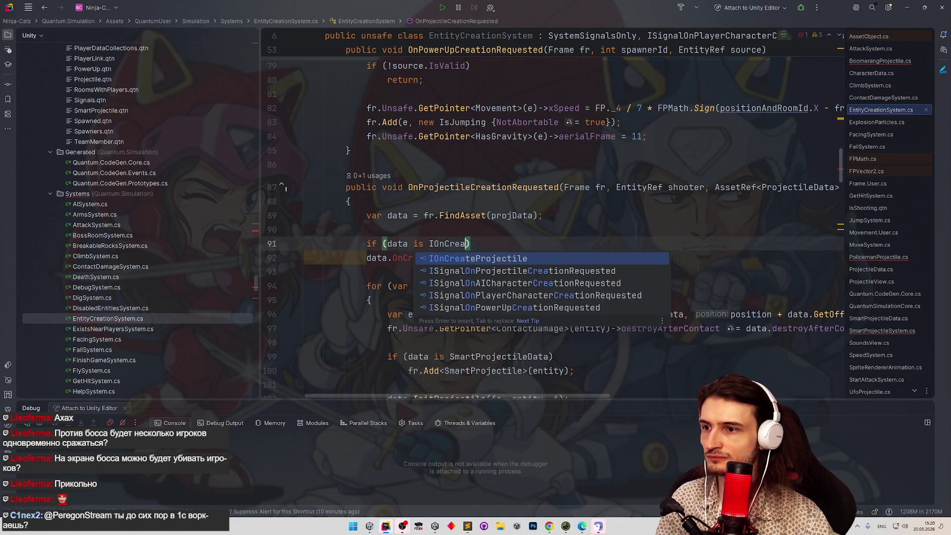
{"action": "key", "text": "Return"}
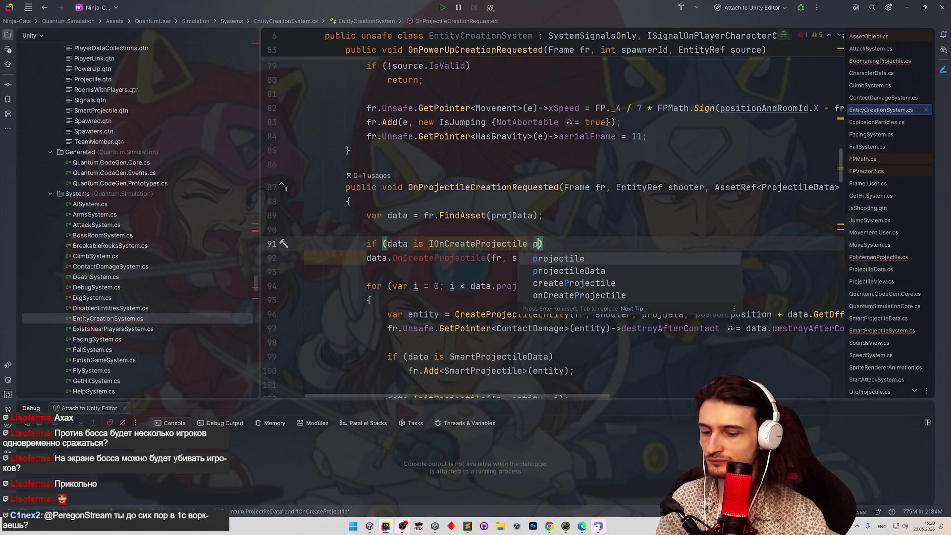
{"action": "key", "text": "Escape"}
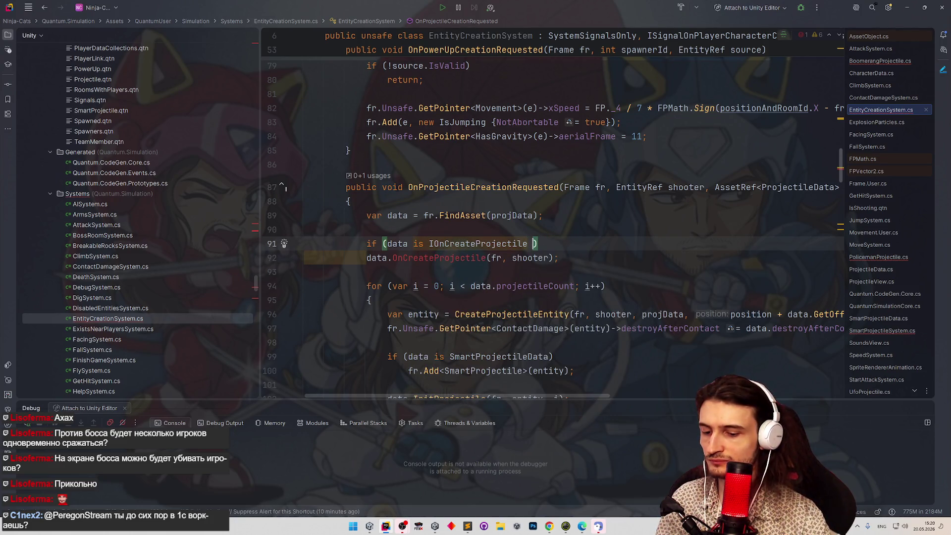
{"action": "type", "text": "onCreate"}
{"action": "key", "text": "Escape"}
Change the call to onCreate.OnCreateProjectile(fr, shooter).
{"action": "key", "text": "ctrl+shift+Left"}
{"action": "key", "text": "ctrl+c"}
{"action": "double_click", "coordinate": [377, 258]}
{"action": "key", "text": "ctrl+v"}
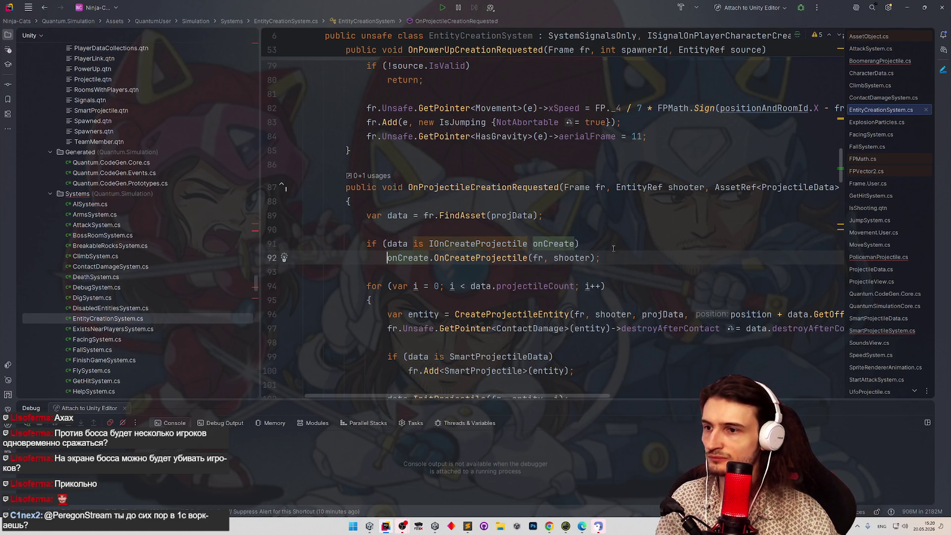
{"action": "left_click", "coordinate": [637, 242]}
{"action": "key", "text": "ctrl+minus"}
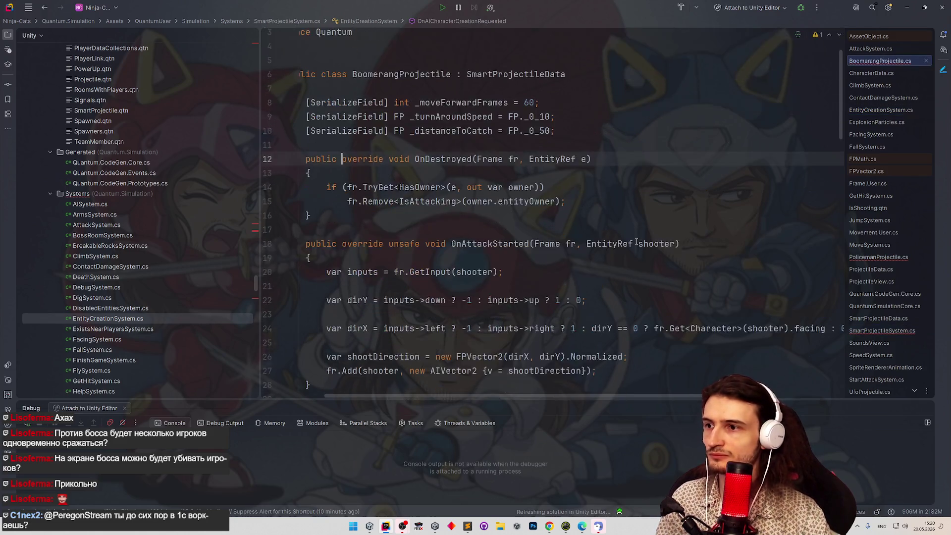
In SmartProjectileSystem.cs, change the removal check to 'is IOnDestroyed destroyed'.
{"action": "key", "text": "ctrl+minus"}
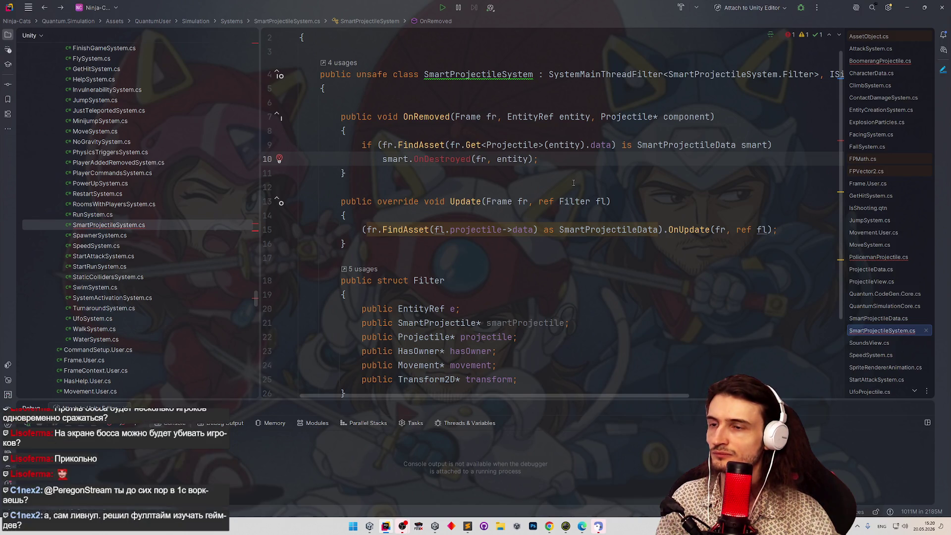
{"action": "double_click", "coordinate": [649, 145]}
{"action": "type", "text": "IOn"}
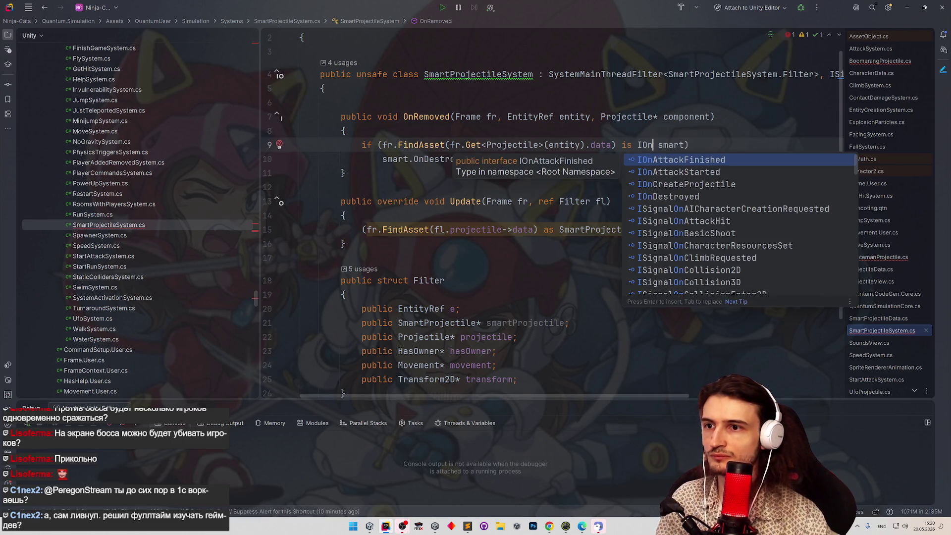
{"action": "type", "text": "D"}
{"action": "key", "text": "Return"}
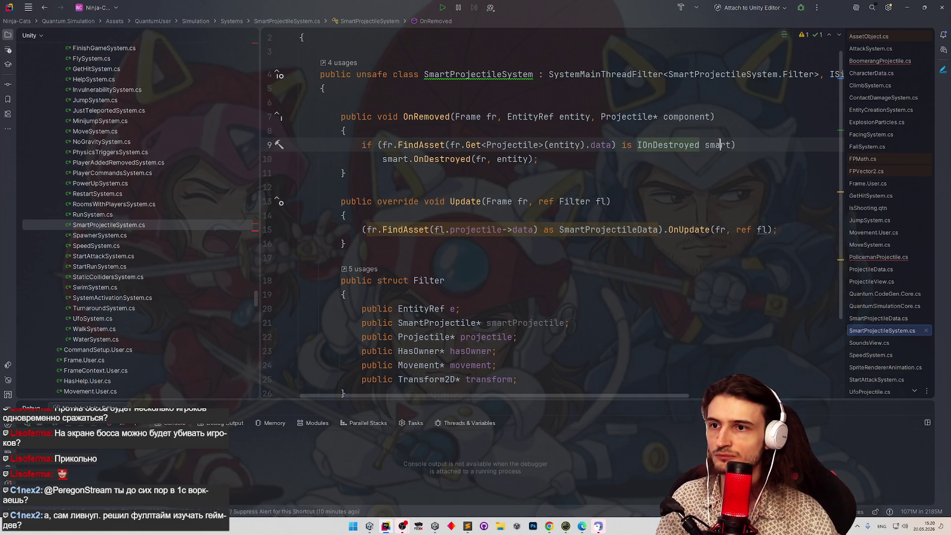
{"action": "double_click", "coordinate": [719, 145]}
{"action": "type", "text": "destroyed"}
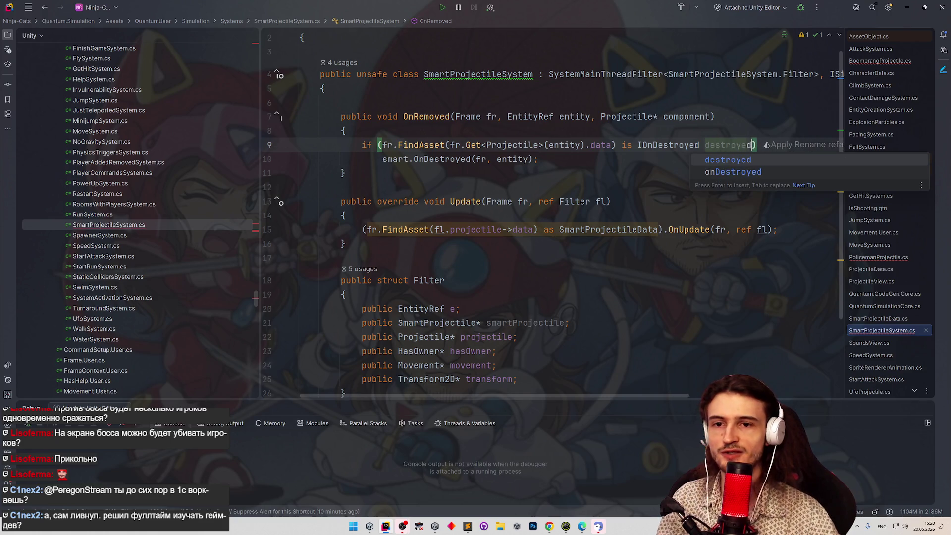
{"action": "key", "text": "Escape"}
{"action": "left_click", "coordinate": [654, 185]}
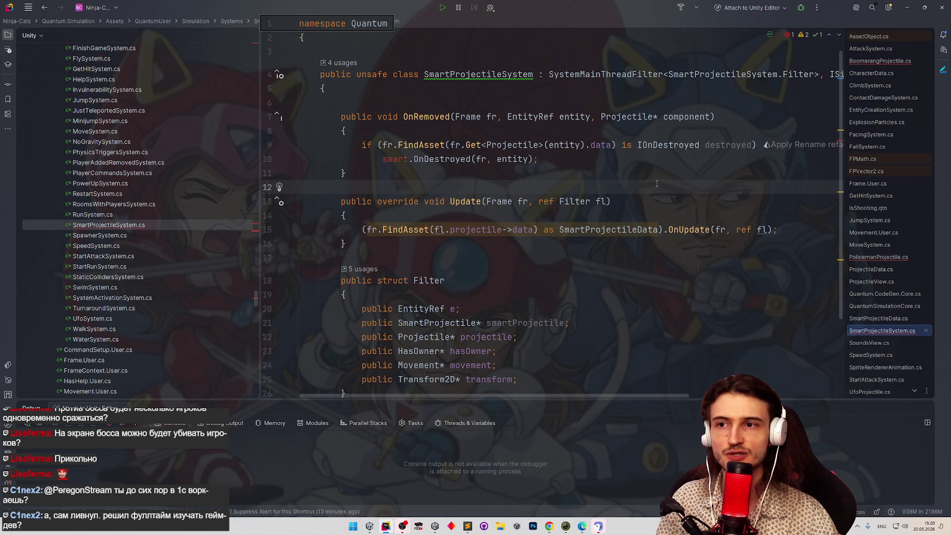
Apply the rename so line 10 calls destroyed.OnDestroyed, then open BoomerangProjectile.cs.
{"action": "triple_click", "coordinate": [714, 145]}
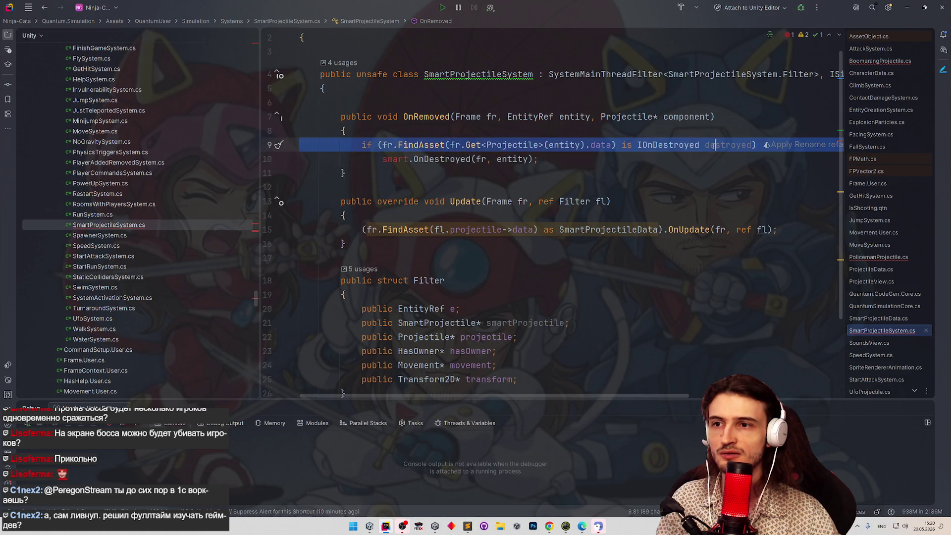
{"action": "key", "text": "ctrl+Right"}
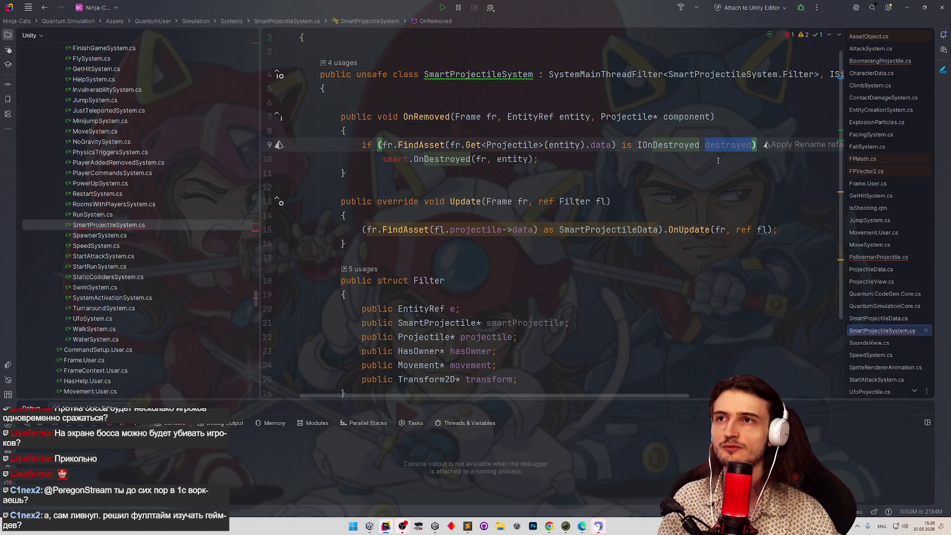
{"action": "left_click", "coordinate": [718, 159]}
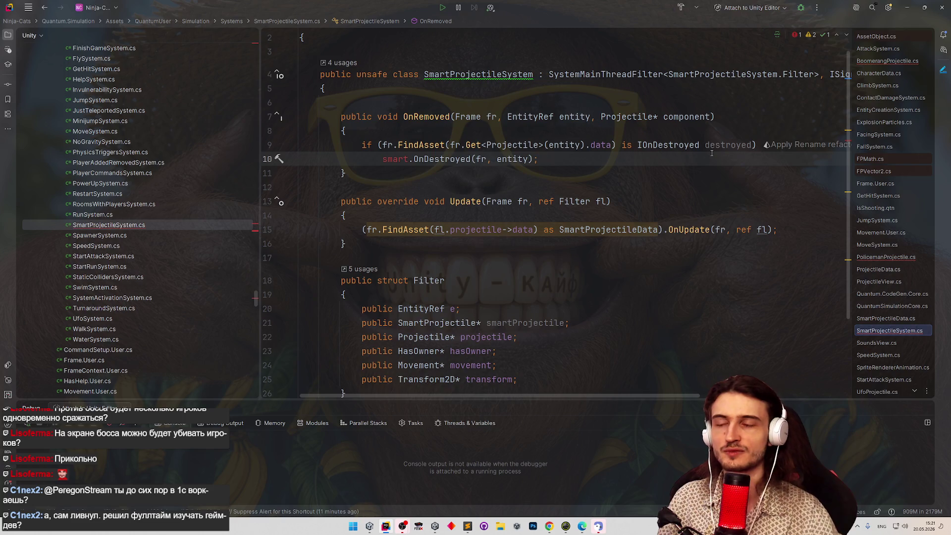
{"action": "double_click", "coordinate": [708, 146]}
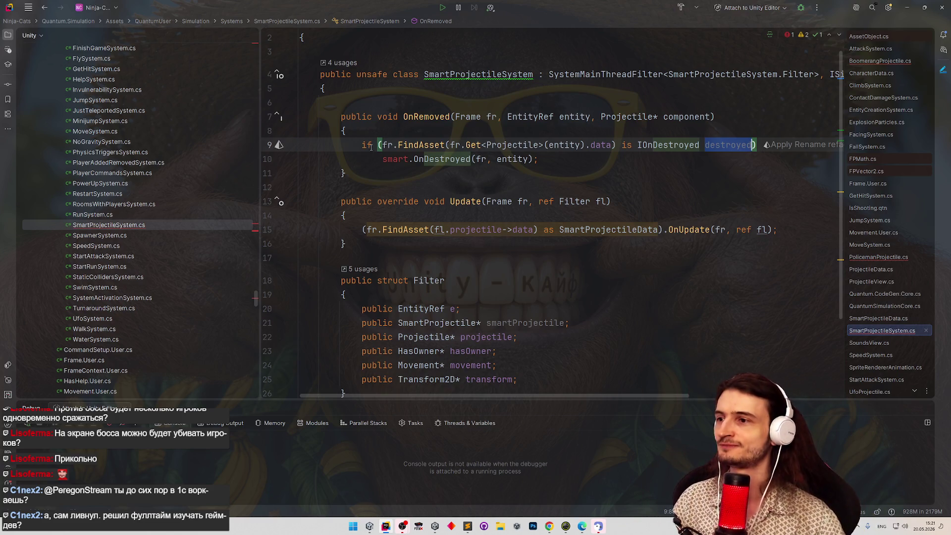
{"action": "key", "text": "alt+Return"}
{"action": "left_click", "coordinate": [404, 187]}
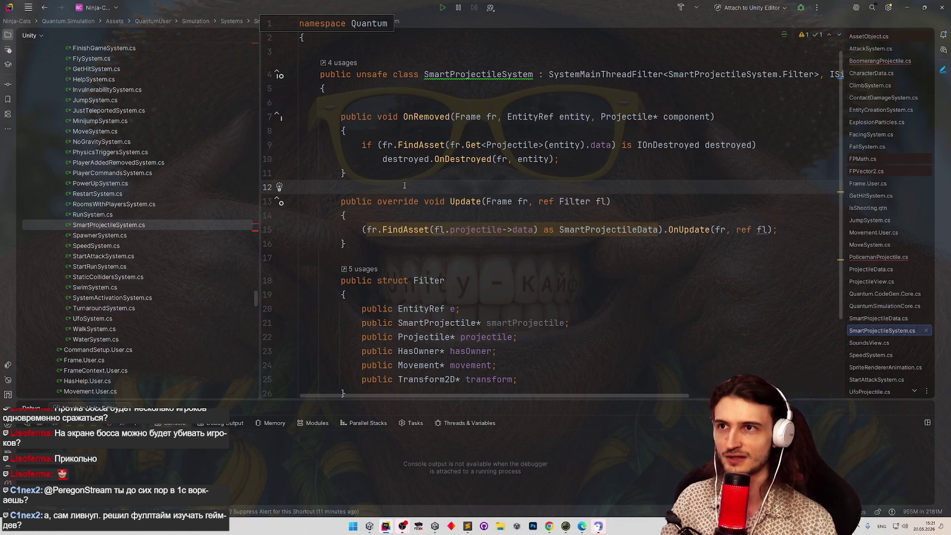
{"action": "key", "text": "ctrl+Tab"}
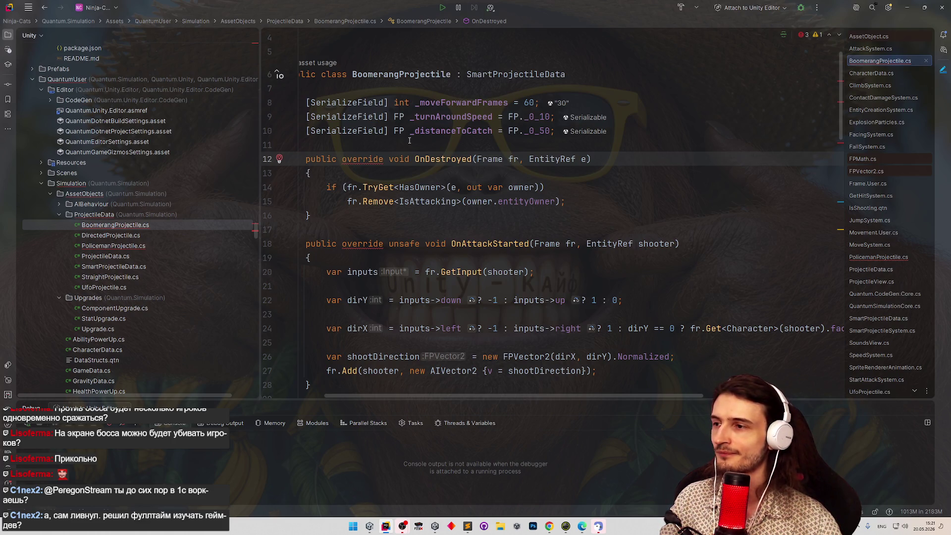
Add IOnDestroyed to BoomerangProjectile's declaration and remove override from OnDestroyed.
{"action": "left_click", "coordinate": [584, 74]}
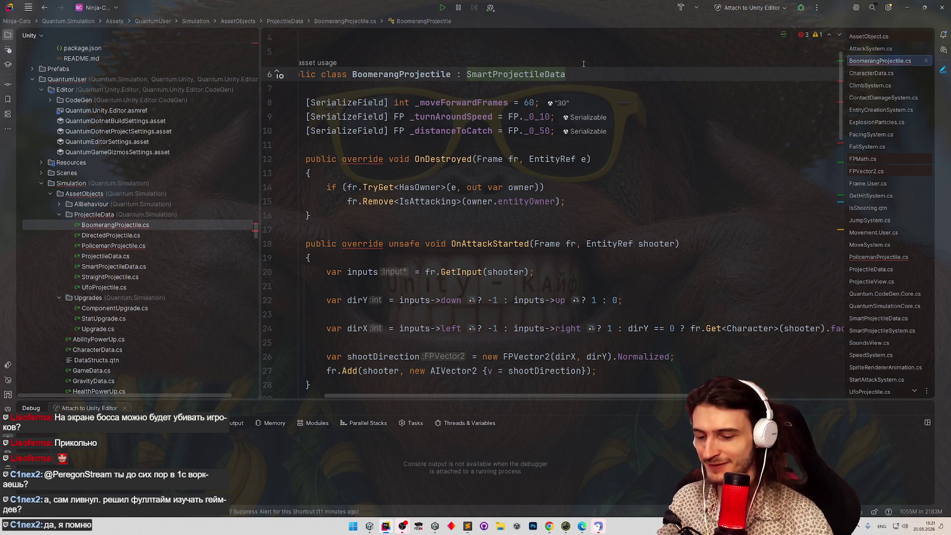
{"action": "type", "text": ", IOnD"}
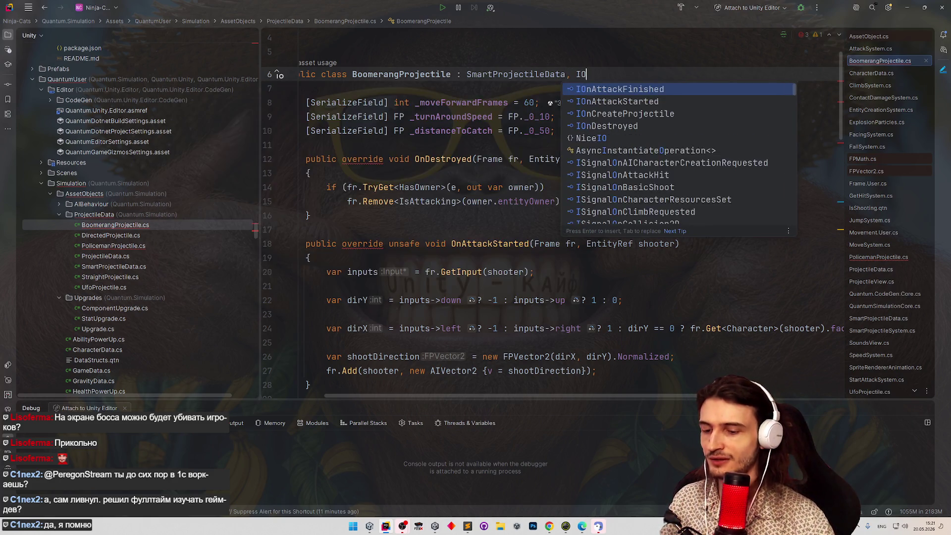
{"action": "key", "text": "Return"}
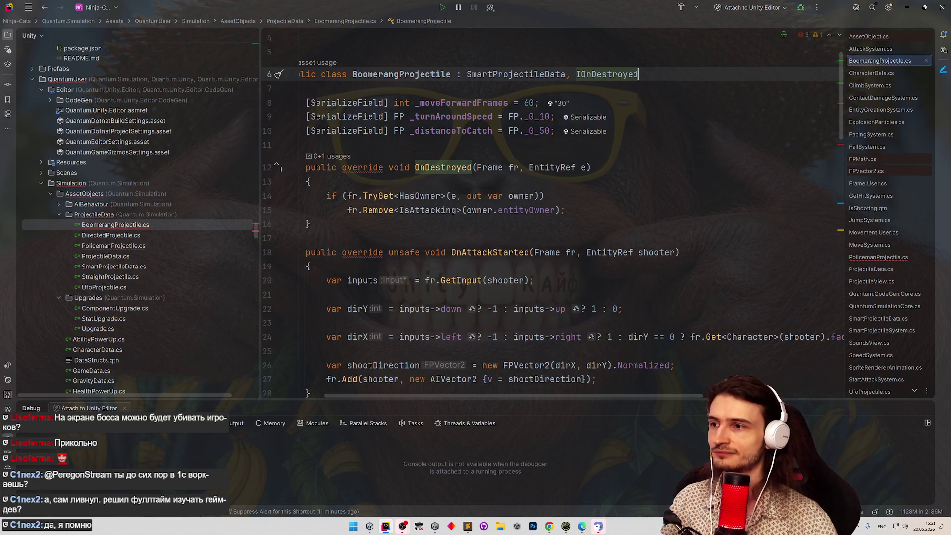
{"action": "double_click", "coordinate": [362, 168]}
{"action": "key", "text": "Delete"}
Add IOnAttackStarted to the class declaration and remove override from OnAttackStarted.
{"action": "left_click", "coordinate": [644, 74]}
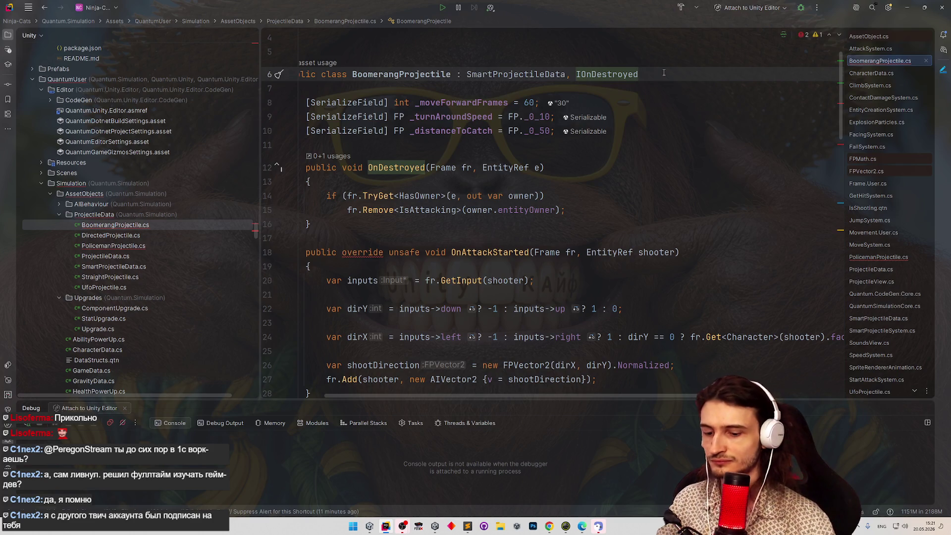
{"action": "type", "text": ", IOnAtt"}
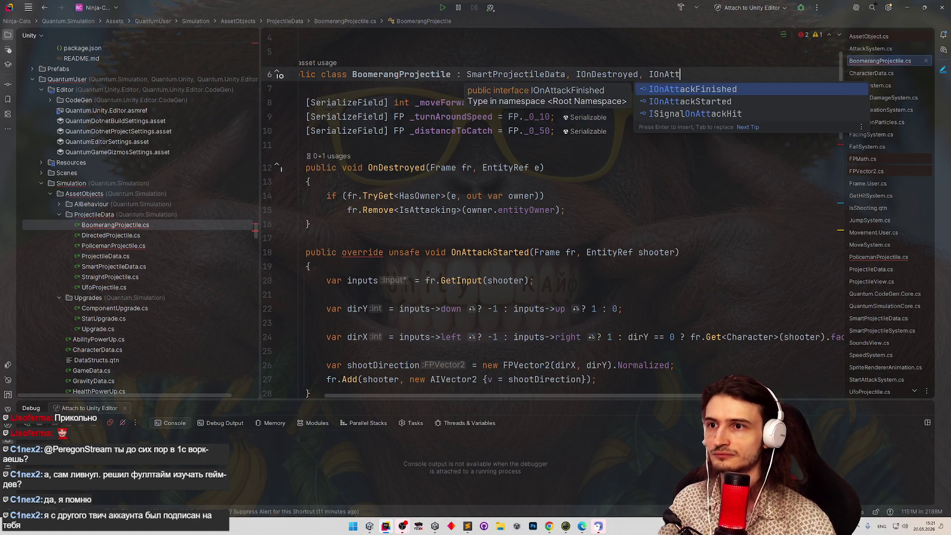
{"action": "key", "text": "Down"}
{"action": "key", "text": "Return"}
{"action": "double_click", "coordinate": [362, 261]}
{"action": "key", "text": "Delete"}
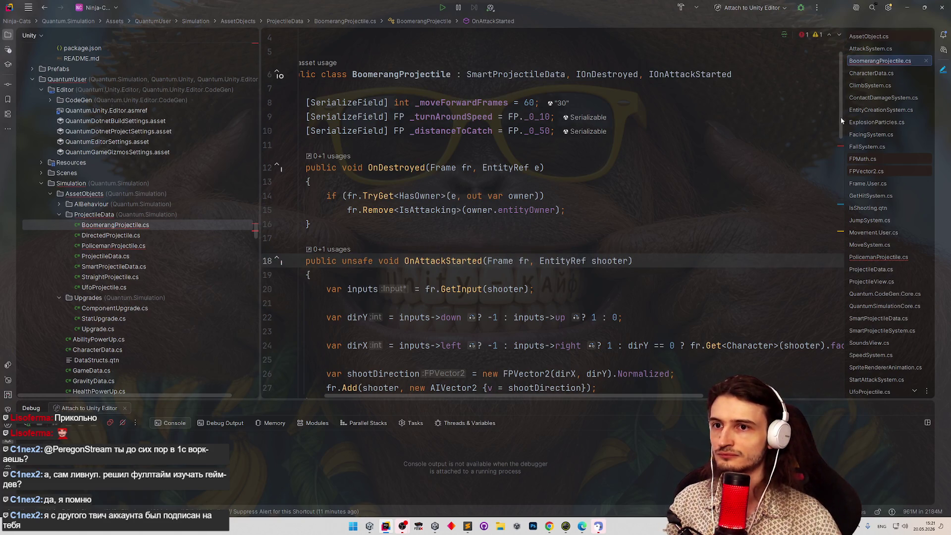
Add IOnAttackFinished, drop its method's override, and move OnAttackFinished above OnAttackStarted.
{"action": "scroll", "coordinate": [809, 361], "scroll_direction": "down", "scroll_amount": 20}
{"action": "scroll", "coordinate": [809, 361], "scroll_direction": "up", "scroll_amount": 13}
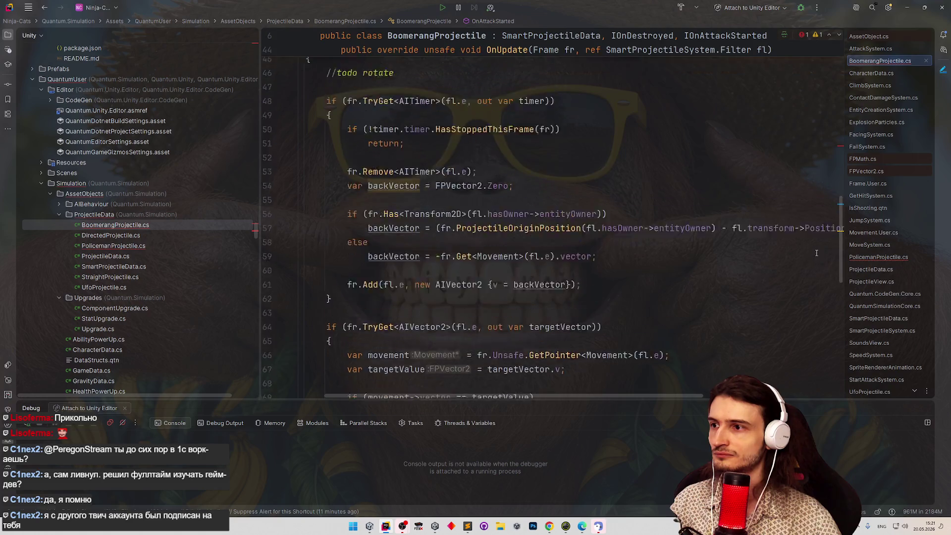
{"action": "scroll", "coordinate": [817, 227], "scroll_direction": "up", "scroll_amount": 5}
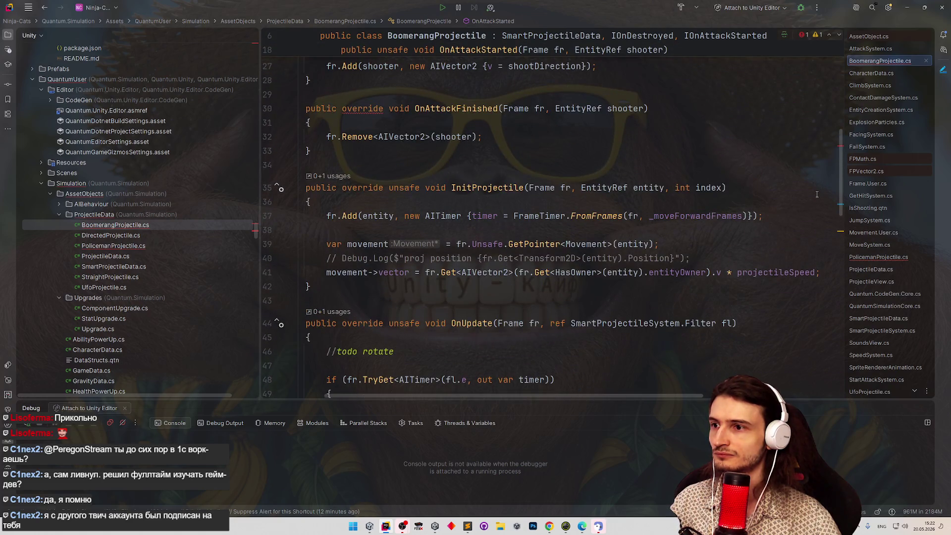
{"action": "scroll", "coordinate": [793, 176], "scroll_direction": "up", "scroll_amount": 1}
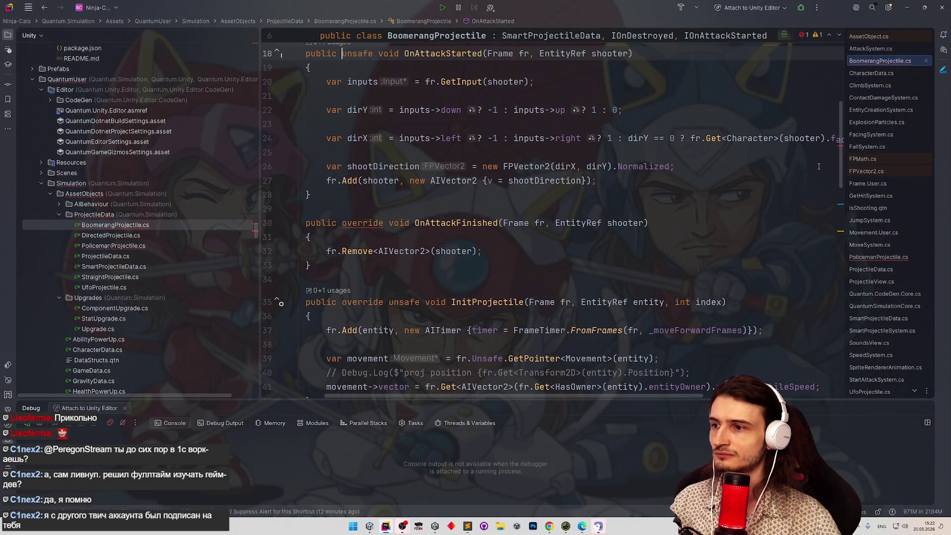
{"action": "scroll", "coordinate": [555, 184], "scroll_direction": "up", "scroll_amount": 6}
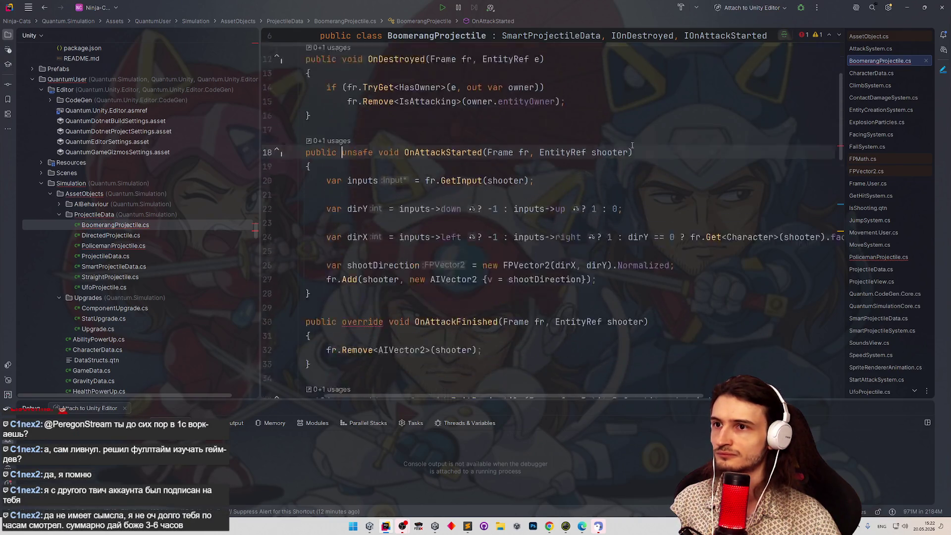
{"action": "type", "text": ", IOnAtt"}
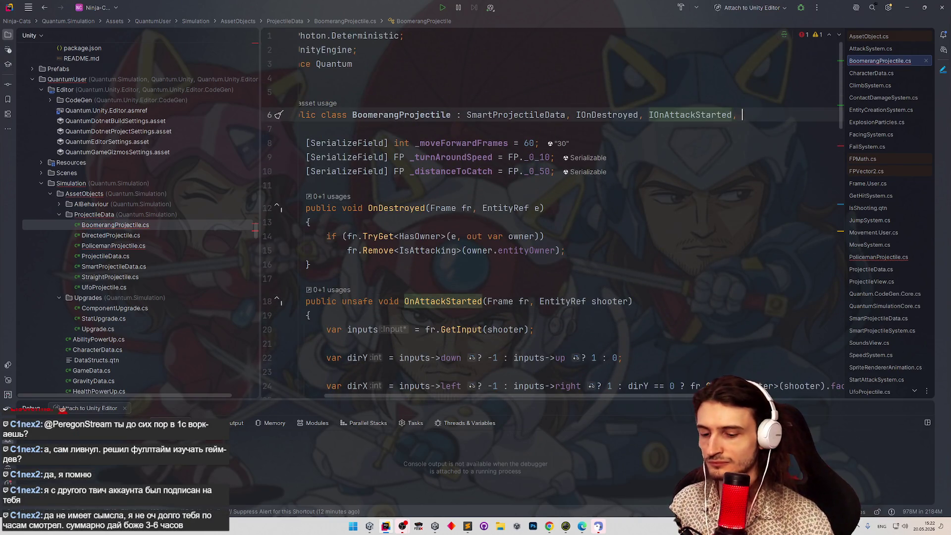
{"action": "key", "text": "Return"}
{"action": "key", "text": "ctrl+z"}
{"action": "key", "text": "Down"}
{"action": "key", "text": "Return"}
{"action": "scroll", "coordinate": [359, 350], "scroll_direction": "down", "scroll_amount": 8}
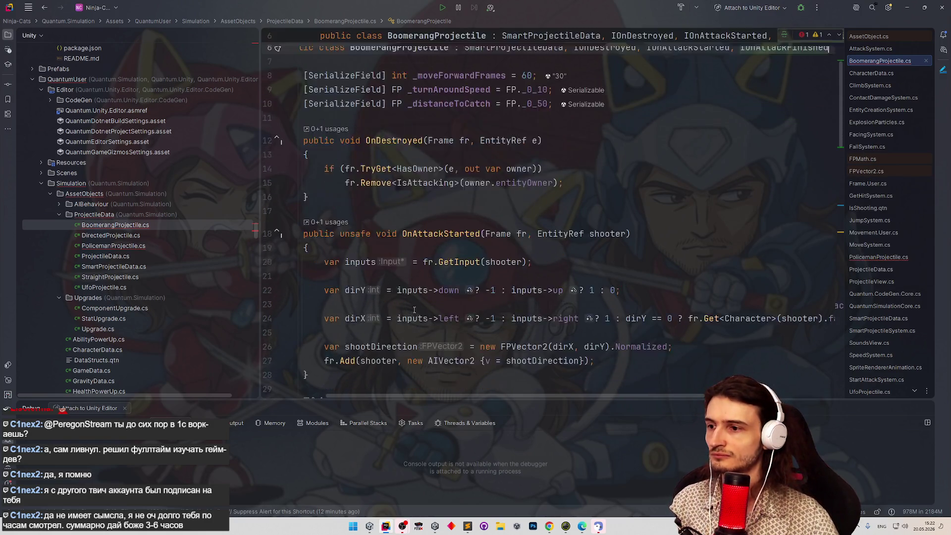
{"action": "left_click", "coordinate": [366, 141]}
{"action": "key", "text": "ctrl+BackSpace"}
{"action": "key", "text": "ctrl+Delete"}
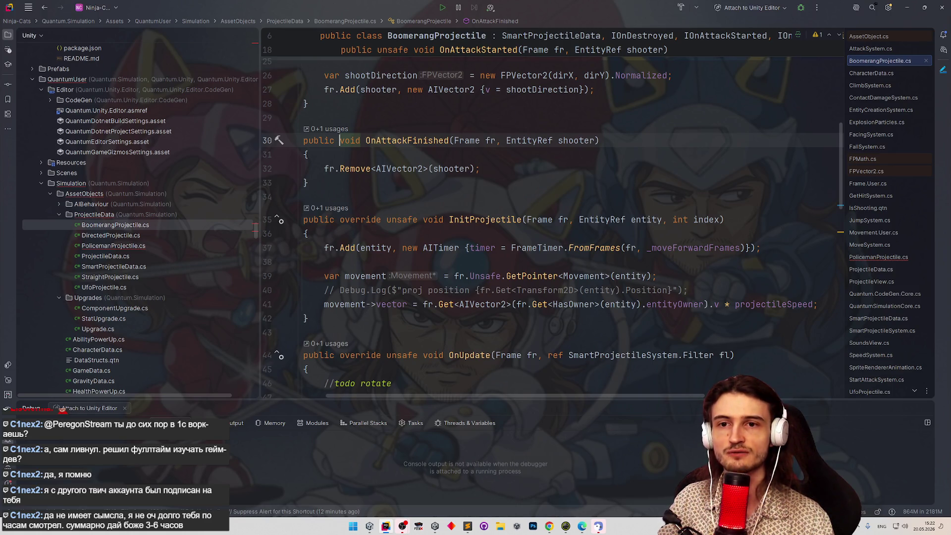
{"action": "key", "text": "ctrl+shift+alt+Up"}
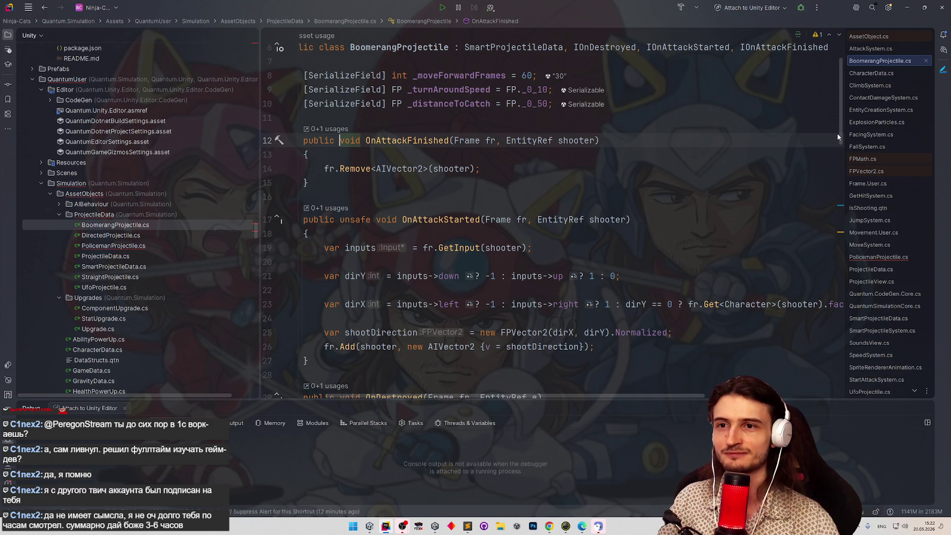
Review BoomerangProjectile's OnUpdate and its closing braces, then switch to PolicemanProjectile.cs.
{"action": "left_click_drag", "start_coordinate": [837, 136], "coordinate": [837, 144]}
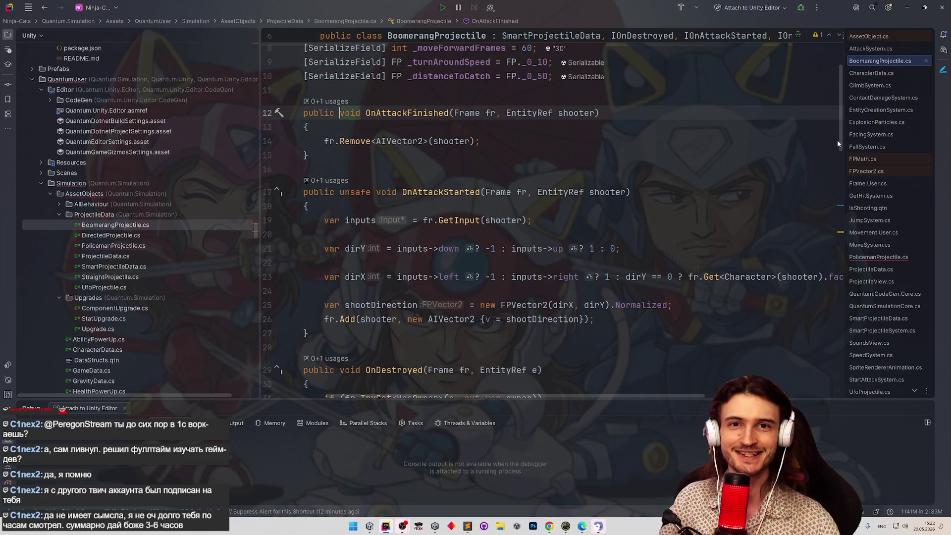
{"action": "left_click", "coordinate": [797, 163]}
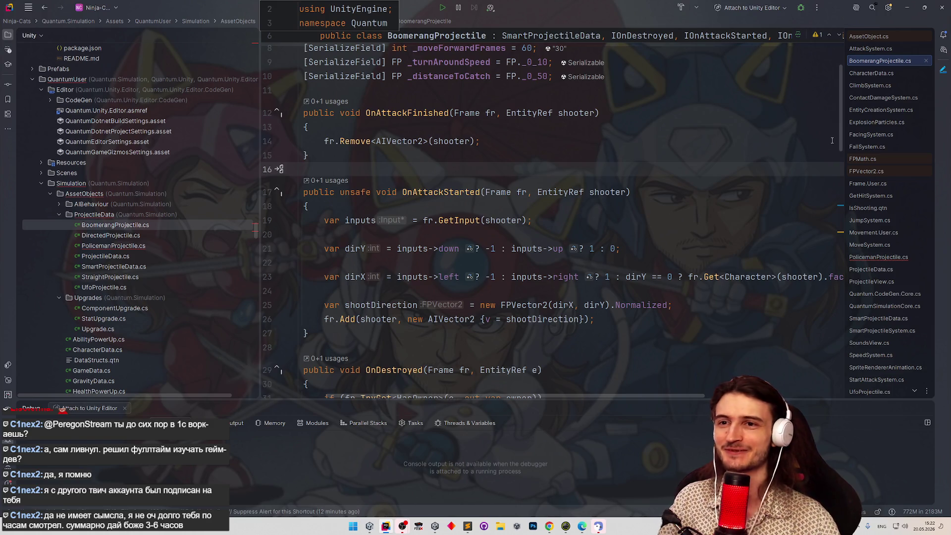
{"action": "left_click_drag", "start_coordinate": [839, 143], "coordinate": [781, 293]}
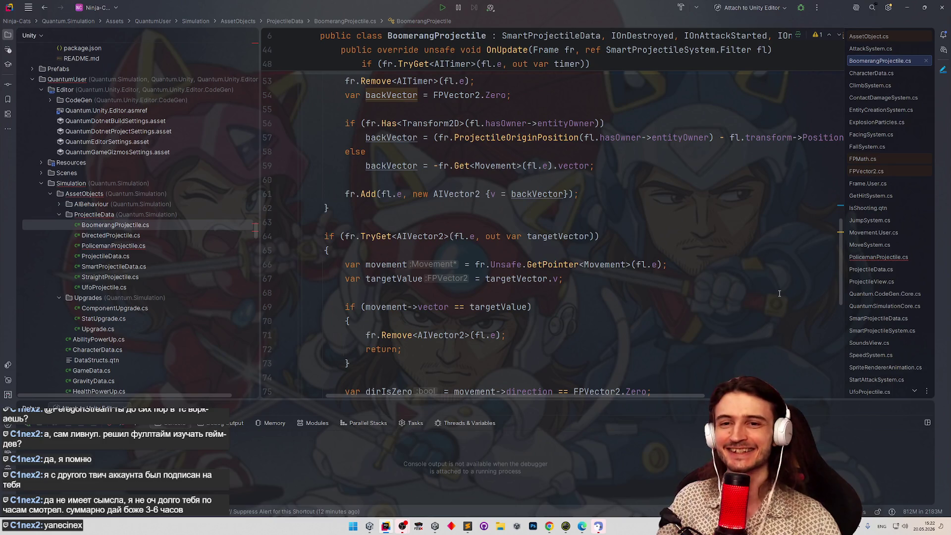
{"action": "scroll", "coordinate": [779, 294], "scroll_direction": "down", "scroll_amount": 8}
{"action": "scroll", "coordinate": [757, 365], "scroll_direction": "up", "scroll_amount": 2}
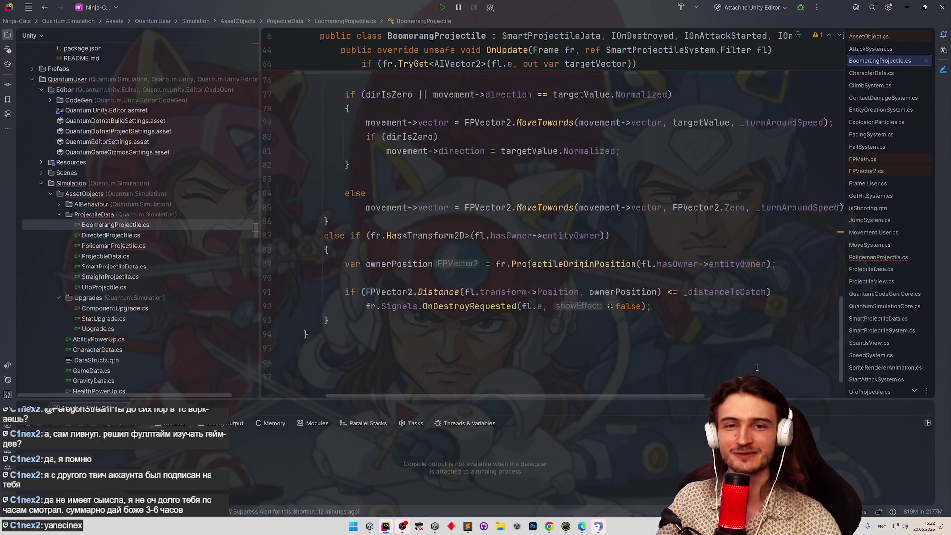
{"action": "left_click", "coordinate": [750, 334]}
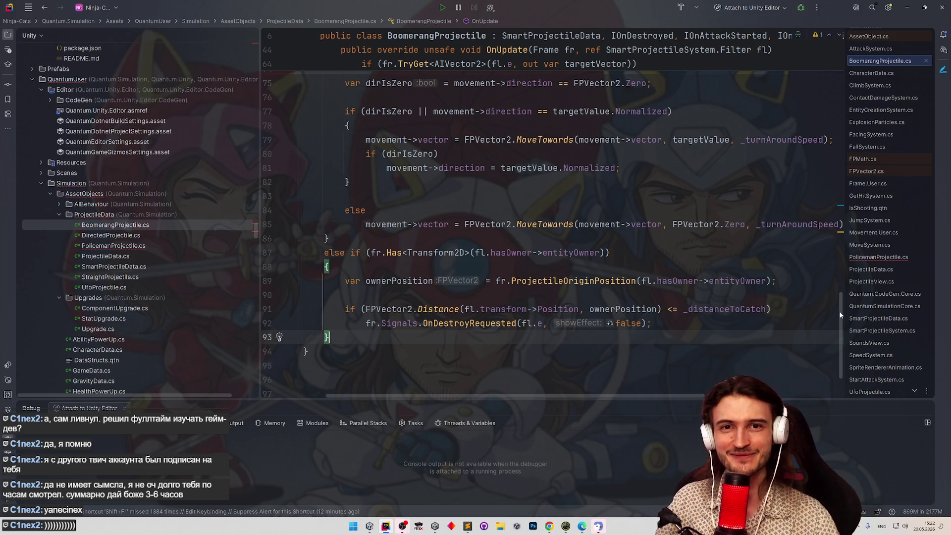
{"action": "left_click_drag", "start_coordinate": [841, 315], "coordinate": [841, 67]}
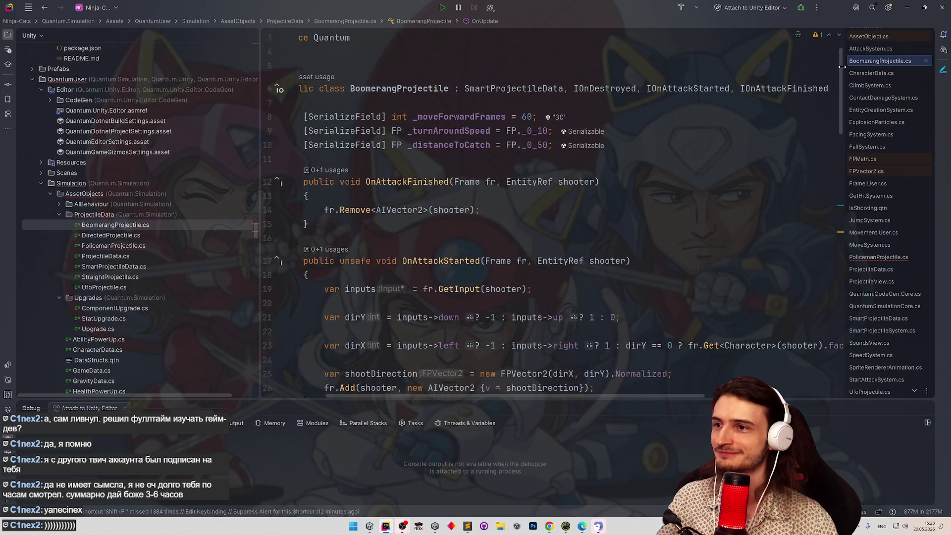
{"action": "scroll", "coordinate": [754, 131], "scroll_direction": "down", "scroll_amount": 5}
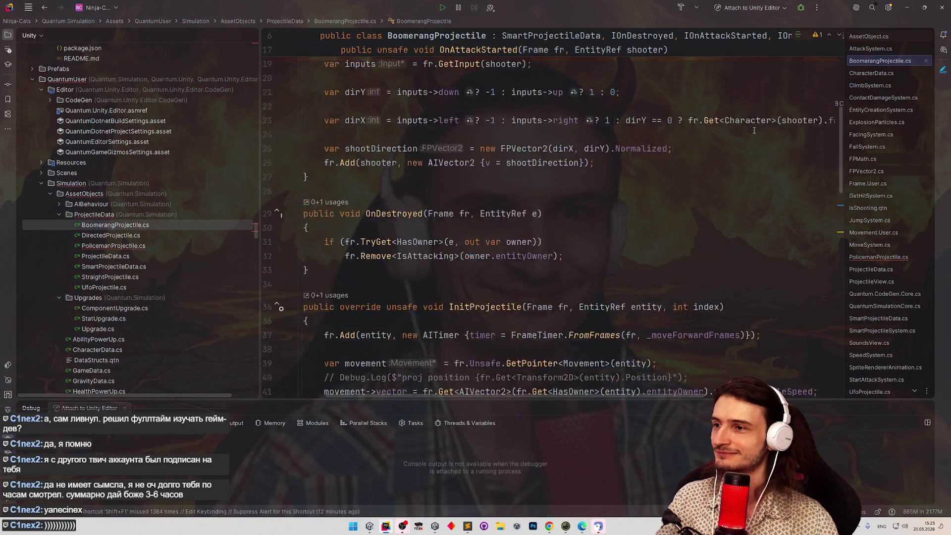
{"action": "scroll", "coordinate": [754, 131], "scroll_direction": "down", "scroll_amount": 3}
{"action": "key", "text": "ctrl+Tab"}
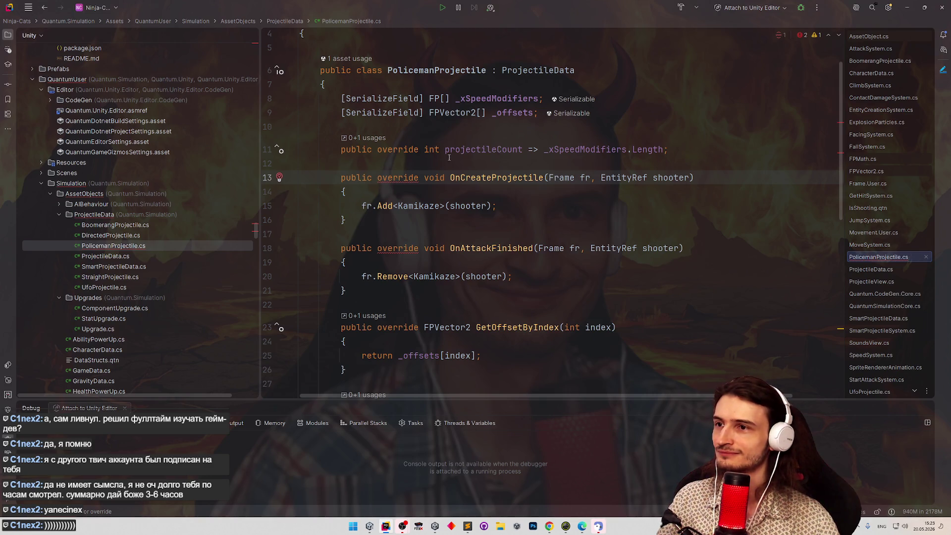
Add IOnCreateProjectile to PolicemanProjectile's declaration and remove override from OnCreateProjectile.
{"action": "left_click", "coordinate": [575, 79]}
{"action": "type", "text": ", IOnCrea"}
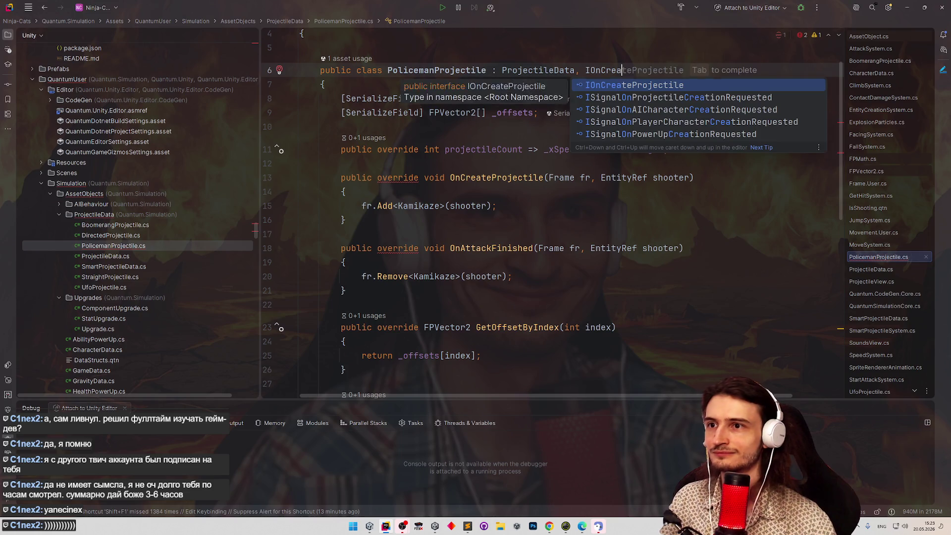
{"action": "key", "text": "Return"}
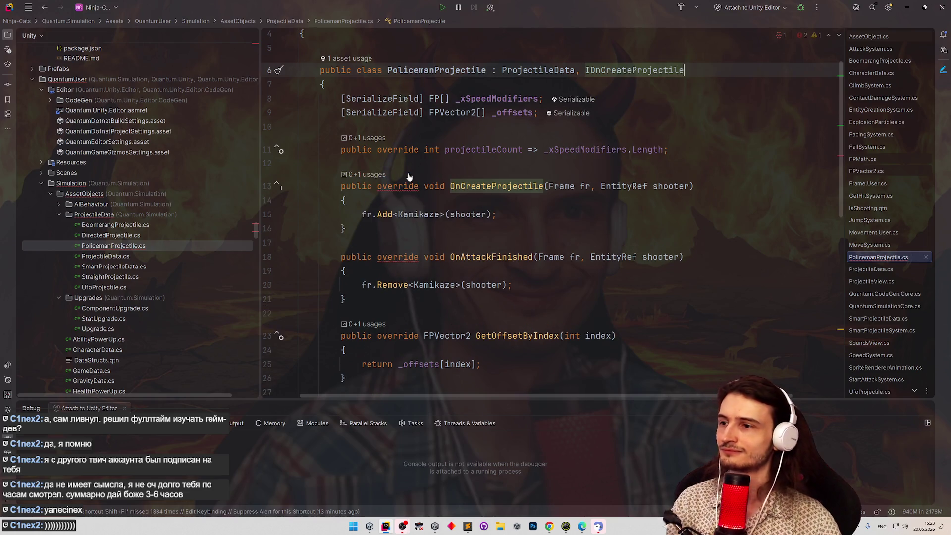
{"action": "key", "text": "ctrl+Delete"}
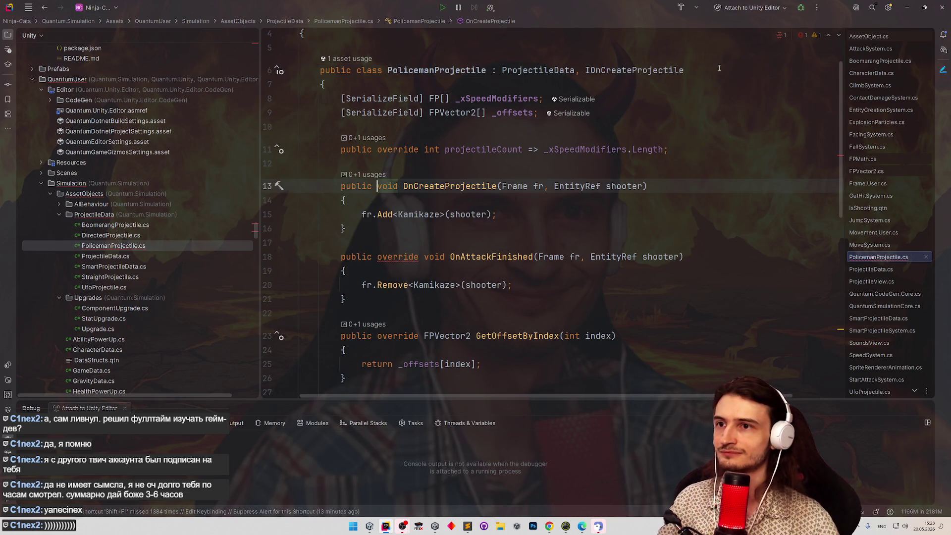
Add IOnAttackFinished and remove override from OnAttackFinished, keeping 'public void' spaced.
{"action": "left_click", "coordinate": [719, 67]}
{"action": "type", "text": ", IOnA"}
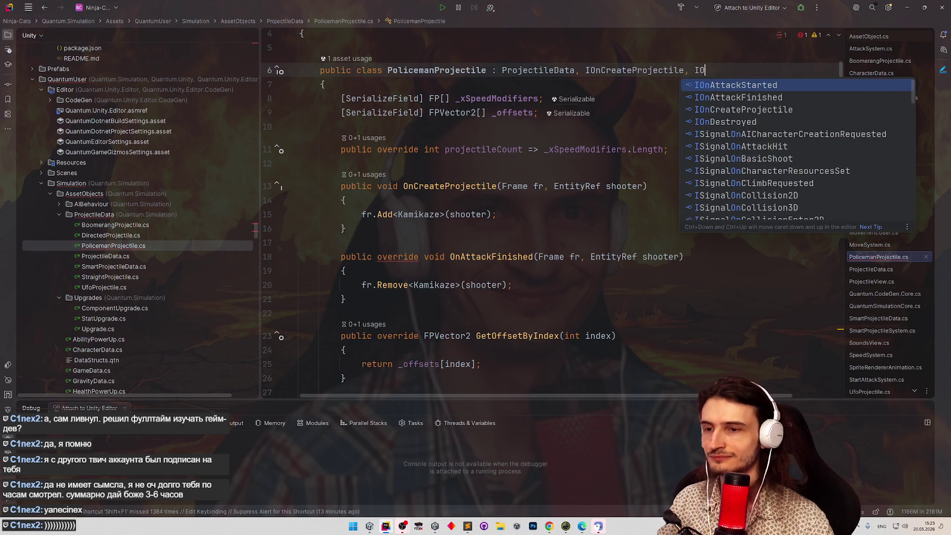
{"action": "key", "text": "Down"}
{"action": "key", "text": "Return"}
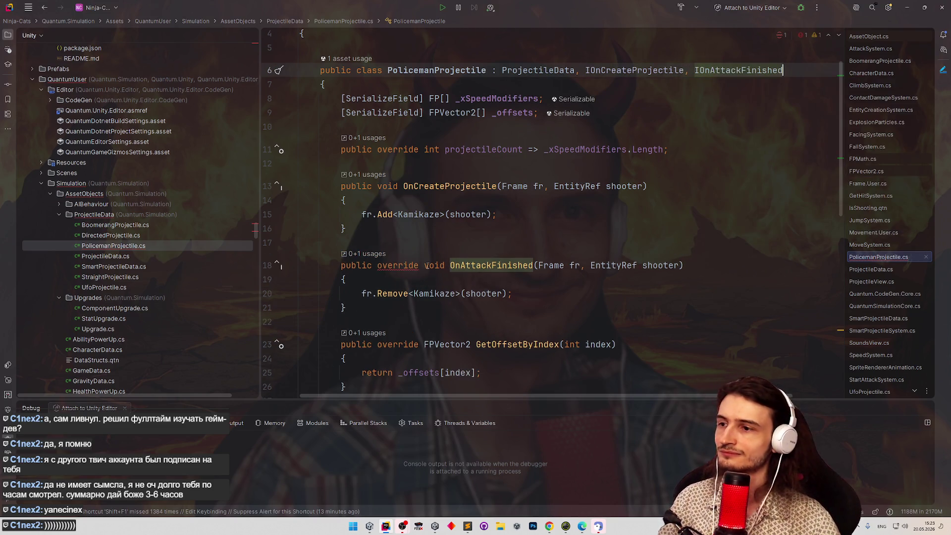
{"action": "double_click", "coordinate": [398, 265]}
{"action": "key", "text": "Delete"}
{"action": "key", "text": "ctrl+Delete"}
{"action": "key", "text": "Down"}
{"action": "key", "text": "Down"}
{"action": "key", "text": "Down"}
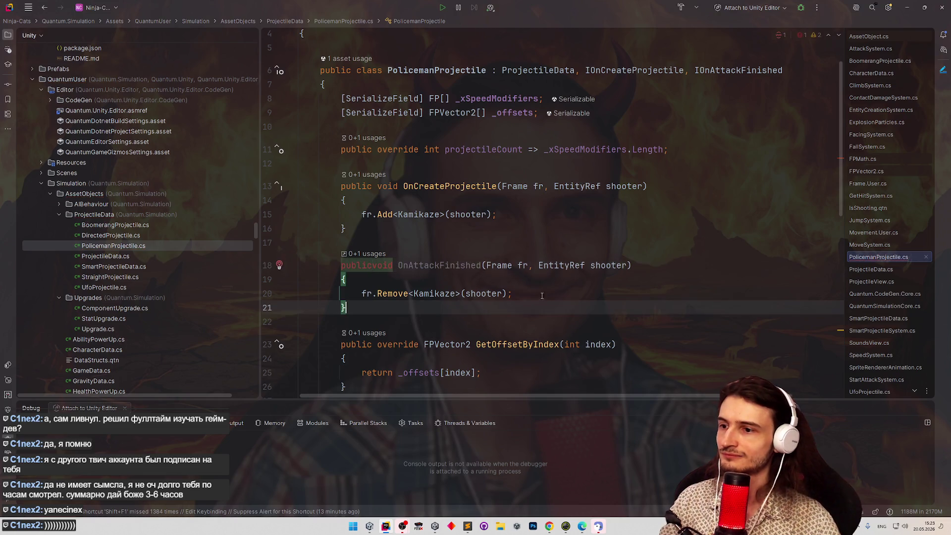
{"action": "left_click", "coordinate": [376, 265]}
{"action": "key", "text": "Left"}
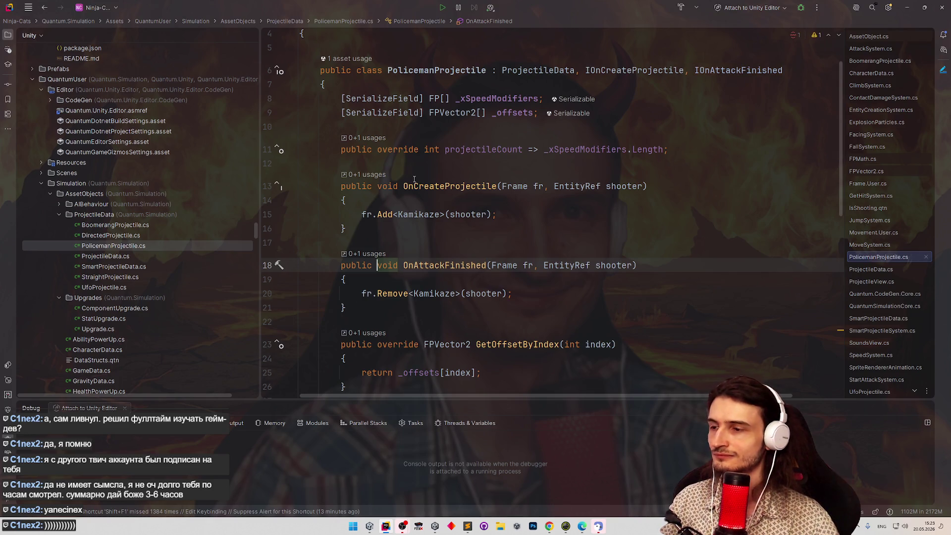
Move OnAttackFinished above OnCreateProjectile.
{"action": "key", "text": "ctrl+shift+Up"}
{"action": "scroll", "coordinate": [840, 163], "scroll_direction": "down", "scroll_amount": 6}
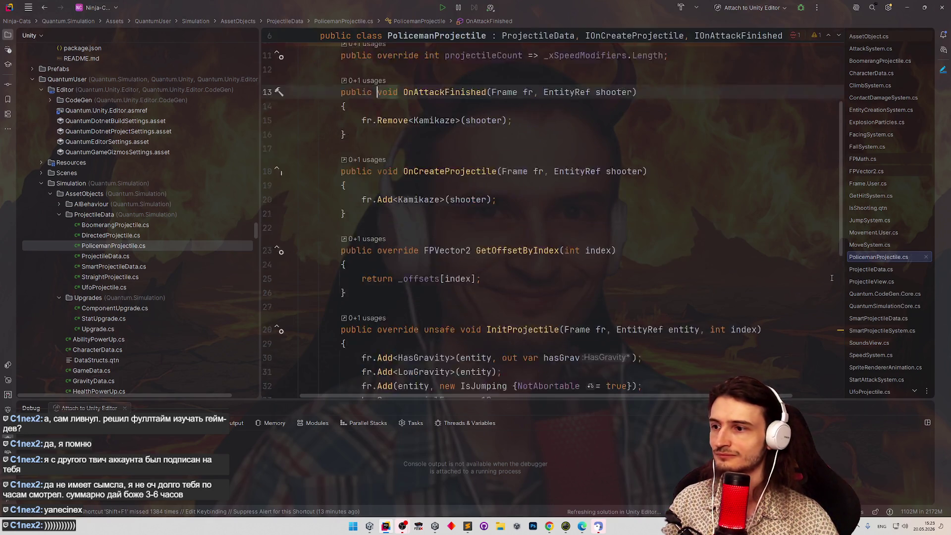
{"action": "scroll", "coordinate": [818, 371], "scroll_direction": "down", "scroll_amount": 5}
{"action": "scroll", "coordinate": [586, 183], "scroll_direction": "up", "scroll_amount": 10}
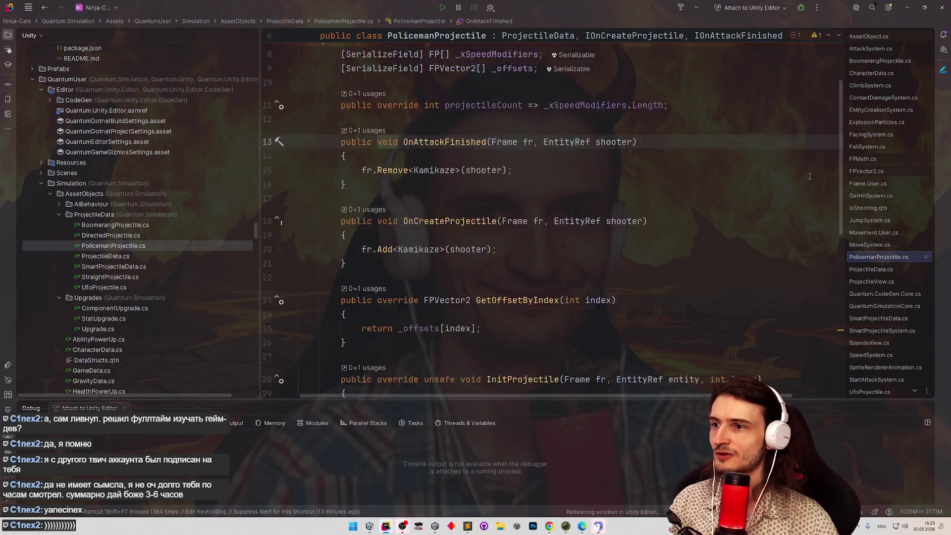
{"action": "key", "text": "shift"}
{"action": "key", "text": "shift"}
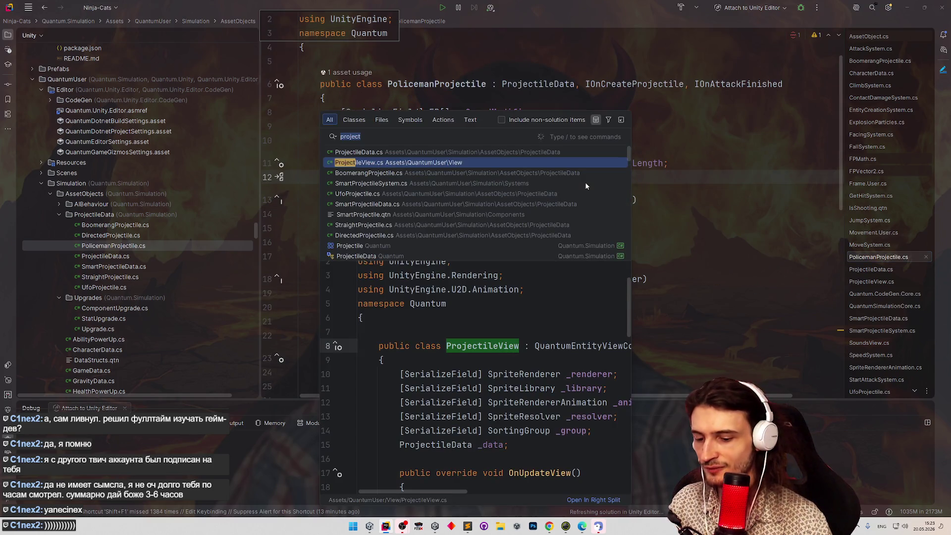
Open BoomerangProjectile.cs from the project tree.
{"action": "type", "text": "boome"}
{"action": "key", "text": "Escape"}
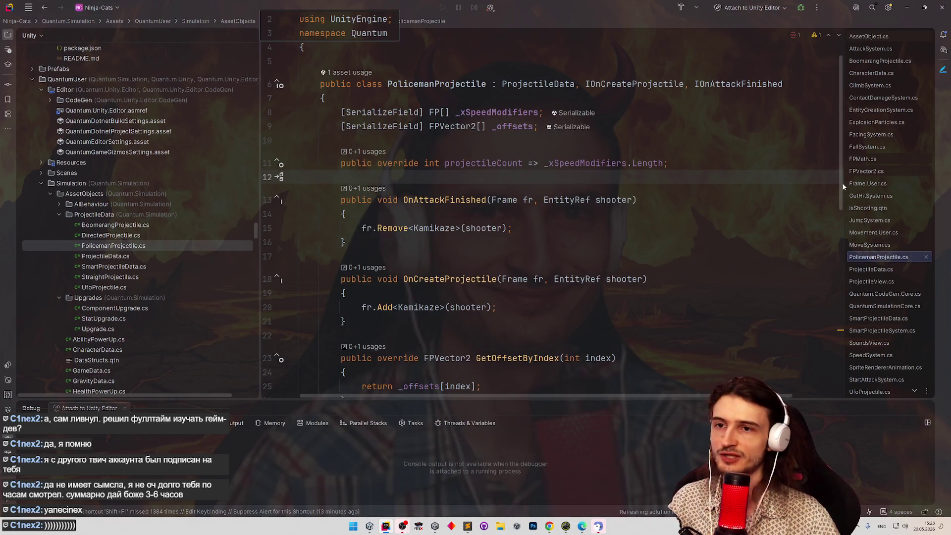
{"action": "scroll", "coordinate": [841, 194], "scroll_direction": "down", "scroll_amount": 1}
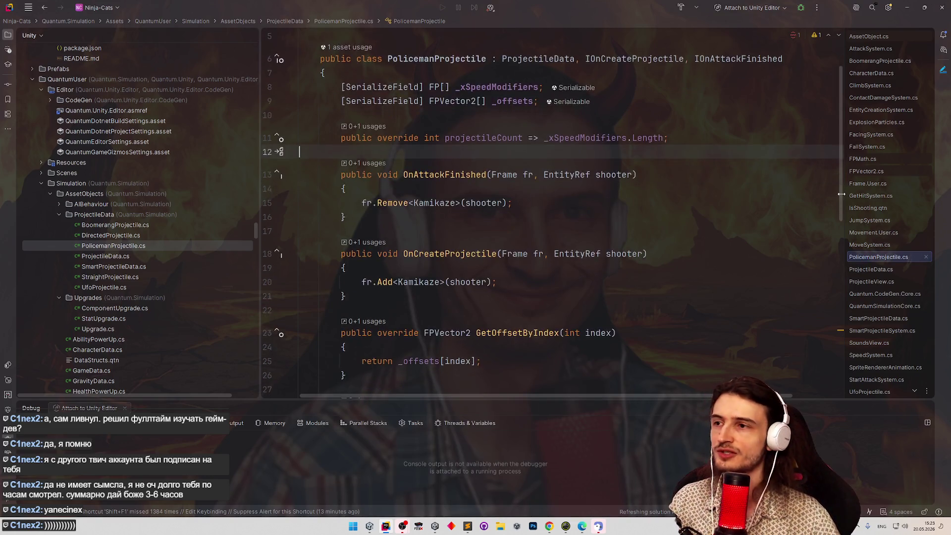
{"action": "double_click", "coordinate": [131, 226]}
Review OnUpdate's AITimer, AIVector2 return and catch-distance logic around line 52.
{"action": "left_click_drag", "start_coordinate": [836, 160], "coordinate": [839, 164]}
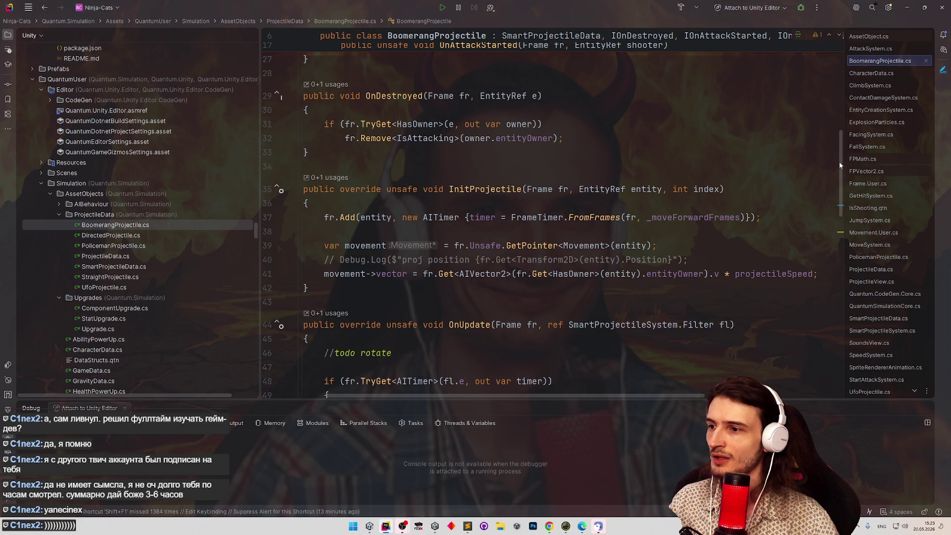
{"action": "mouse_move", "coordinate": [839, 162]}
{"action": "left_mouse_down"}
{"action": "mouse_move", "coordinate": [830, 301]}
{"action": "mouse_move", "coordinate": [828, 171]}
{"action": "mouse_move", "coordinate": [821, 314]}
{"action": "mouse_move", "coordinate": [824, 275]}
{"action": "left_mouse_up"}
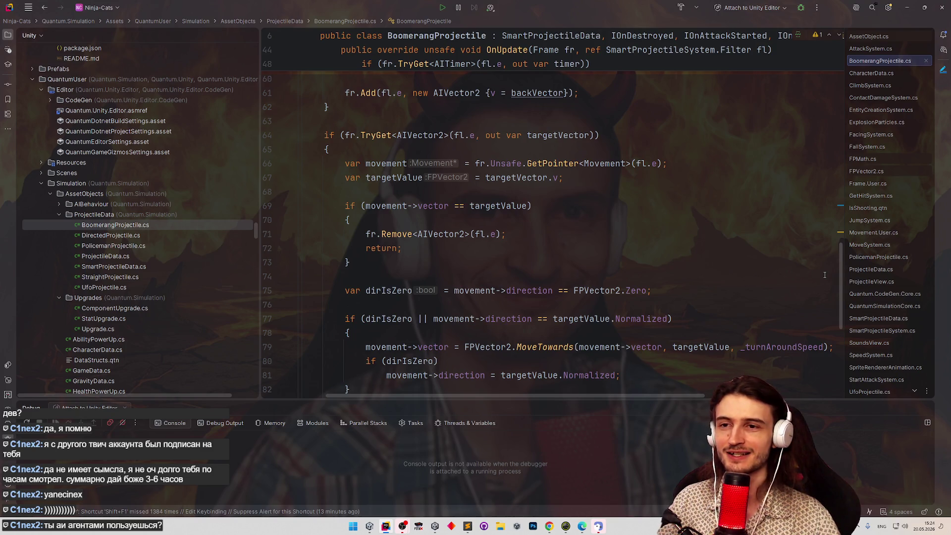
{"action": "scroll", "coordinate": [825, 275], "scroll_direction": "down", "scroll_amount": 1}
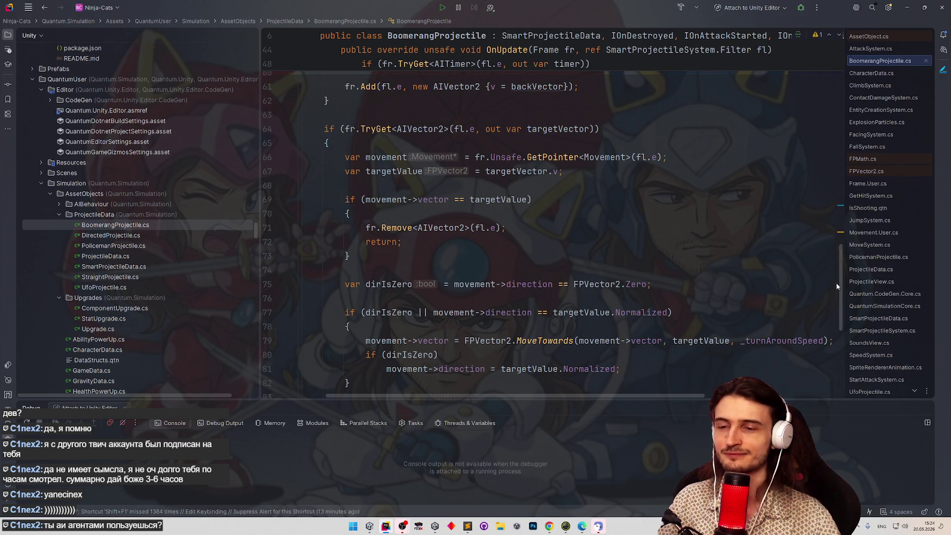
{"action": "scroll", "coordinate": [837, 277], "scroll_direction": "up", "scroll_amount": 1}
{"action": "scroll", "coordinate": [836, 268], "scroll_direction": "up", "scroll_amount": 1}
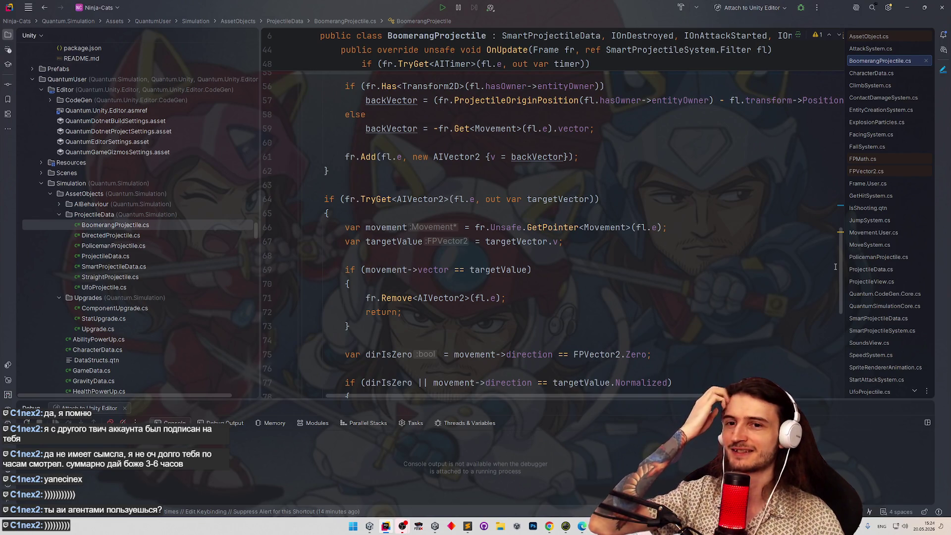
{"action": "scroll", "coordinate": [827, 255], "scroll_direction": "up", "scroll_amount": 1}
{"action": "scroll", "coordinate": [826, 255], "scroll_direction": "up", "scroll_amount": 3}
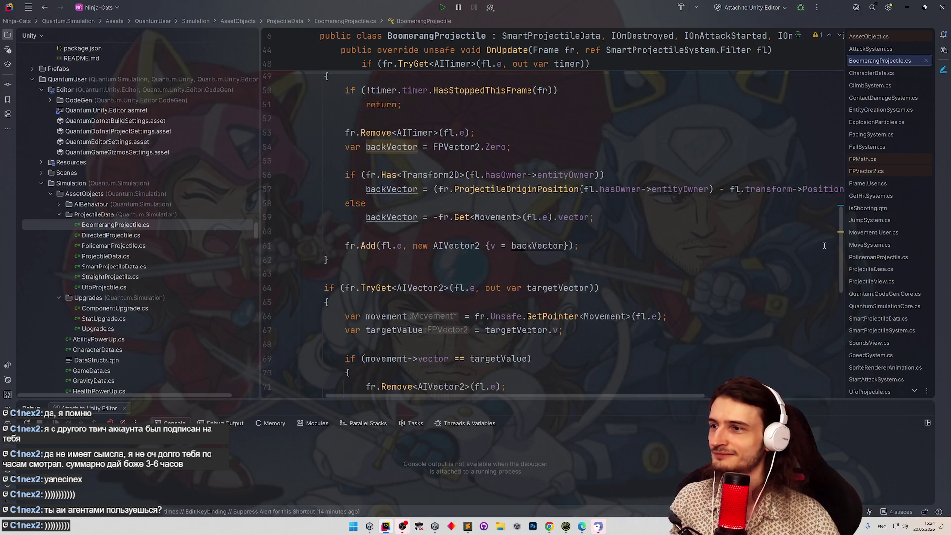
{"action": "left_click", "coordinate": [718, 198]}
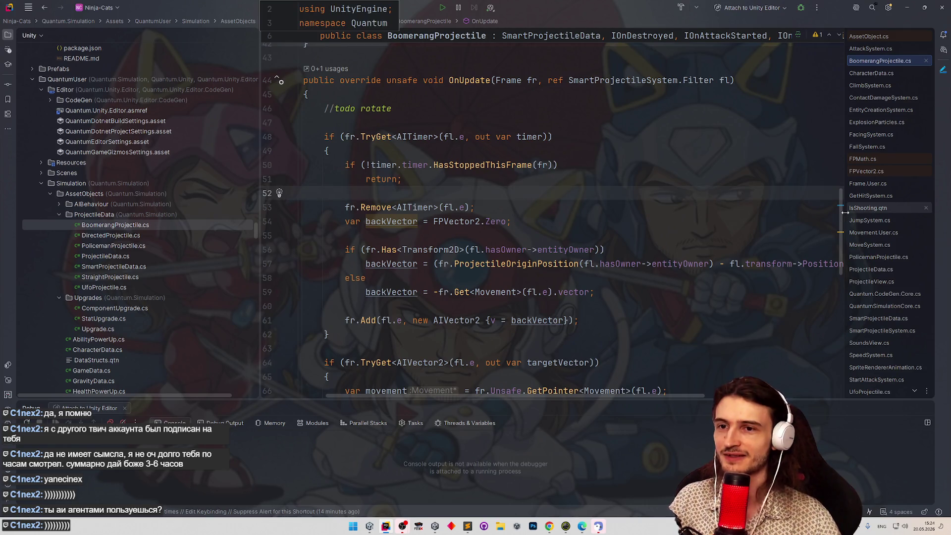
{"action": "scroll", "coordinate": [840, 215], "scroll_direction": "down", "scroll_amount": 1}
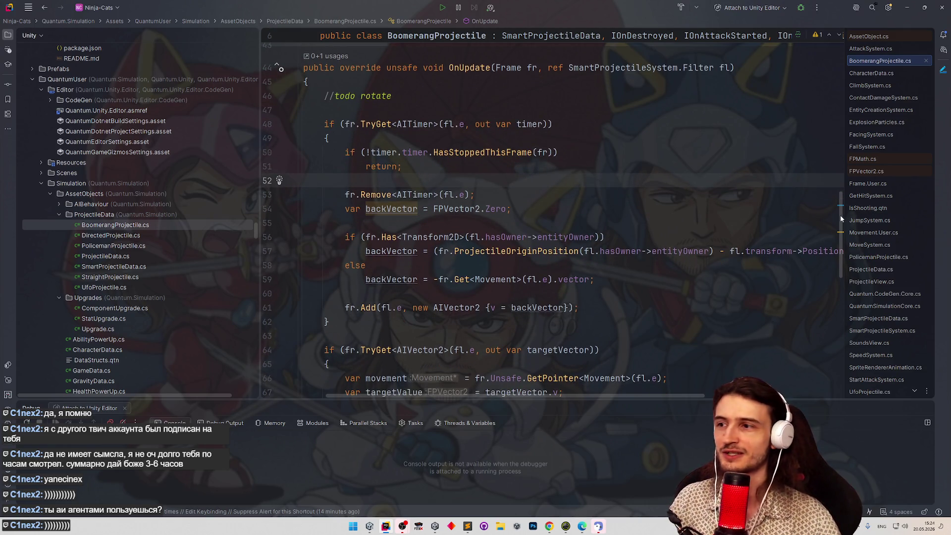
{"action": "left_click_drag", "start_coordinate": [841, 216], "coordinate": [814, 320]}
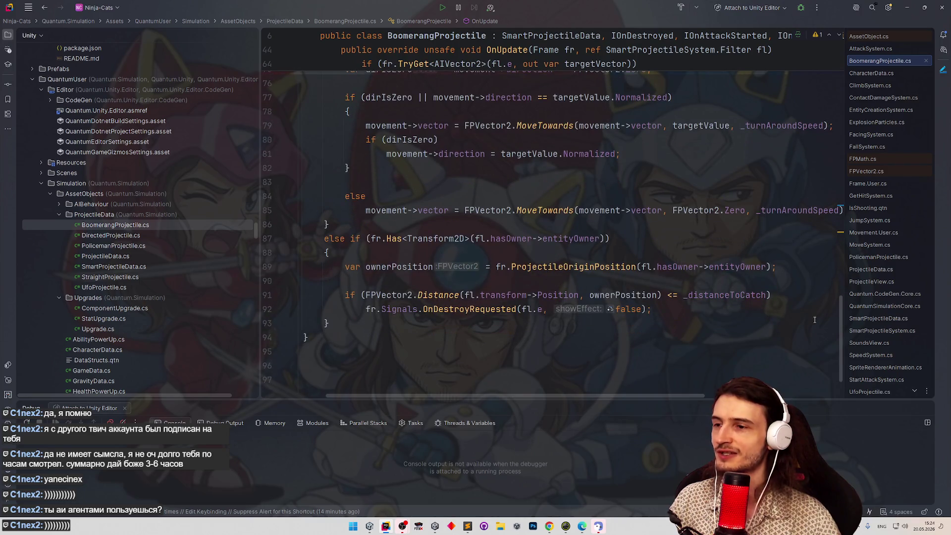
Undo the earlier code cleanup in BoomerangProjectile, confirming the Undo Code Cleanup dialog.
{"action": "left_click", "coordinate": [800, 295]}
{"action": "left_click", "coordinate": [798, 322]}
{"action": "left_click", "coordinate": [794, 307]}
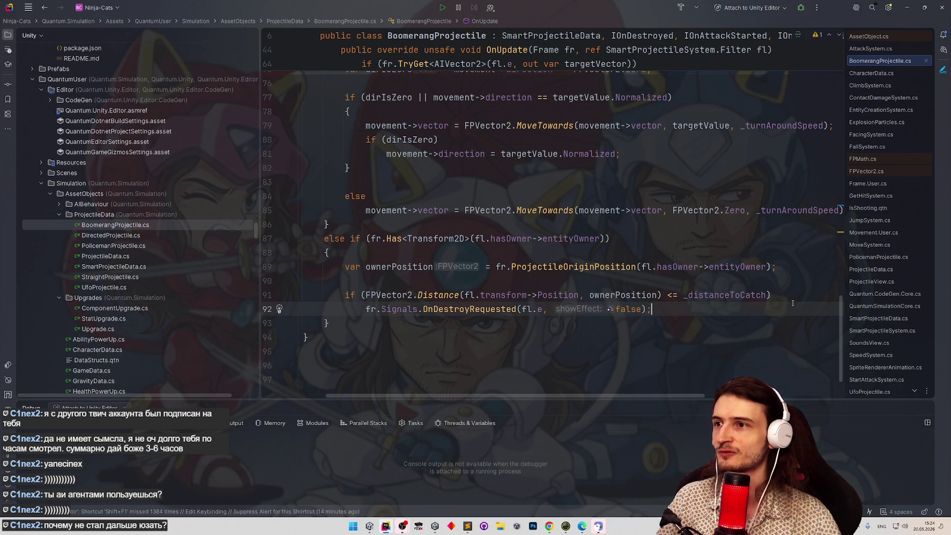
{"action": "left_click", "coordinate": [790, 287]}
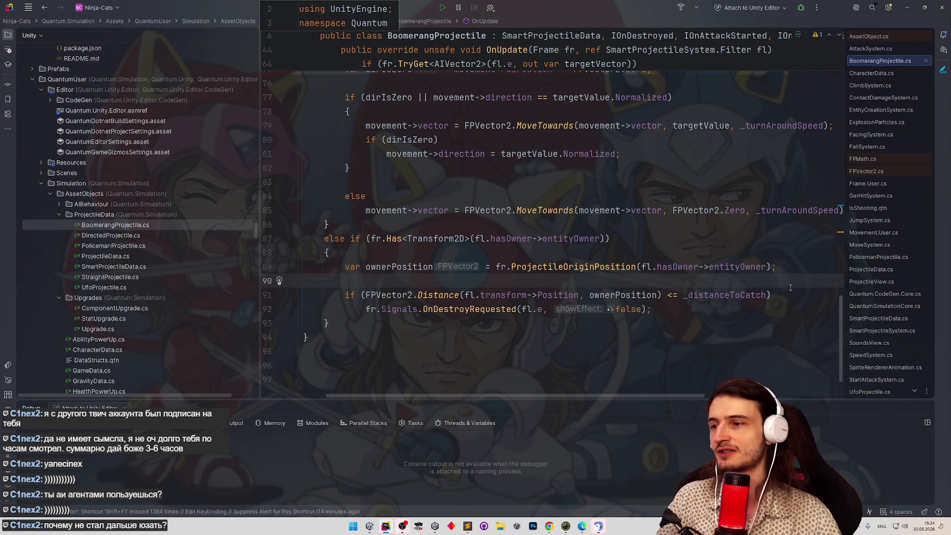
{"action": "left_click_drag", "start_coordinate": [839, 317], "coordinate": [835, 312]}
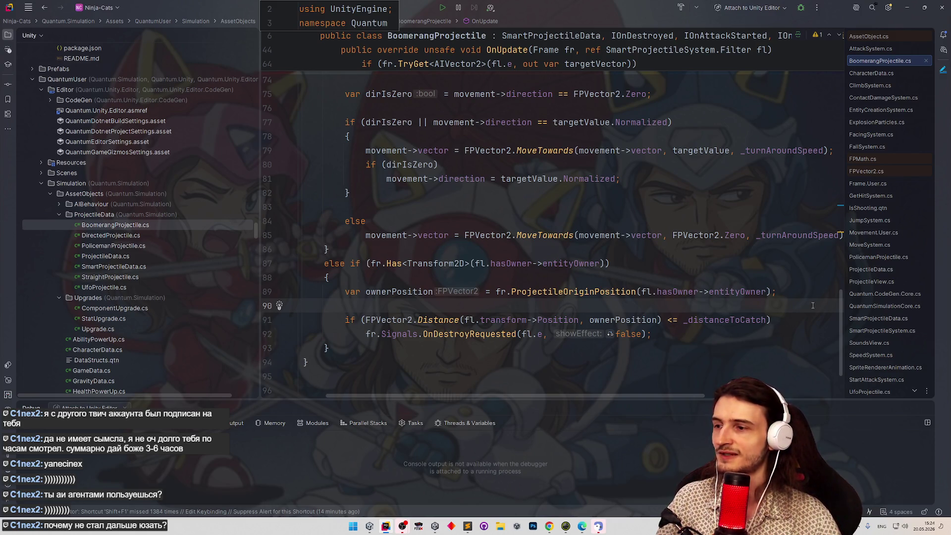
{"action": "key", "text": "Down"}
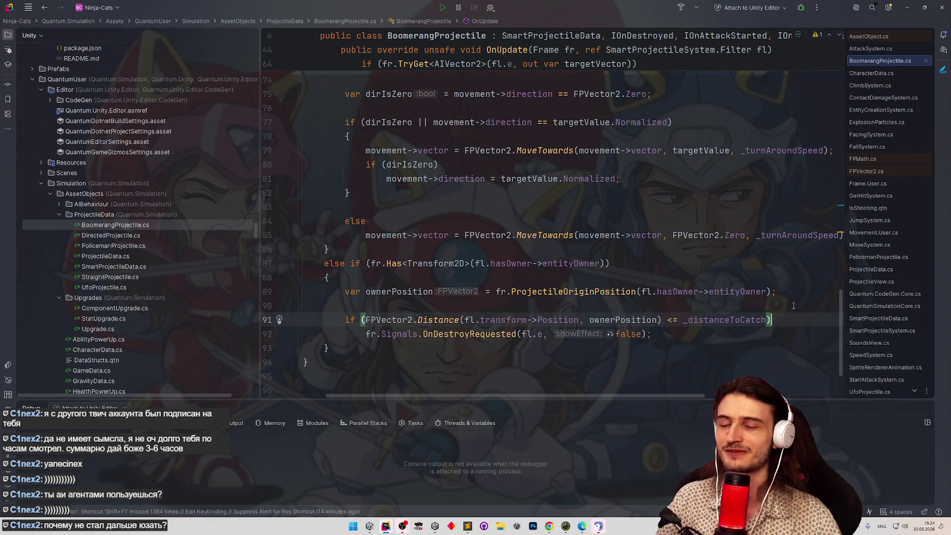
{"action": "key", "text": "Up"}
{"action": "key", "text": "ctrl+z"}
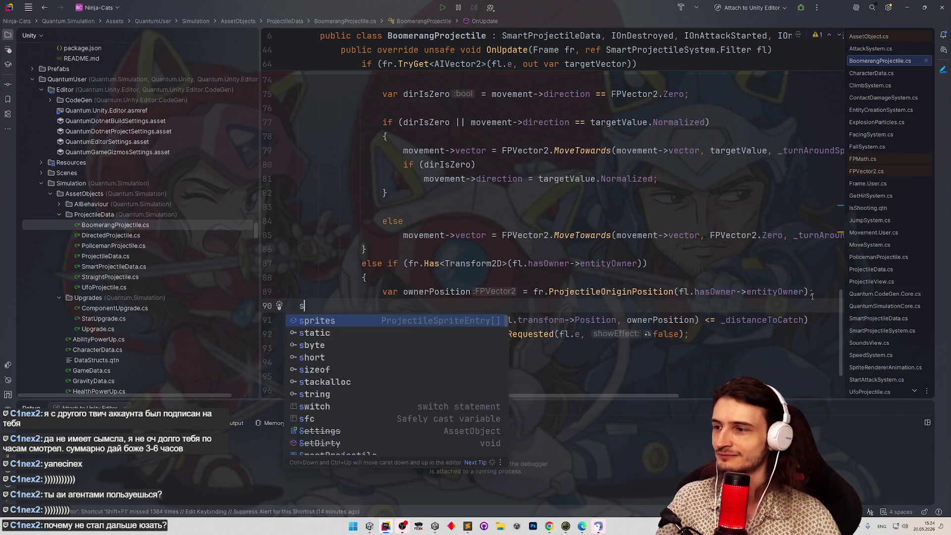
{"action": "key", "text": "ctrl+z"}
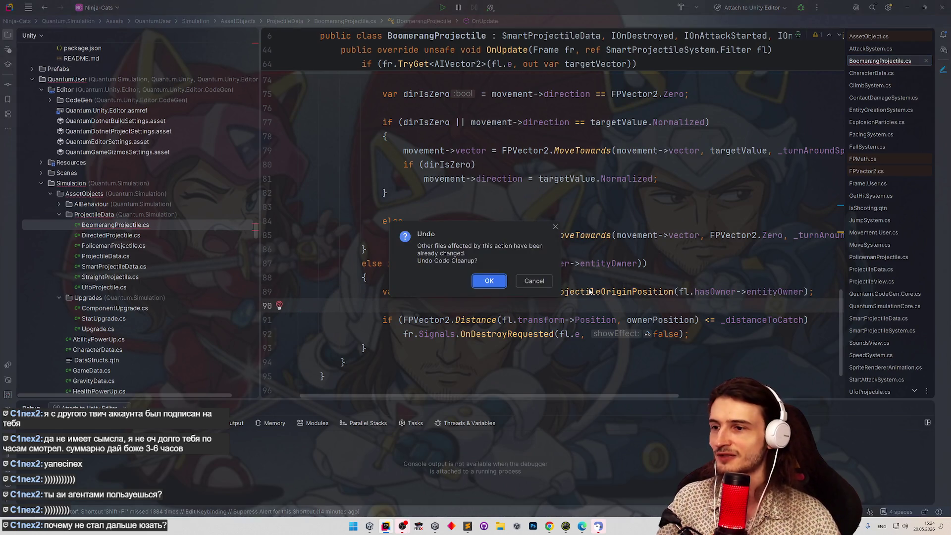
{"action": "left_click", "coordinate": [534, 281]}
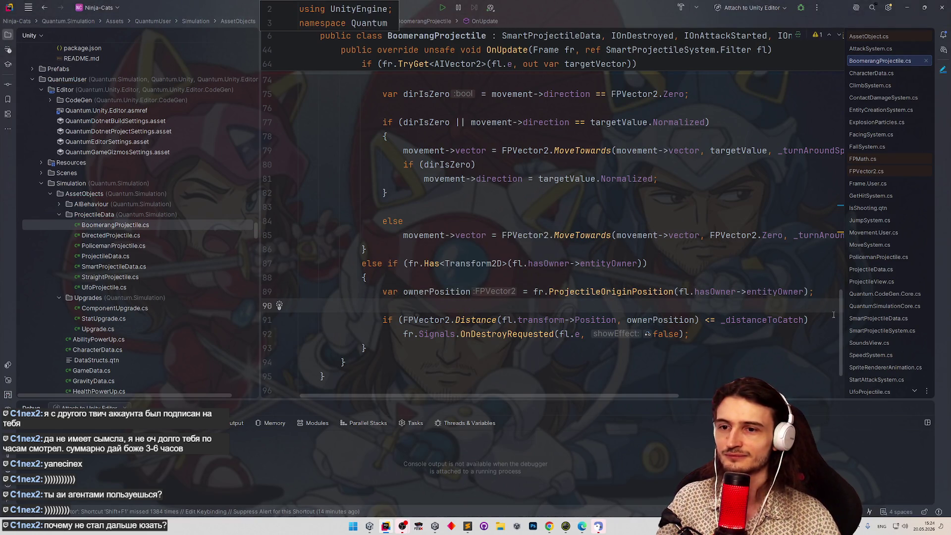
{"action": "mouse_move", "coordinate": [647, 394]}
{"action": "left_mouse_down"}
{"action": "mouse_move", "coordinate": [663, 395]}
{"action": "mouse_move", "coordinate": [647, 395]}
{"action": "left_mouse_up"}
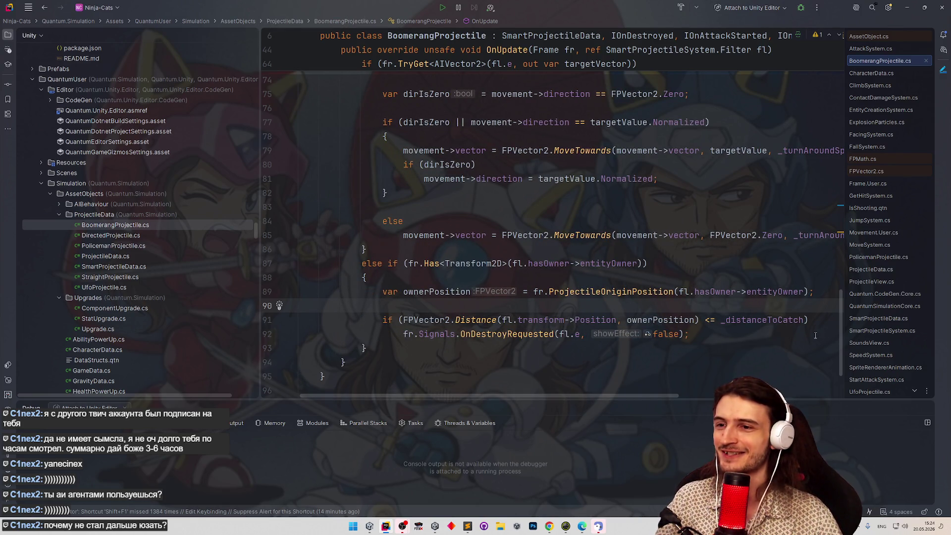
Delete the //todo rotate comment and its leftover empty line from OnUpdate.
{"action": "left_click", "coordinate": [827, 322]}
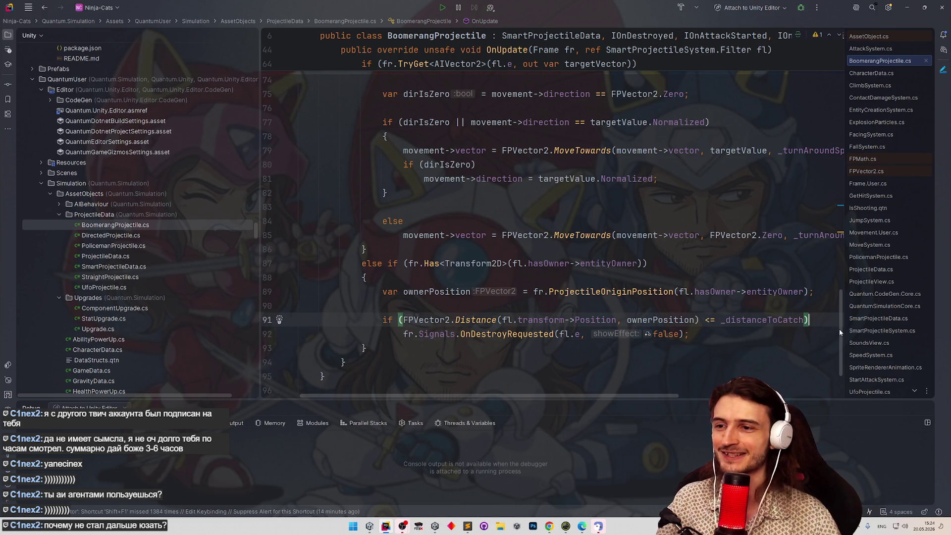
{"action": "scroll", "coordinate": [841, 332], "scroll_direction": "up", "scroll_amount": 8}
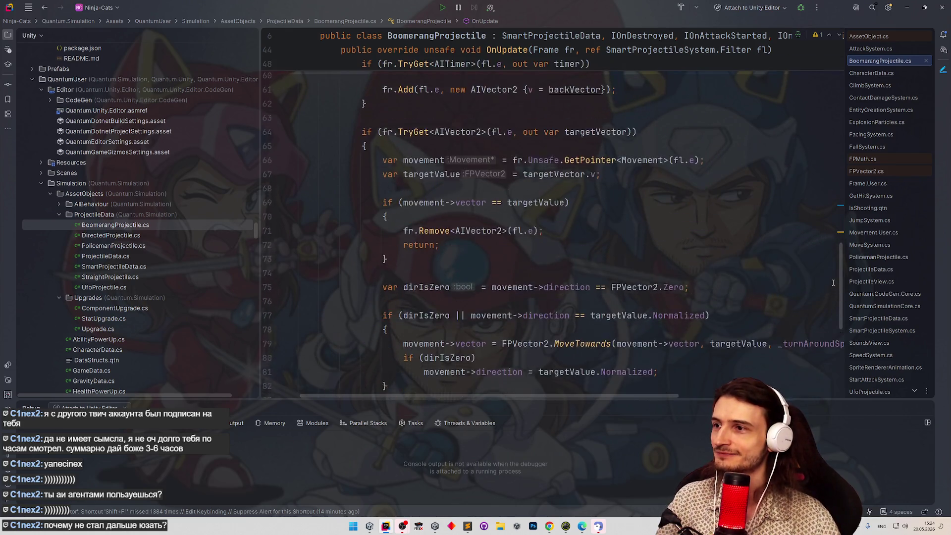
{"action": "scroll", "coordinate": [832, 251], "scroll_direction": "up", "scroll_amount": 3}
{"action": "scroll", "coordinate": [832, 217], "scroll_direction": "up", "scroll_amount": 2}
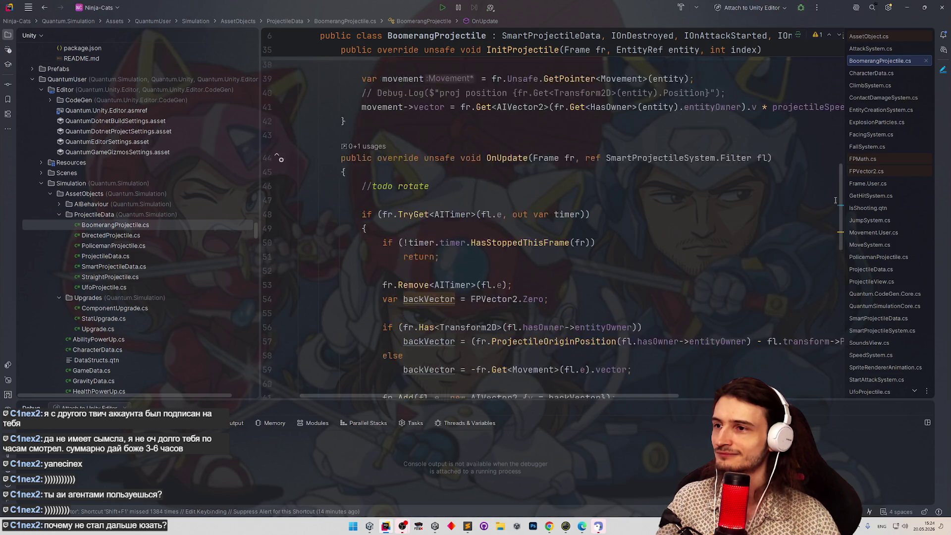
{"action": "left_click", "coordinate": [315, 254]}
{"action": "key", "text": "BackSpace"}
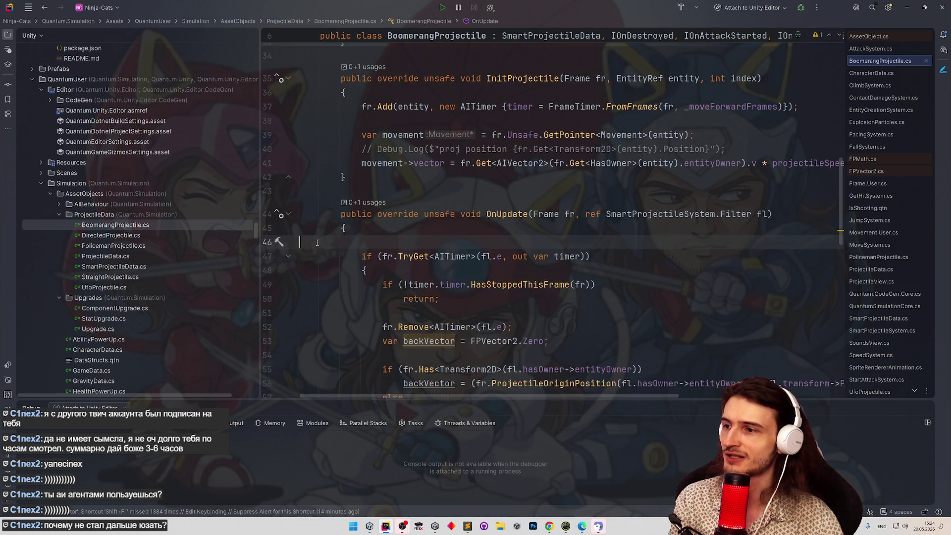
{"action": "key", "text": "ctrl+BackSpace"}
{"action": "key", "text": "ctrl+BackSpace"}
{"action": "key", "text": "ctrl+BackSpace"}
{"action": "scroll", "coordinate": [579, 272], "scroll_direction": "up", "scroll_amount": 2}
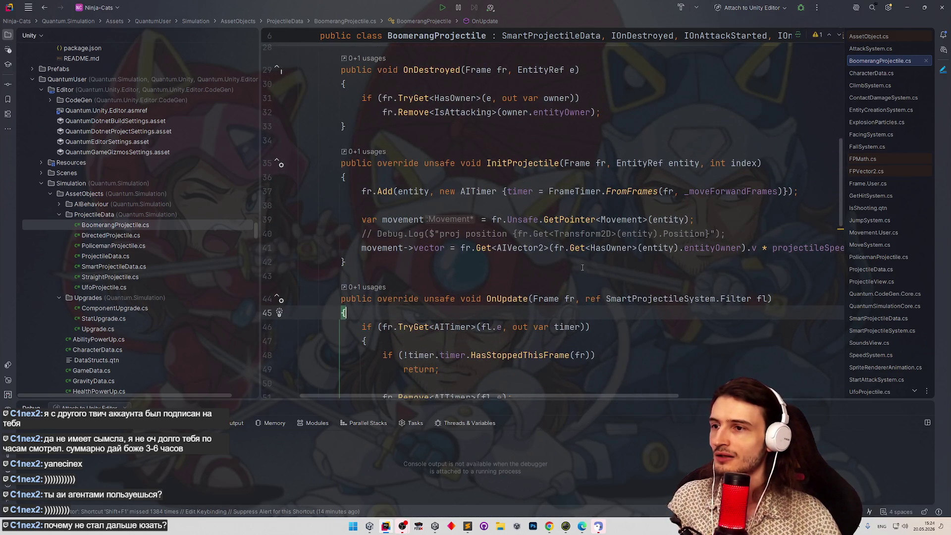
{"action": "scroll", "coordinate": [842, 174], "scroll_direction": "up", "scroll_amount": 4}
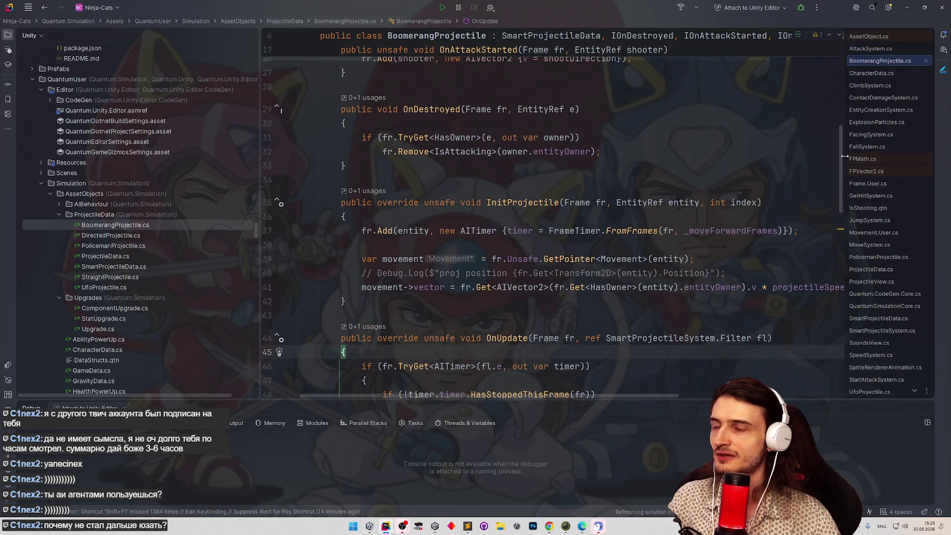
{"action": "left_click_drag", "start_coordinate": [841, 149], "coordinate": [840, 131]}
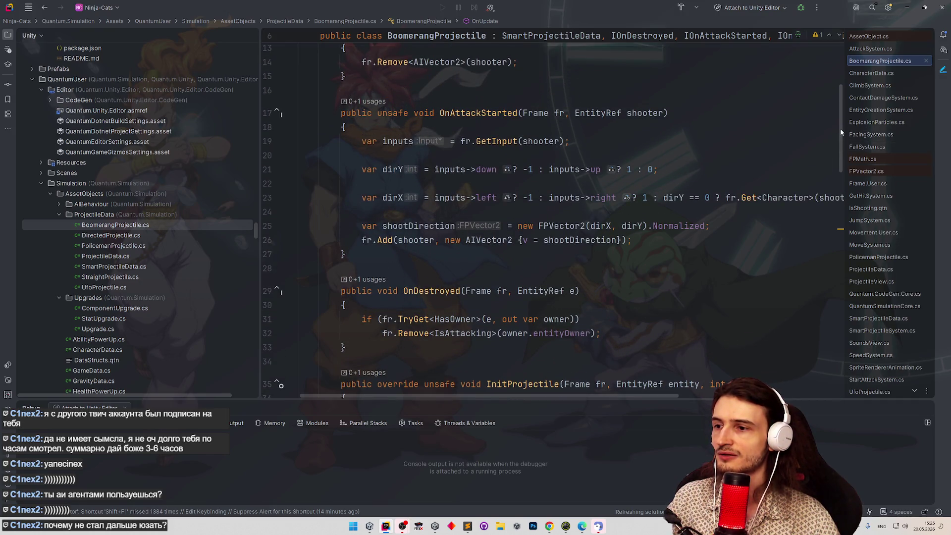
{"action": "scroll", "coordinate": [713, 158], "scroll_direction": "up", "scroll_amount": 4}
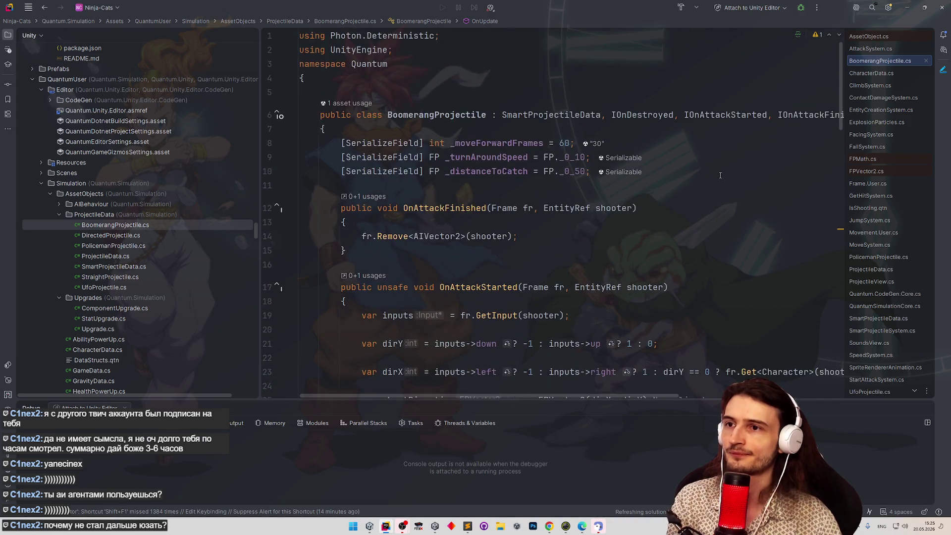
Remove IOnDestroyed from the class declaration and delete the owner cleanup statement in OnDestroyed.
{"action": "left_click_drag", "start_coordinate": [683, 115], "coordinate": [611, 115]}
{"action": "key", "text": "BackSpace"}
{"action": "left_click", "coordinate": [662, 182]}
{"action": "scroll", "coordinate": [662, 175], "scroll_direction": "down", "scroll_amount": 6}
{"action": "mouse_move", "coordinate": [627, 233]}
{"action": "left_mouse_down"}
{"action": "mouse_move", "coordinate": [426, 232]}
{"action": "mouse_move", "coordinate": [470, 231]}
{"action": "mouse_move", "coordinate": [357, 216]}
{"action": "mouse_move", "coordinate": [342, 174]}
{"action": "left_mouse_up"}
{"action": "key", "text": "BackSpace"}
{"action": "key", "text": "BackSpace"}
Insert the IsAttacking removal after the destroy request and delete the redundant TryGet owner check.
{"action": "scroll", "coordinate": [521, 243], "scroll_direction": "down", "scroll_amount": 9}
{"action": "scroll", "coordinate": [522, 243], "scroll_direction": "down", "scroll_amount": 3}
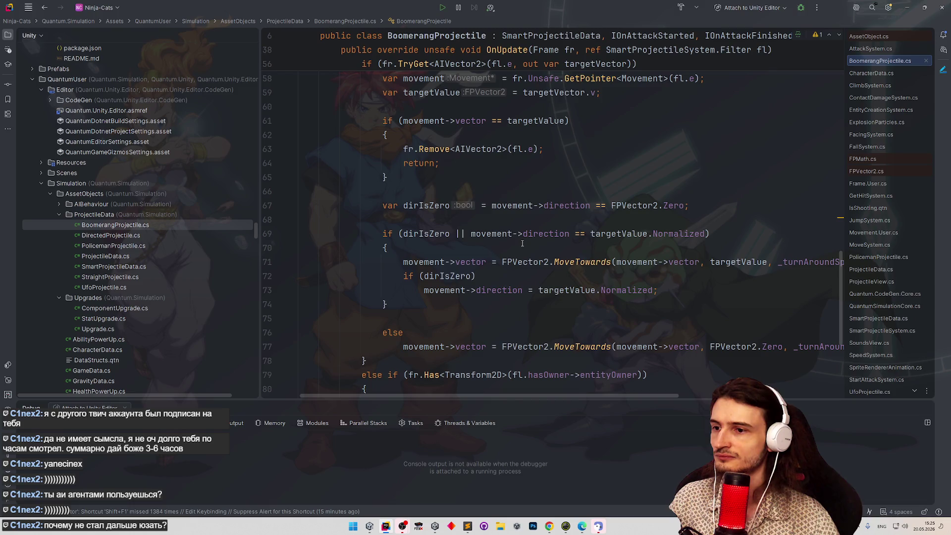
{"action": "scroll", "coordinate": [522, 243], "scroll_direction": "down", "scroll_amount": 3}
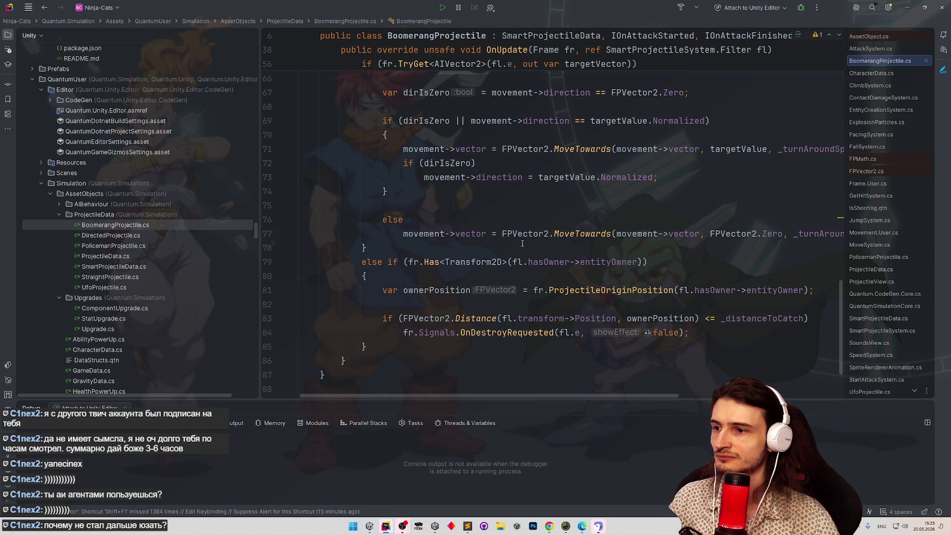
{"action": "scroll", "coordinate": [522, 243], "scroll_direction": "down", "scroll_amount": 2}
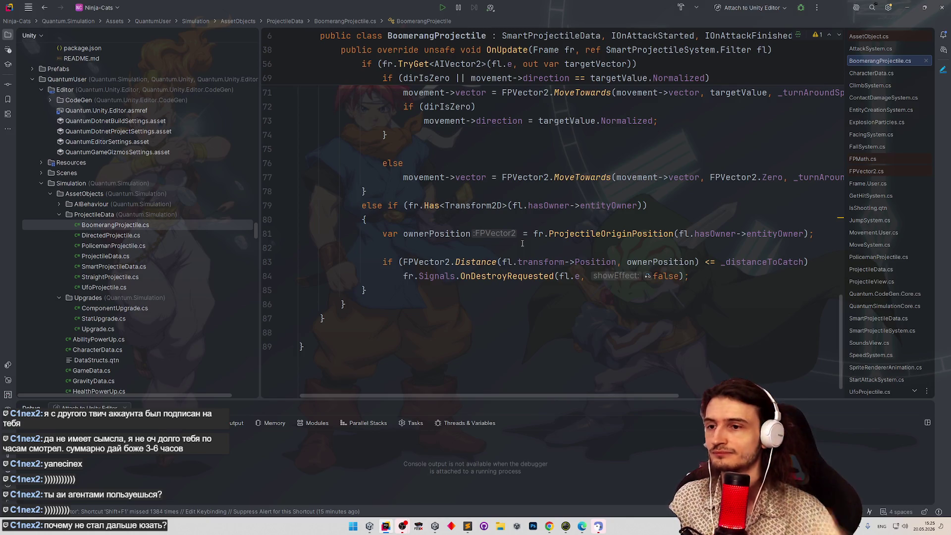
{"action": "left_click", "coordinate": [729, 280]}
{"action": "key", "text": "Return"}
{"action": "key", "text": "Tab"}
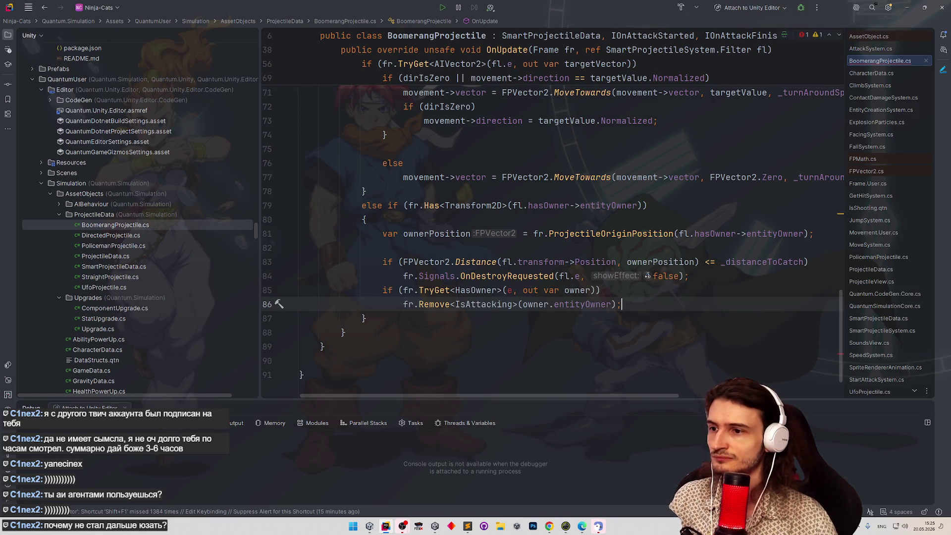
{"action": "left_click_drag", "start_coordinate": [634, 288], "coordinate": [317, 290]}
{"action": "key", "text": "BackSpace"}
{"action": "key", "text": "BackSpace"}
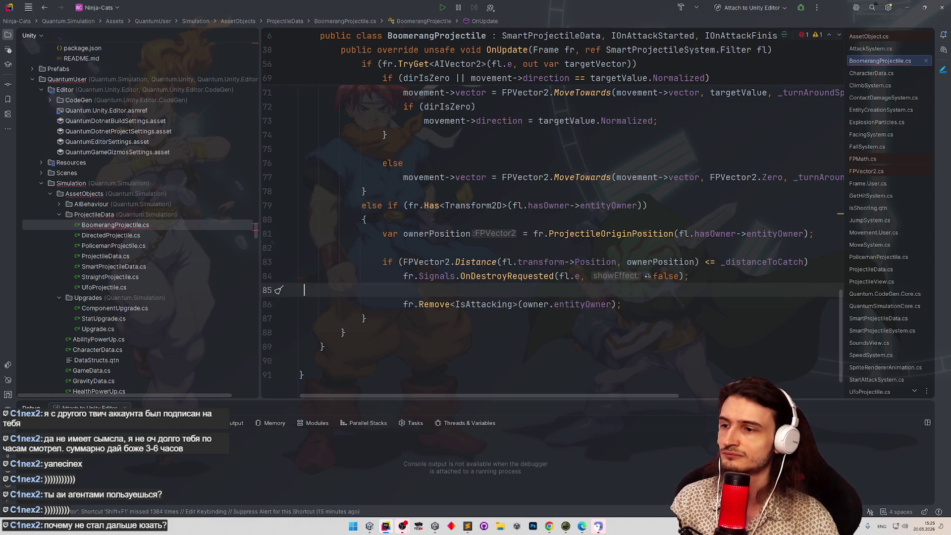
Wrap the catch-distance if body in braces containing the destroy and remove statements.
{"action": "left_click_drag", "start_coordinate": [396, 293], "coordinate": [622, 292]}
{"action": "left_click", "coordinate": [822, 264]}
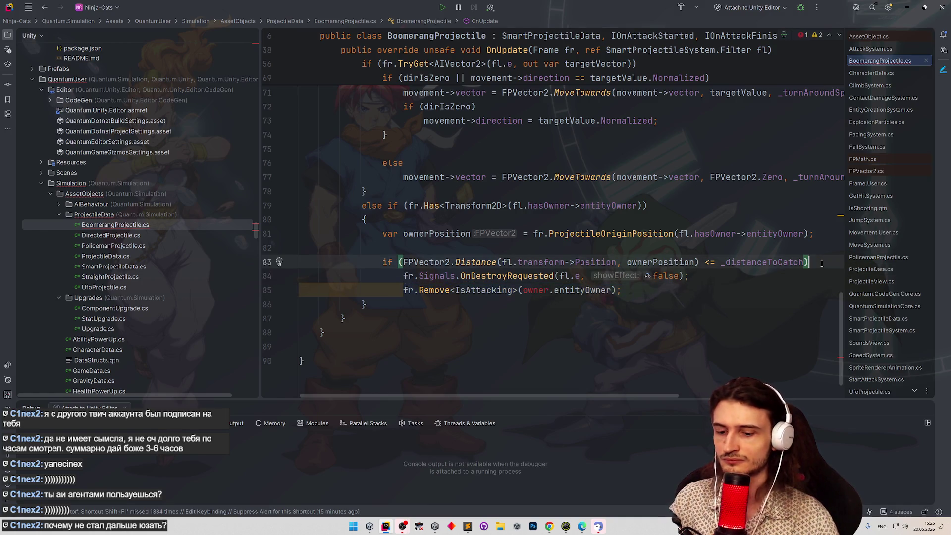
{"action": "type", "text": "{}"}
{"action": "key", "text": "Return"}
{"action": "left_click_drag", "start_coordinate": [623, 333], "coordinate": [300, 318]}
{"action": "key", "text": "ctrl+c"}
{"action": "key", "text": "BackSpace"}
{"action": "left_click", "coordinate": [511, 293]}
{"action": "key", "text": "ctrl+v"}
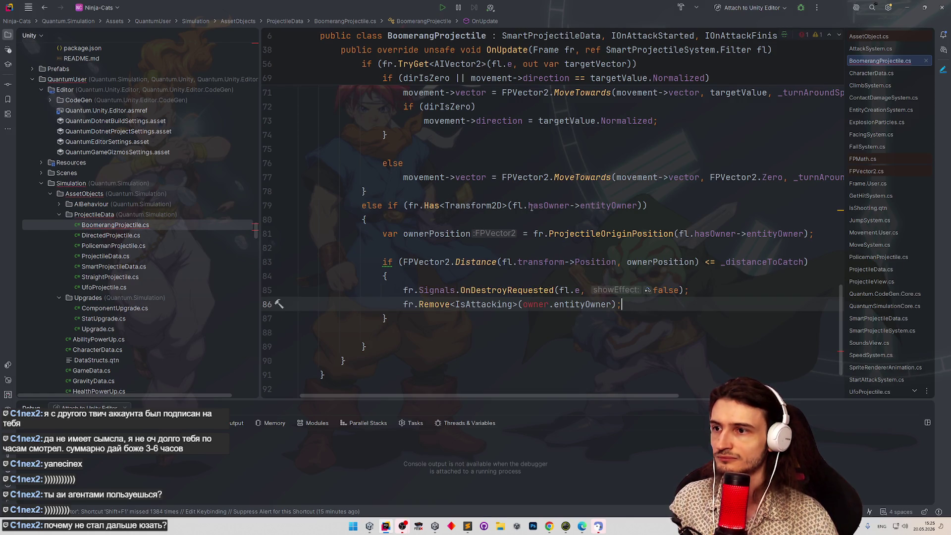
Make the call fr.Remove<IsAttacking>(fl.hasOwner->entityOwner) and delete the leftover empty line.
{"action": "left_click_drag", "start_coordinate": [528, 205], "coordinate": [639, 205]}
{"action": "key", "text": "ctrl+c"}
{"action": "double_click", "coordinate": [535, 304]}
{"action": "key", "text": "ctrl+v"}
{"action": "left_click", "coordinate": [680, 215]}
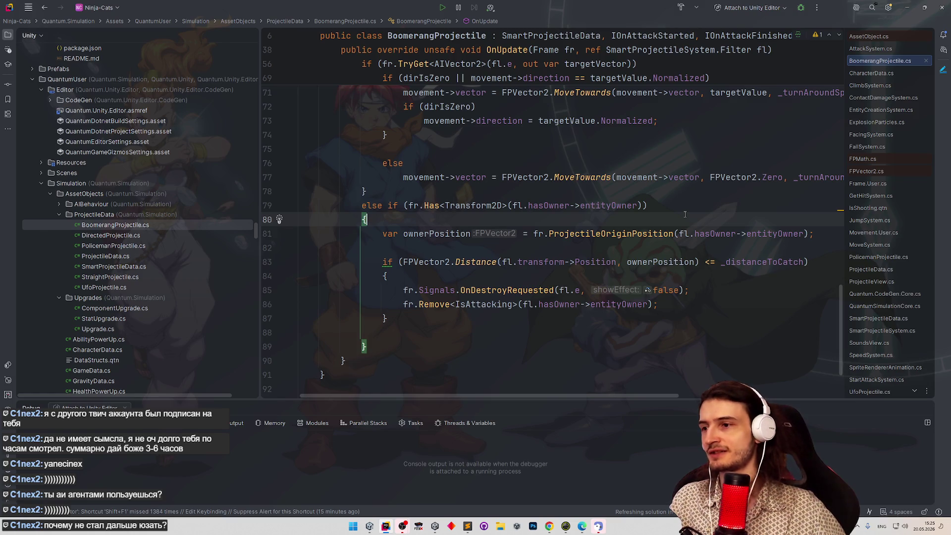
{"action": "left_click", "coordinate": [355, 332]}
{"action": "key", "text": "BackSpace"}
{"action": "left_click", "coordinate": [445, 291]}
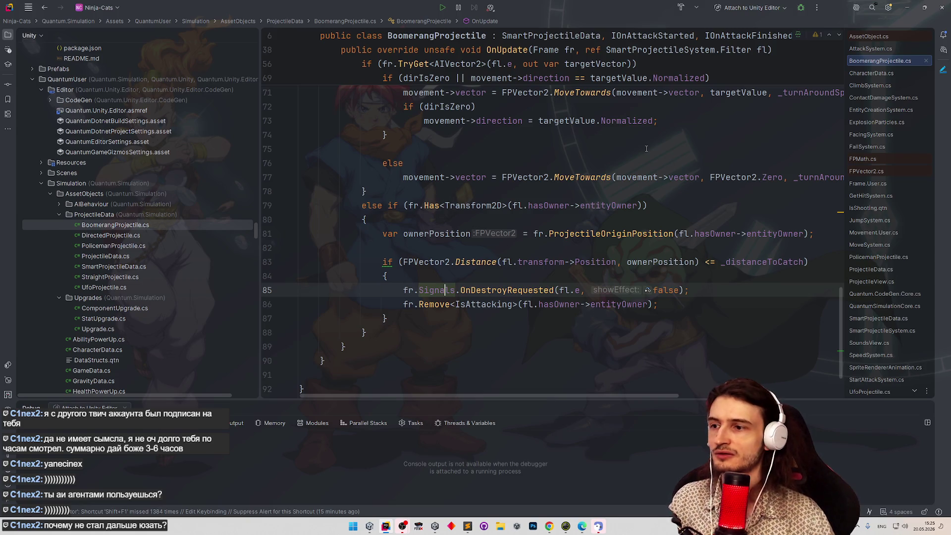
{"action": "key", "text": "alt+Tab"}
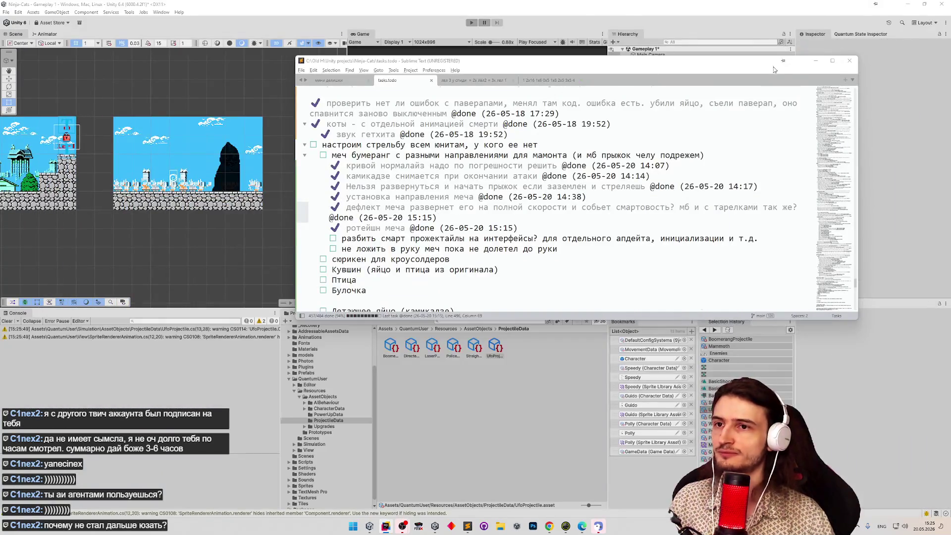
Play-test the boss fight in Unity, attacking and jumping left, then restore the full editor layout.
{"action": "left_click", "coordinate": [779, 72]}
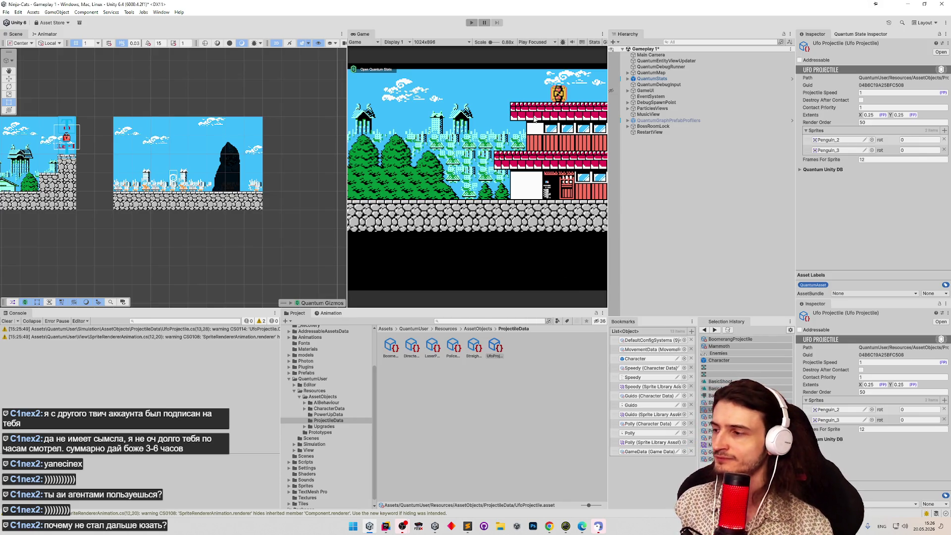
{"action": "key", "text": "ctrl+p"}
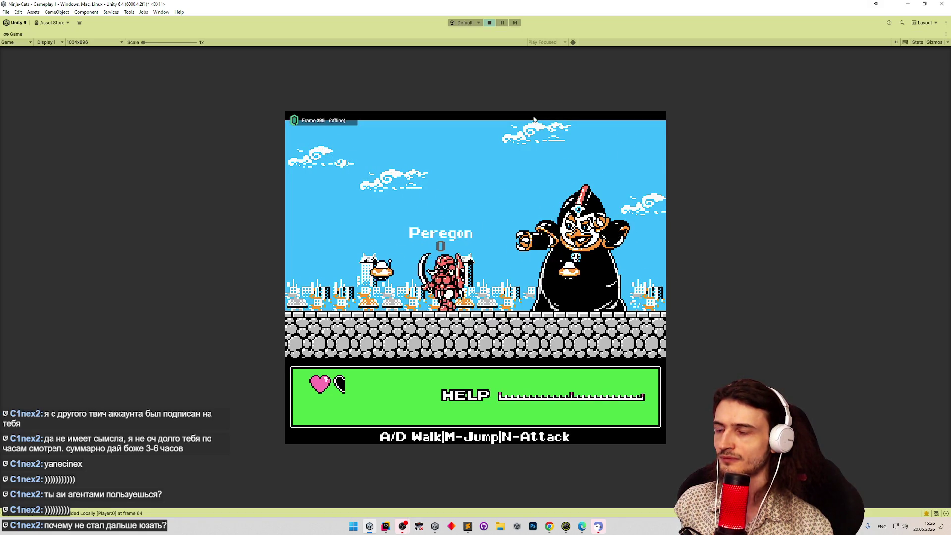
{"action": "key", "text": "m"}
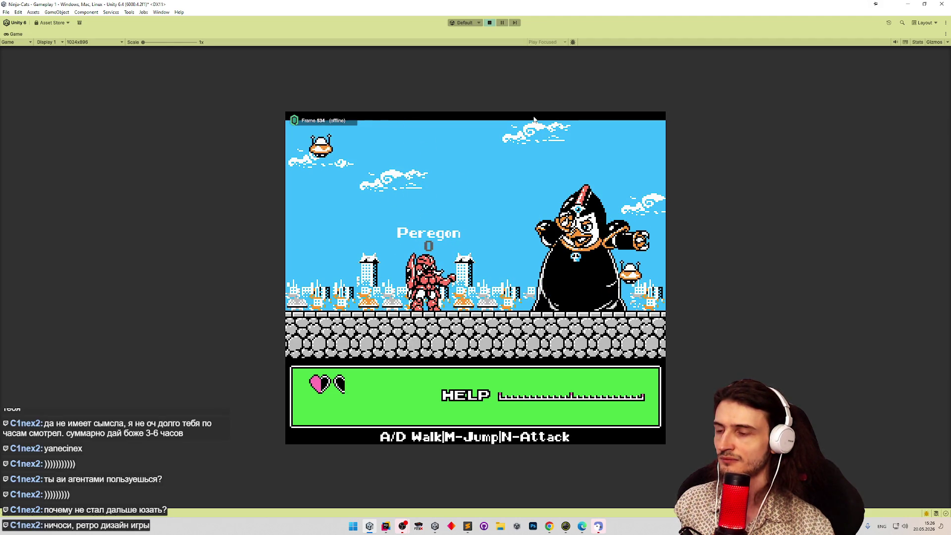
{"action": "key", "text": "m"}
{"action": "key", "text": "a"}
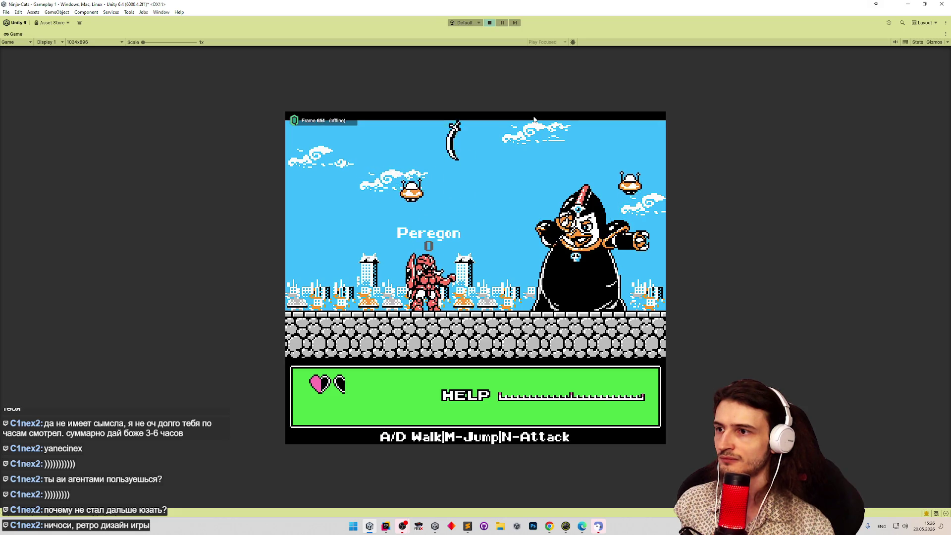
{"action": "key", "text": "m"}
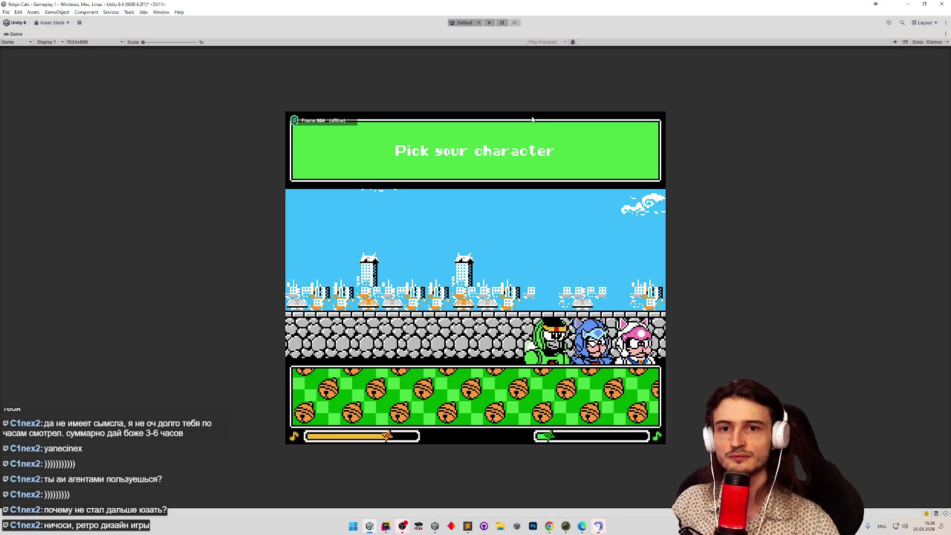
{"action": "key", "text": "shift+space"}
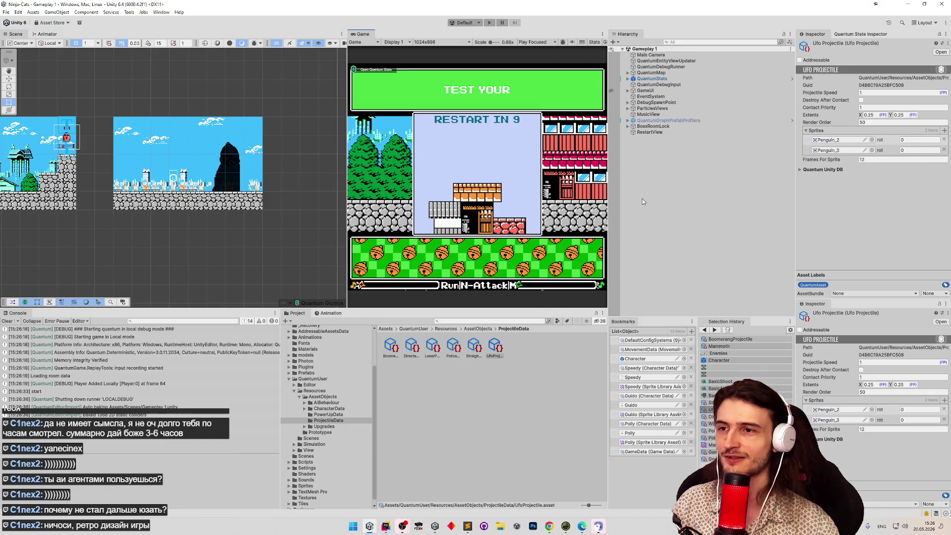
Move DebugSpawnPoint to the centre of the left level room in the Scene view.
{"action": "left_click_drag", "start_coordinate": [257, 203], "coordinate": [353, 211]}
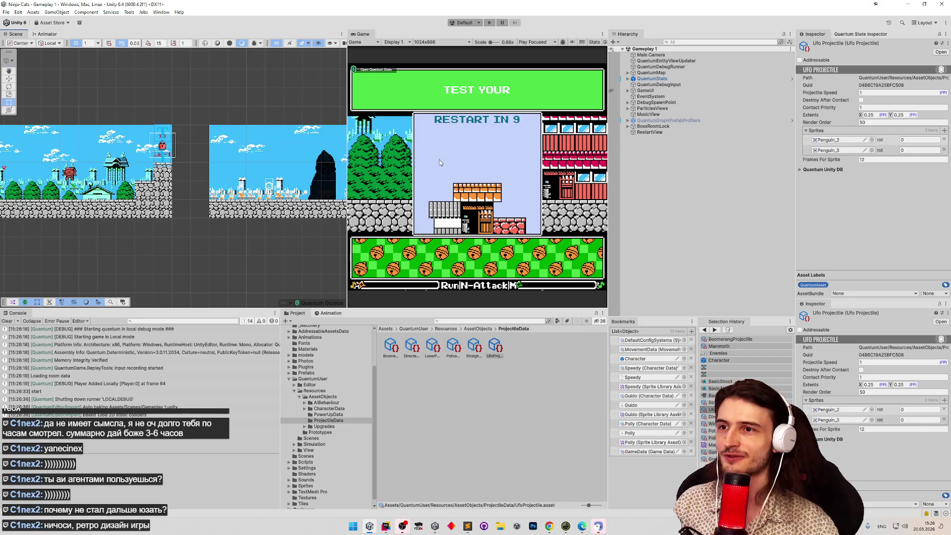
{"action": "left_click", "coordinate": [641, 103]}
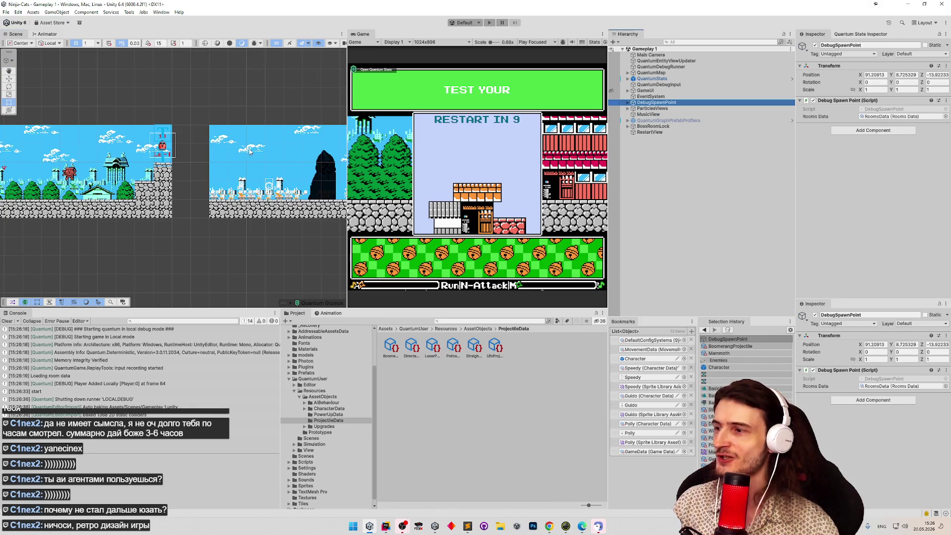
{"action": "mouse_move", "coordinate": [291, 161]}
{"action": "left_mouse_down"}
{"action": "mouse_move", "coordinate": [218, 149]}
{"action": "mouse_move", "coordinate": [251, 153]}
{"action": "left_mouse_up"}
{"action": "key", "text": "ctrl+alt+f"}
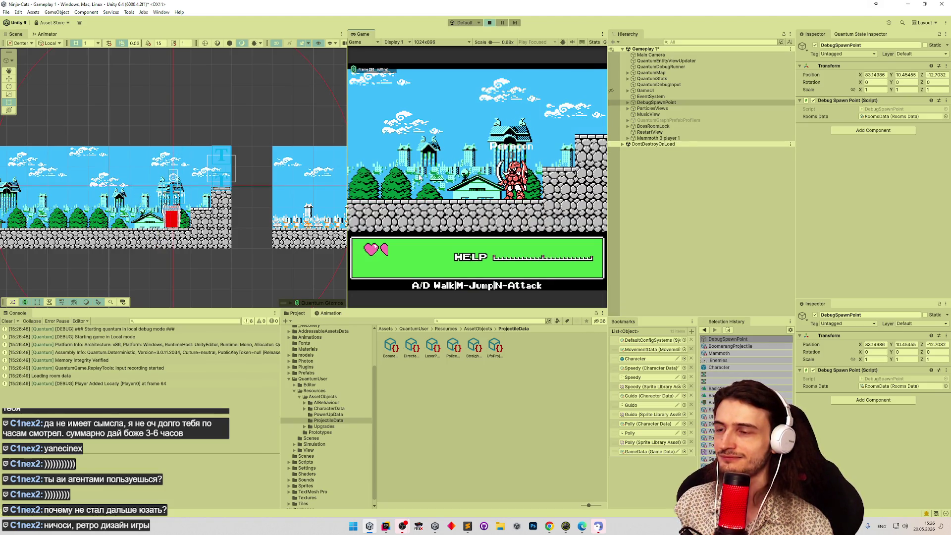
Test the new spawn point by jumping onto the rock ledge and walking left.
{"action": "key", "text": "m"}
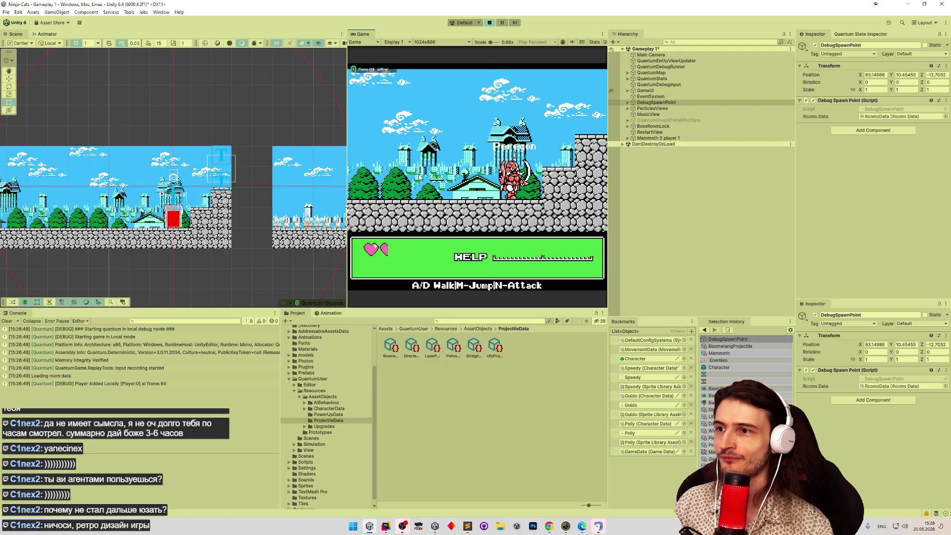
{"action": "key", "text": "m"}
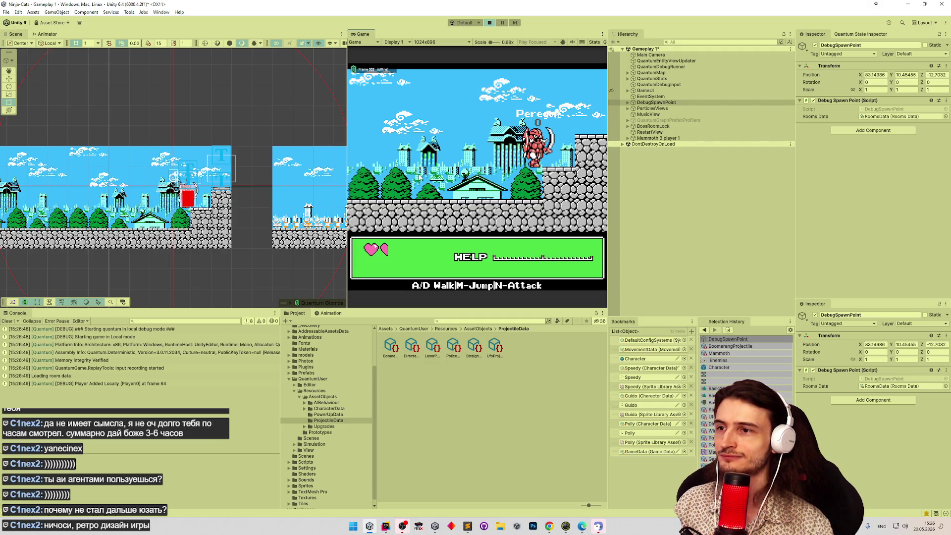
{"action": "key", "text": "m"}
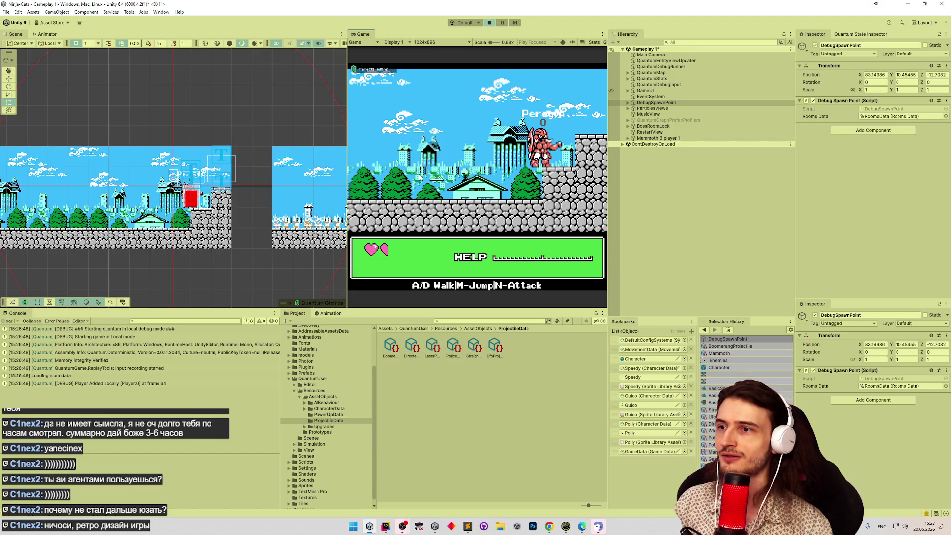
{"action": "key", "text": "a"}
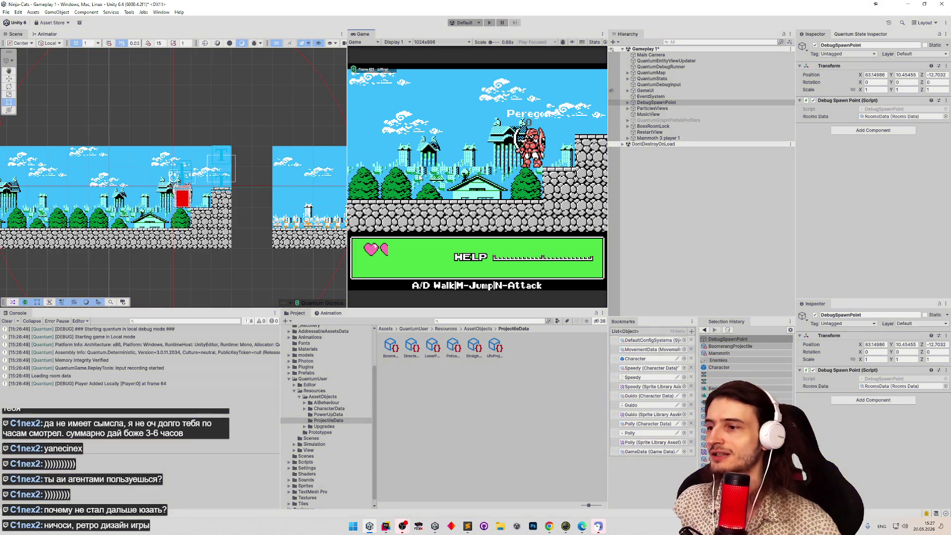
Stop Play mode and clear all console log messages.
{"action": "key", "text": "ctrl+p"}
{"action": "left_click", "coordinate": [323, 316]}
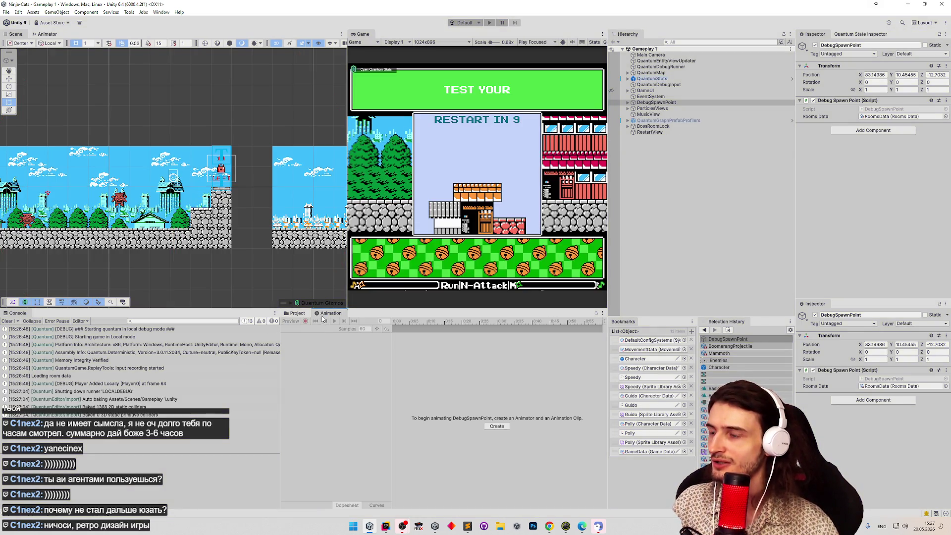
{"action": "left_click", "coordinate": [7, 321]}
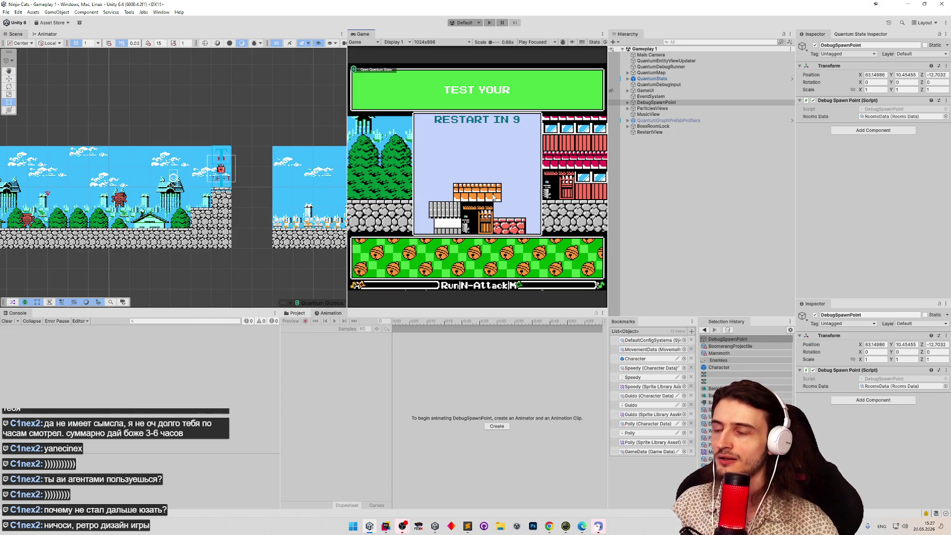
{"action": "left_click", "coordinate": [420, 527]}
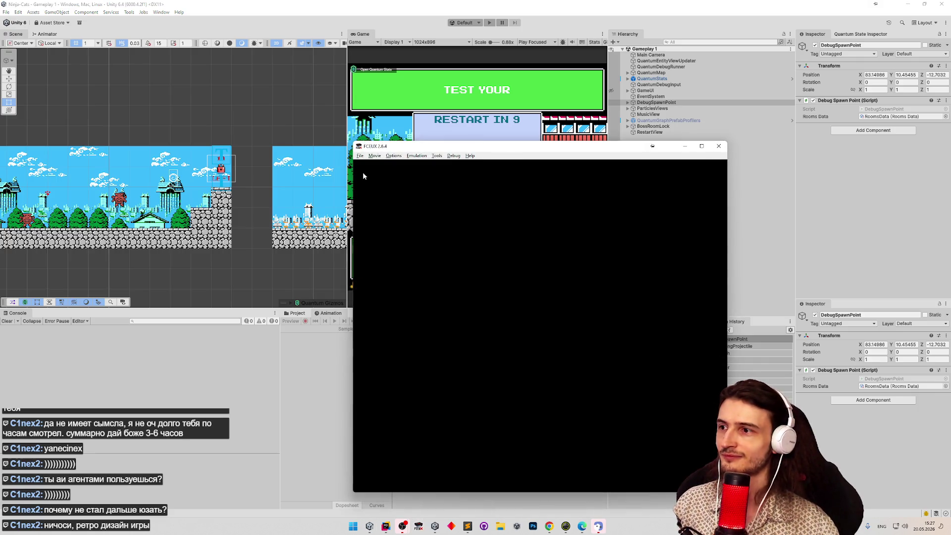
Load the most recent ROM from FCEUX's Recent ROMs list.
{"action": "left_click", "coordinate": [360, 156]}
{"action": "mouse_move", "coordinate": [396, 181]}
{"action": "left_click", "coordinate": [466, 182]}
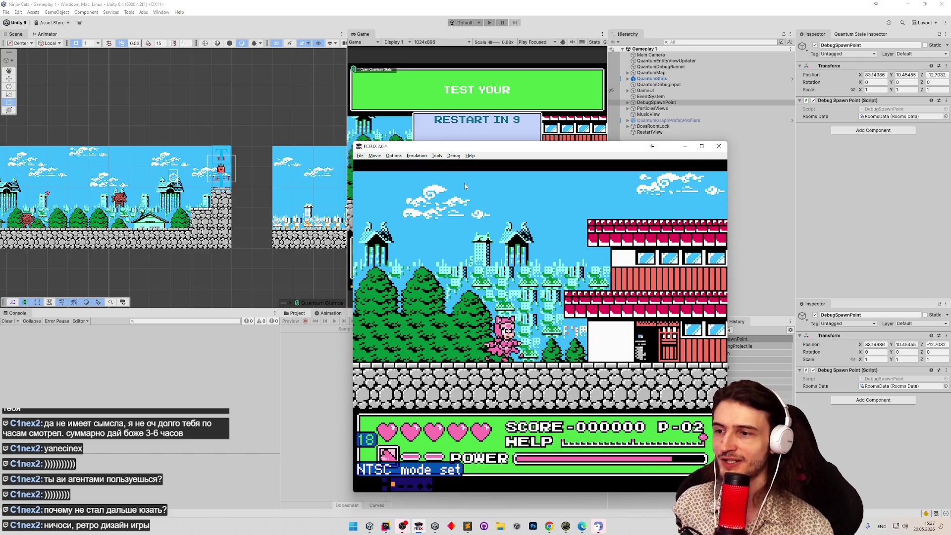
Switch to another cat, run right through the first level past an enemy, then close FCEUX.
{"action": "key", "text": "Return"}
{"action": "key", "text": "Right"}
{"action": "key", "text": "Return"}
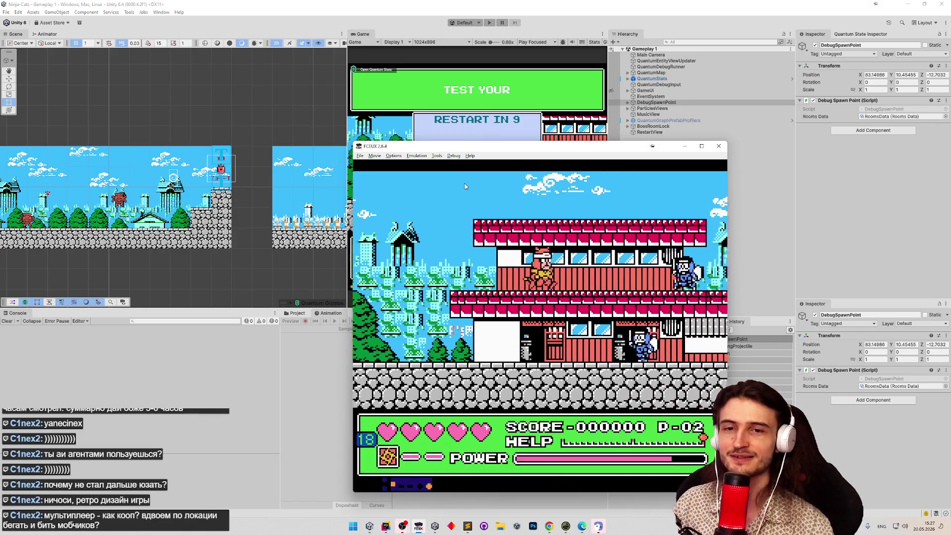
{"action": "key", "text": "Right"}
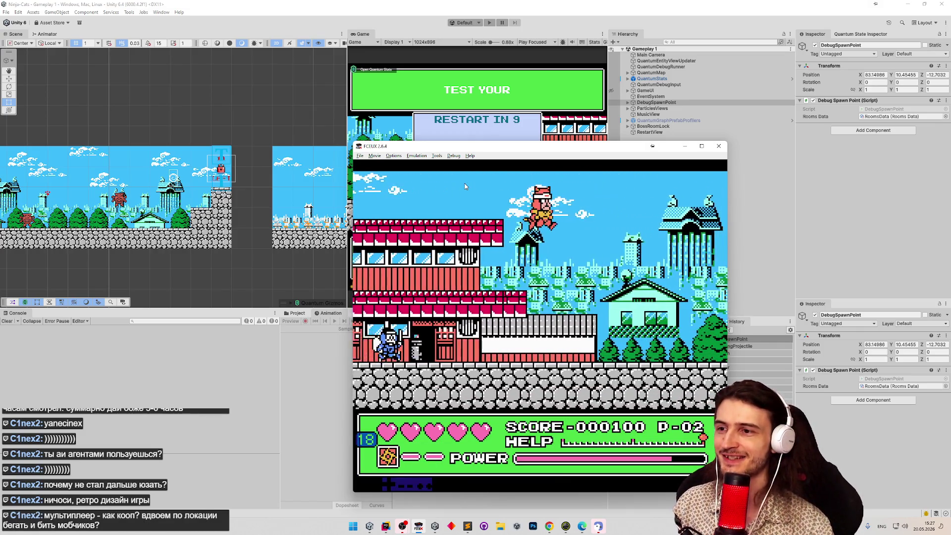
{"action": "key", "text": "Right"}
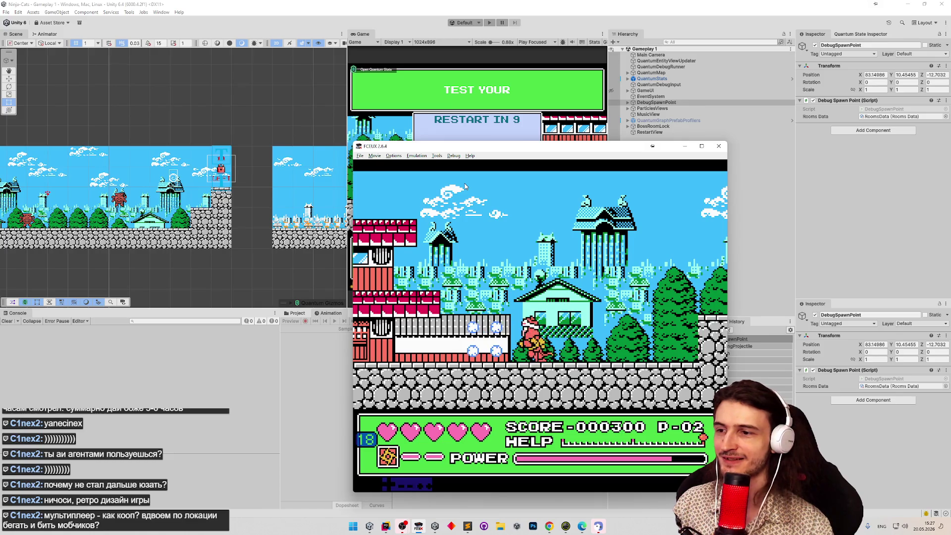
{"action": "key", "text": "Right"}
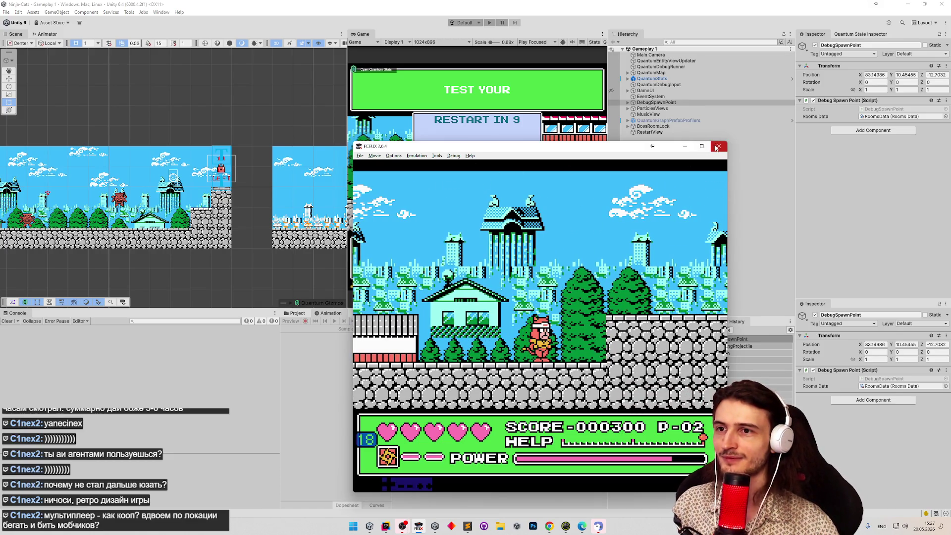
{"action": "left_click", "coordinate": [717, 147]}
{"action": "left_click_drag", "start_coordinate": [270, 169], "coordinate": [406, 84]}
Reposition DebugSpawnPoint, view the GameData settings, save the Gameplay 1 scene and enter Play mode.
{"action": "left_click", "coordinate": [290, 168]}
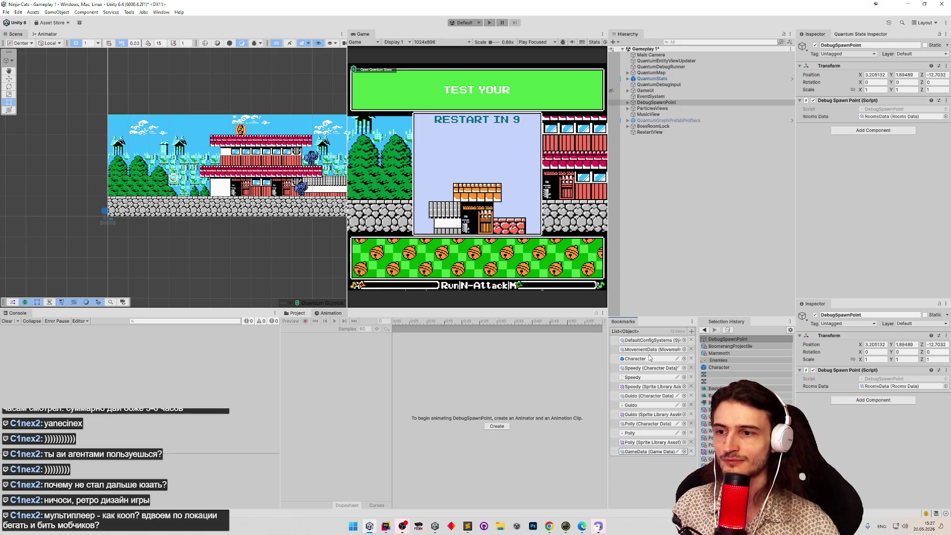
{"action": "left_click", "coordinate": [642, 452]}
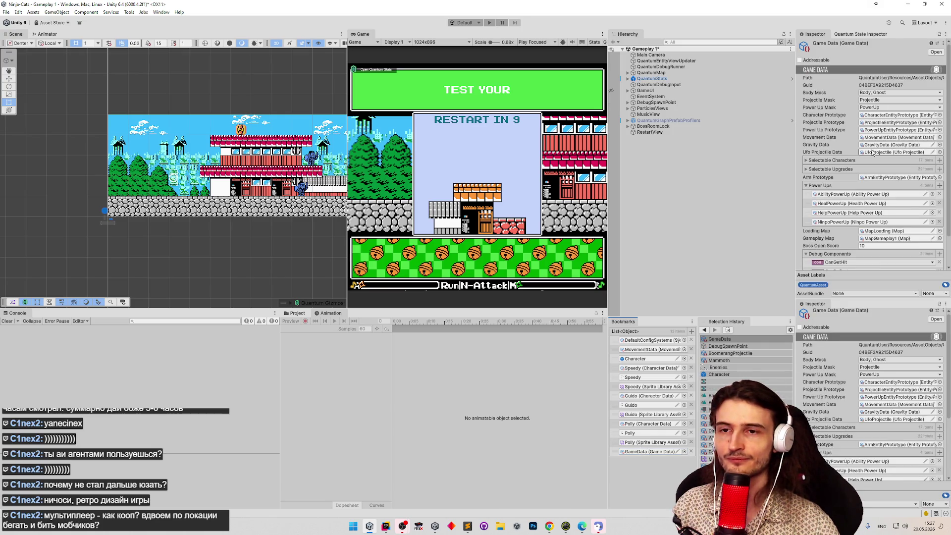
{"action": "scroll", "coordinate": [890, 156], "scroll_direction": "down", "scroll_amount": 2}
{"action": "key", "text": "ctrl+s"}
{"action": "key", "text": "ctrl+p"}
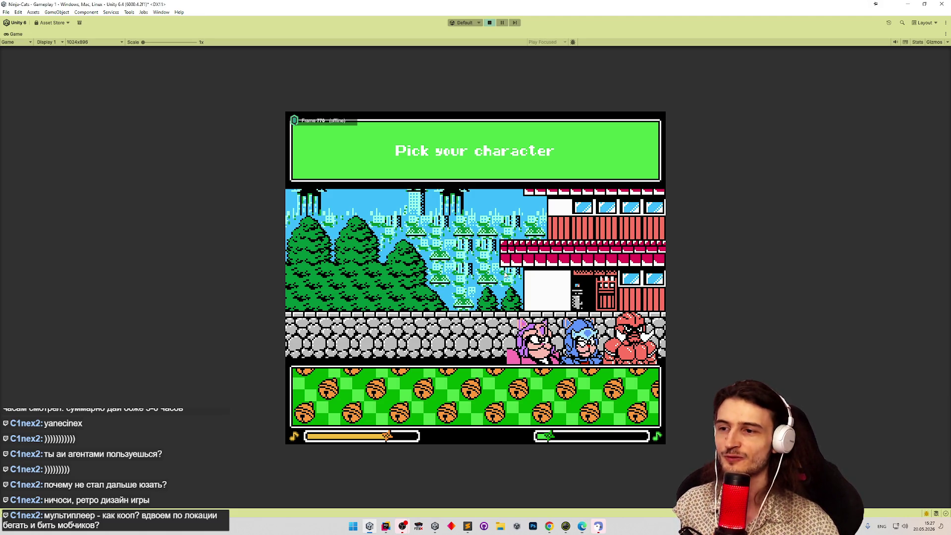
Choose the pink cat and take the FrontUfo one-time upgrade.
{"action": "left_click", "coordinate": [622, 349]}
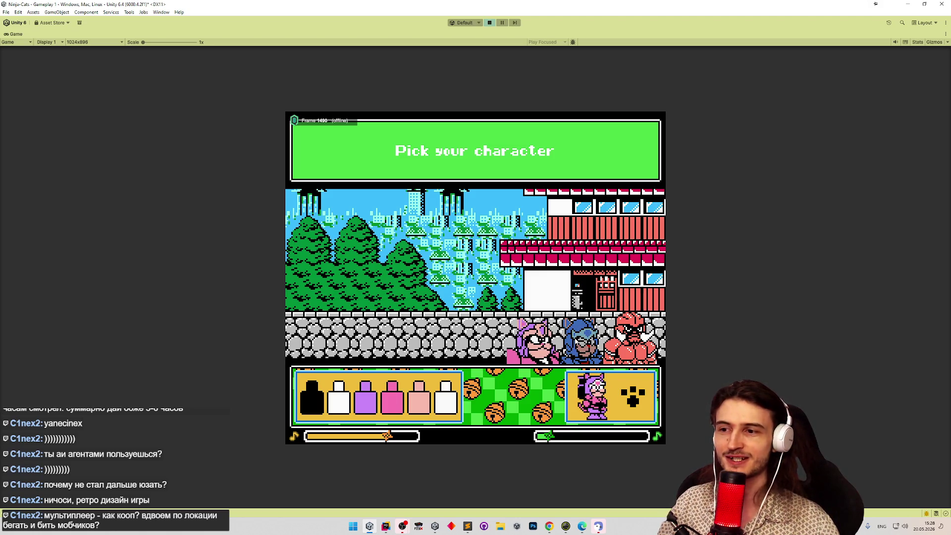
{"action": "left_click", "coordinate": [626, 400]}
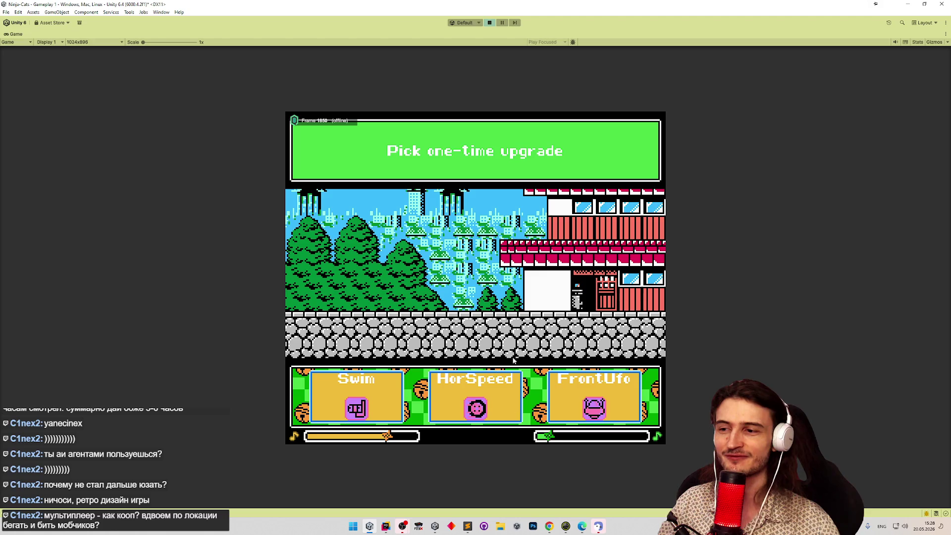
{"action": "left_click", "coordinate": [580, 390]}
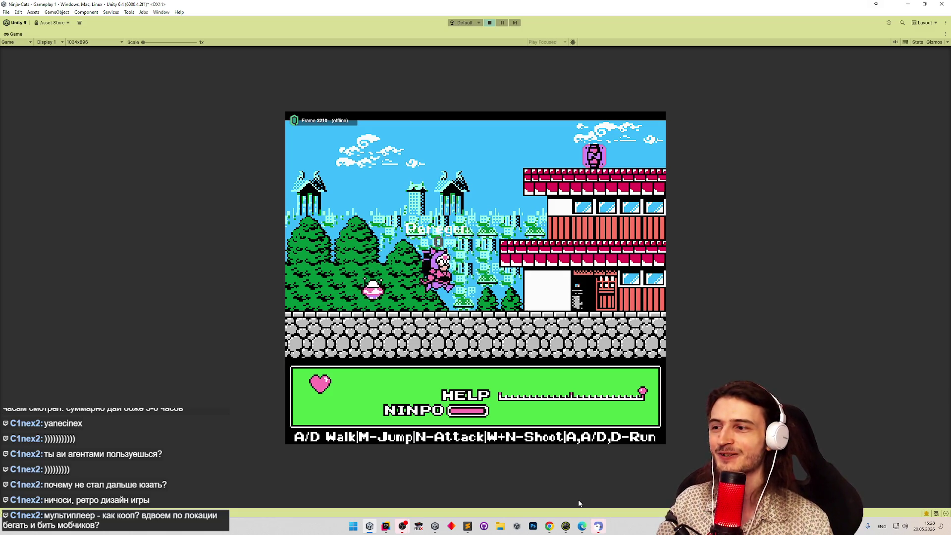
Run right over the lower roof and stone walls, then climb the first ladder.
{"action": "key", "text": "d"}
{"action": "key", "text": "d"}
{"action": "key", "text": "m"}
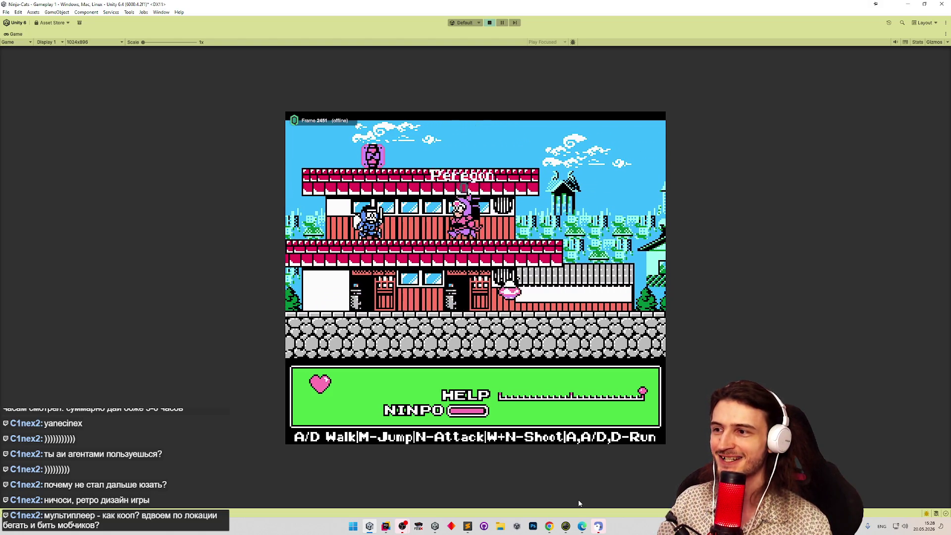
{"action": "key", "text": "d"}
{"action": "key", "text": "d"}
{"action": "key", "text": "d"}
{"action": "key", "text": "m"}
{"action": "key", "text": "d"}
{"action": "key", "text": "m"}
{"action": "key", "text": "d"}
{"action": "key", "text": "m"}
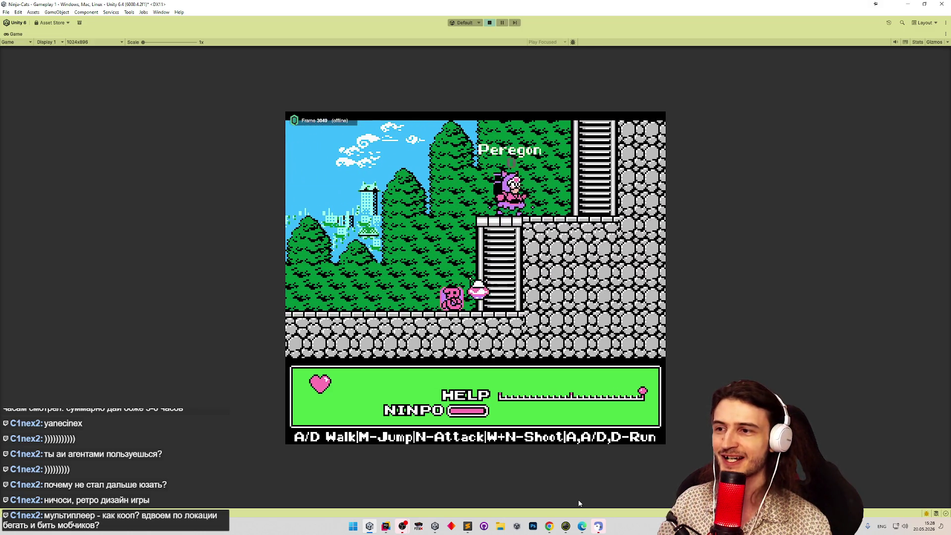
{"action": "key", "text": "w"}
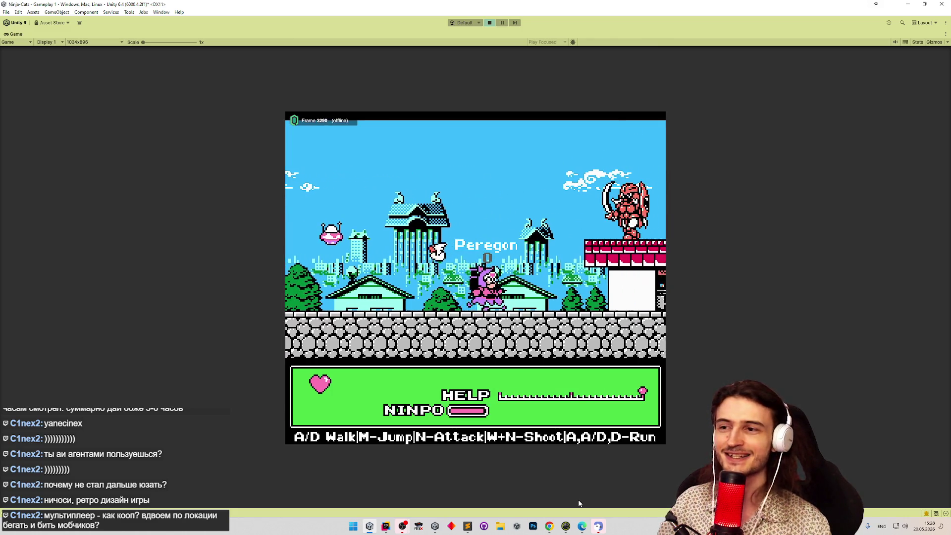
Continue across the red roof, up the next ladder, and jump past the green enemy.
{"action": "key", "text": "d"}
{"action": "key", "text": "m"}
{"action": "key", "text": "w"}
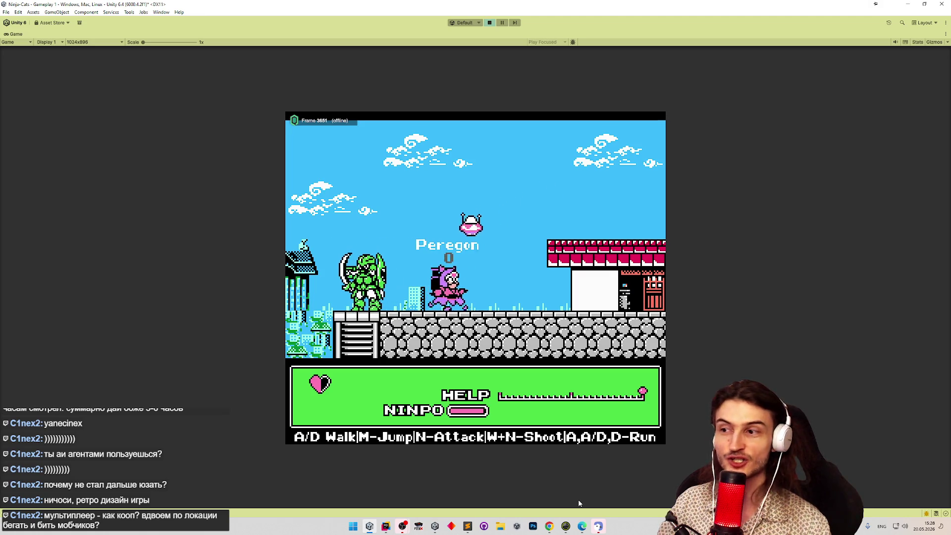
{"action": "key", "text": "d"}
{"action": "key", "text": "m"}
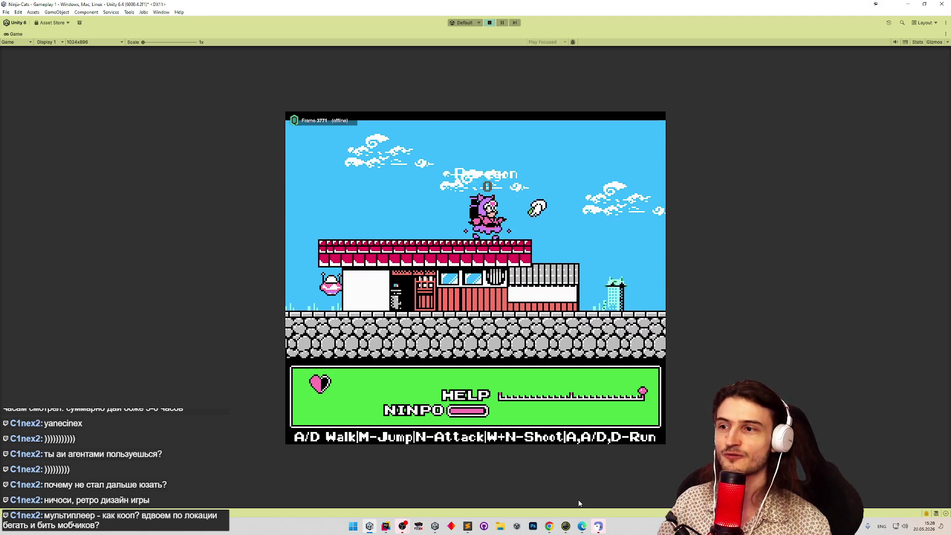
{"action": "key", "text": "d"}
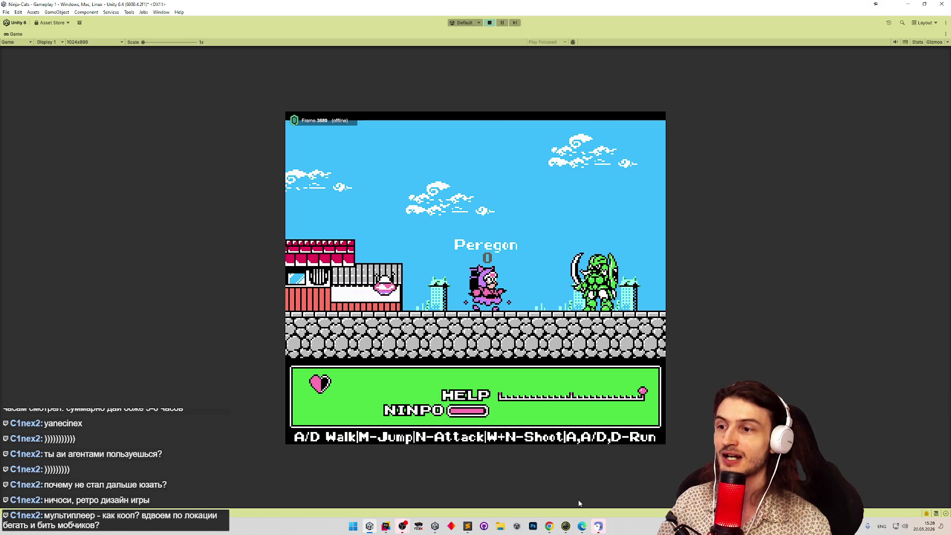
{"action": "key", "text": "d"}
{"action": "key", "text": "m"}
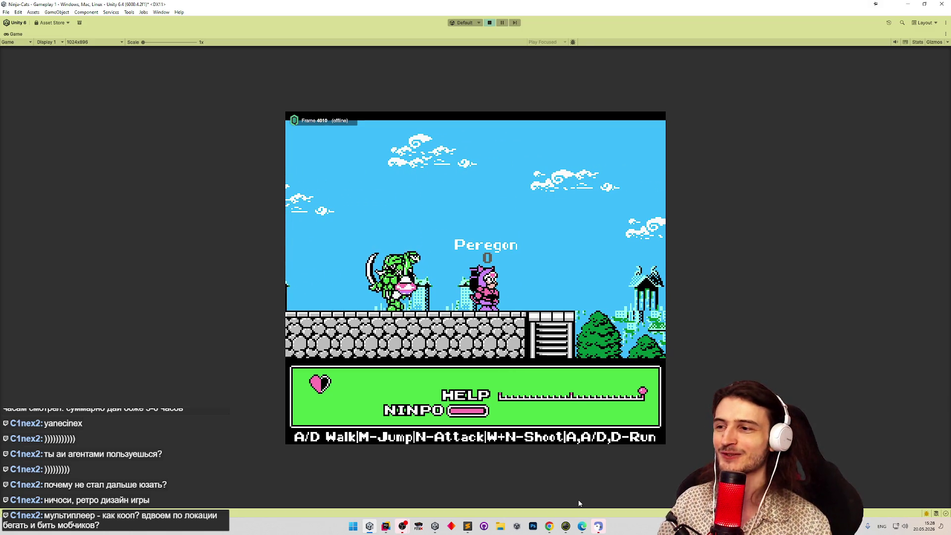
{"action": "key", "text": "d"}
{"action": "key", "text": "m"}
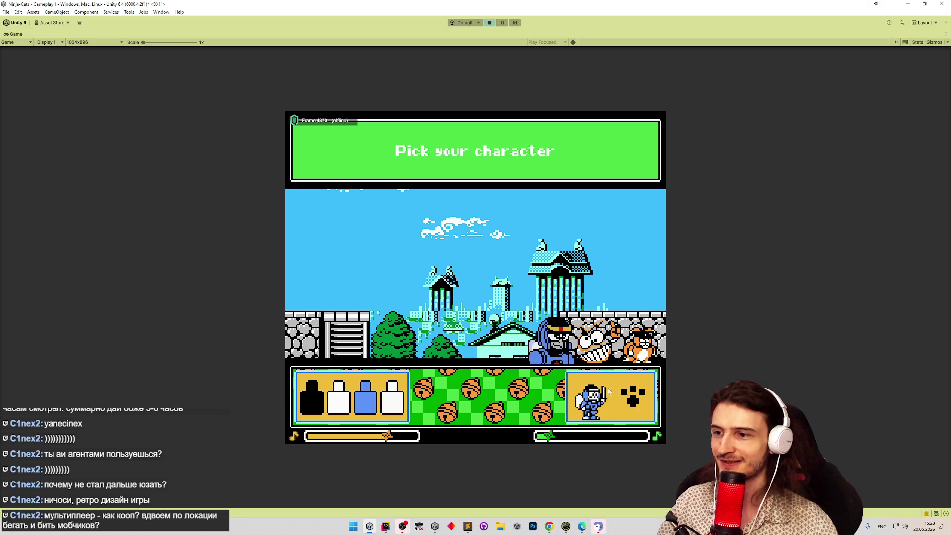
Play a round as the blue ninja, pick a character again after dying, then stop Play mode.
{"action": "left_click", "coordinate": [625, 403]}
{"action": "left_click", "coordinate": [623, 412]}
{"action": "key", "text": "d"}
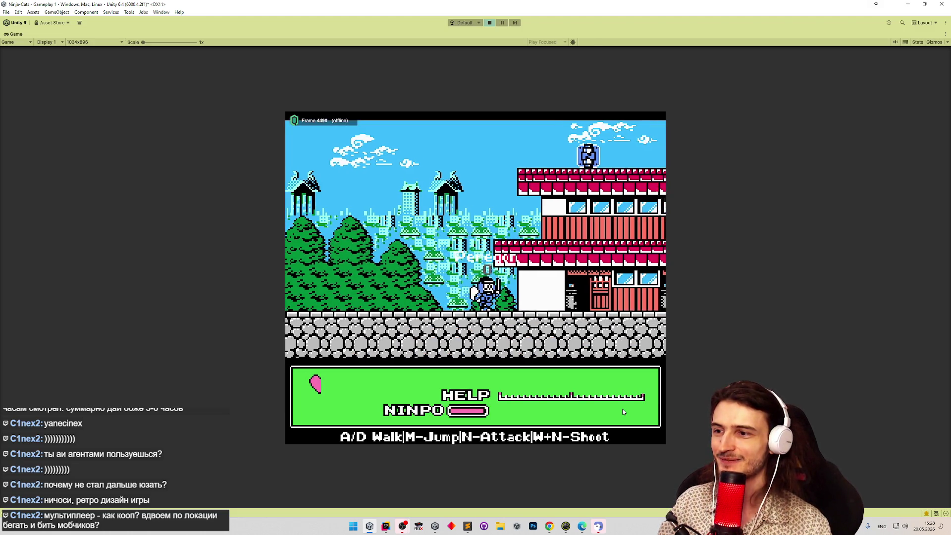
{"action": "key", "text": "d"}
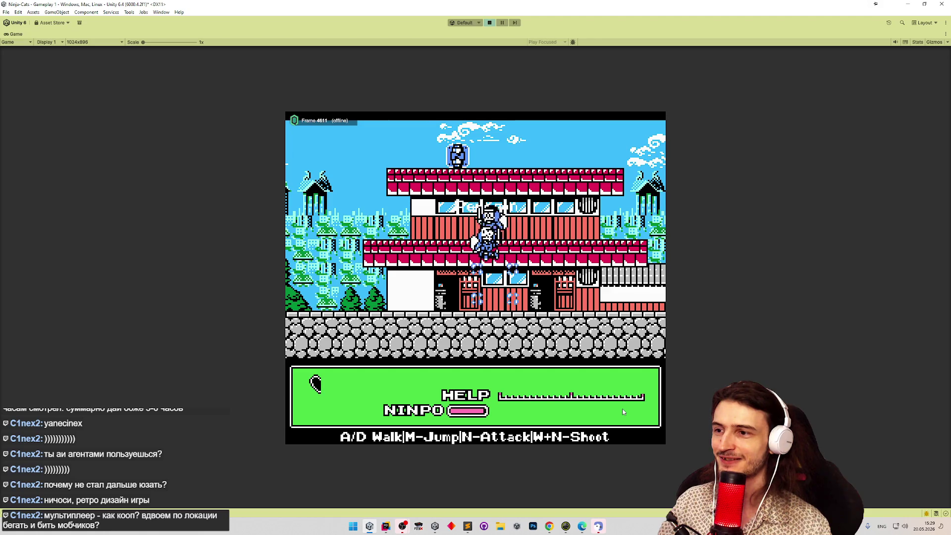
{"action": "left_click", "coordinate": [627, 404]}
{"action": "left_click", "coordinate": [627, 404]}
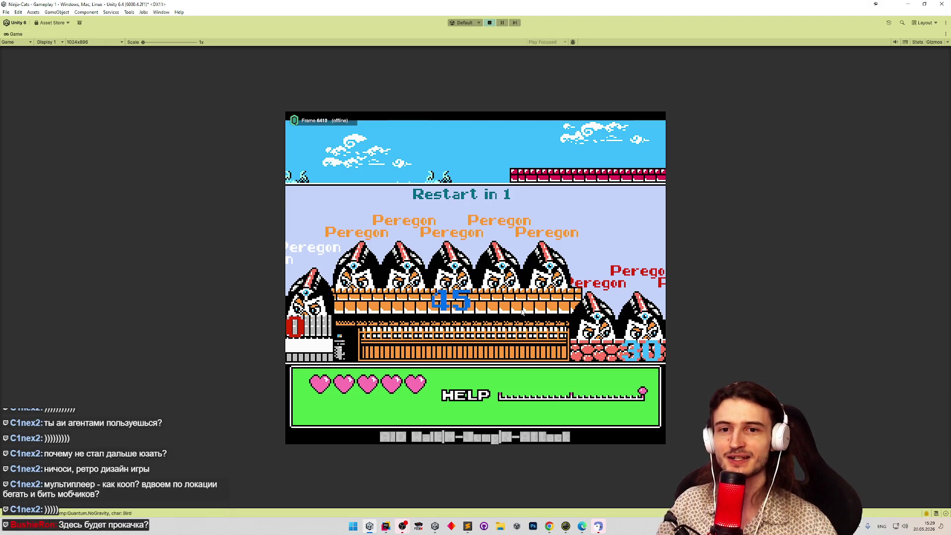
{"action": "key", "text": "ctrl+p"}
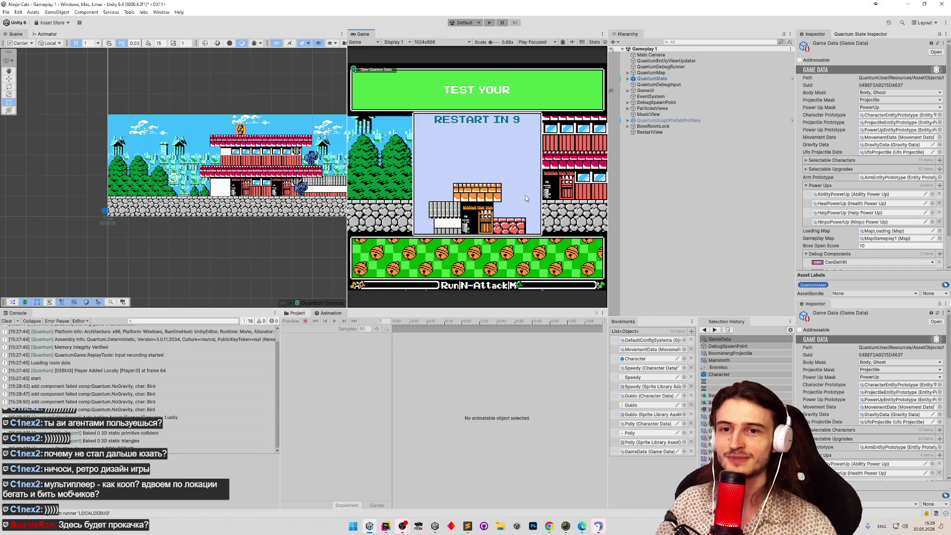
Start Play mode again and confirm the pink cat as the character.
{"action": "key", "text": "ctrl+p"}
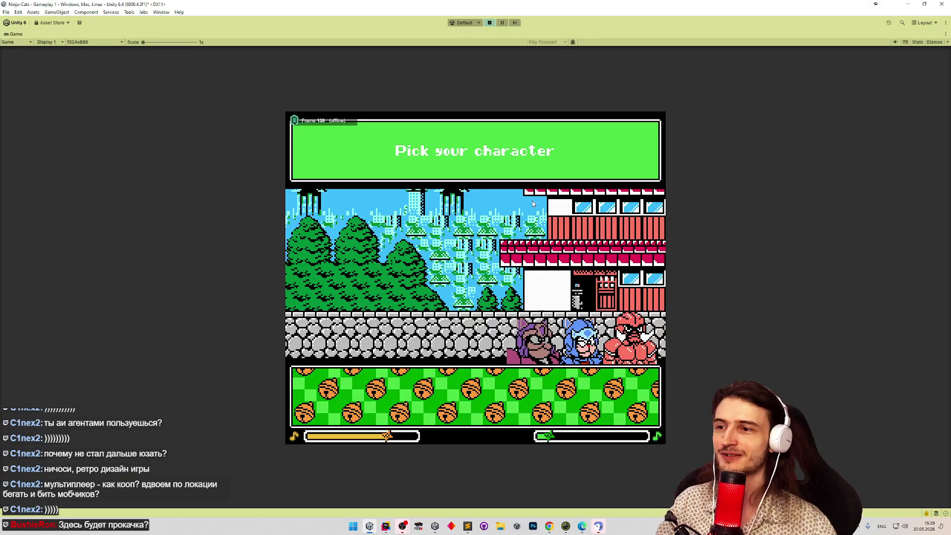
{"action": "left_click", "coordinate": [546, 342]}
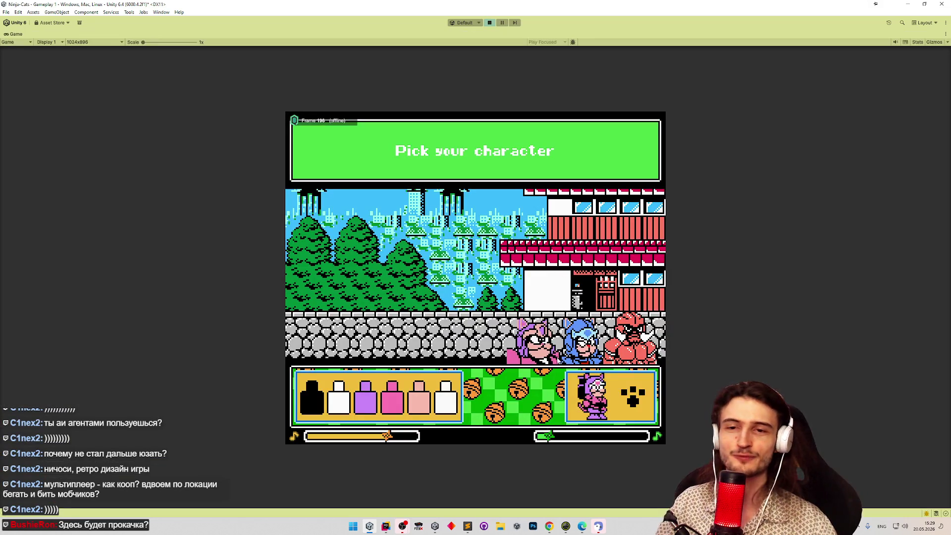
{"action": "left_click", "coordinate": [636, 393]}
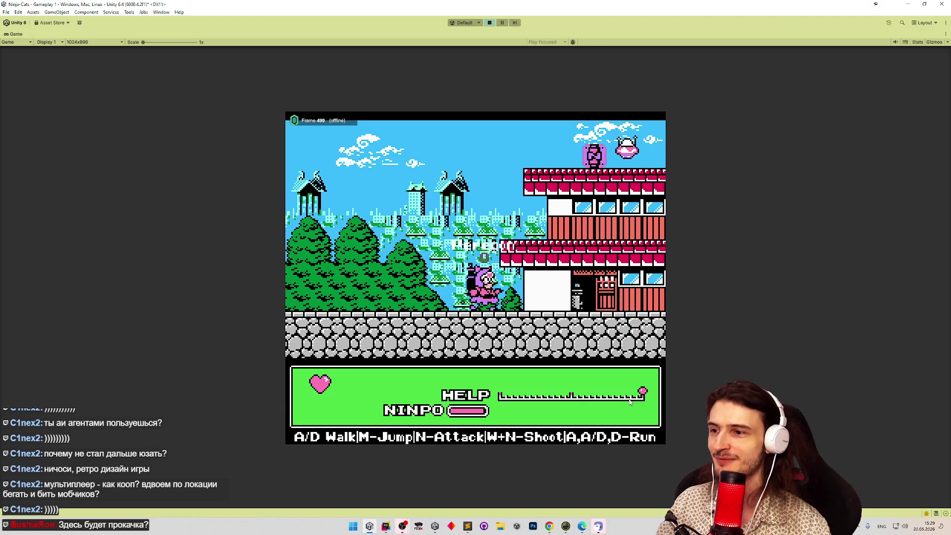
Run the pink cat right into the town, jumping and attacking up onto the walls.
{"action": "key", "text": "d"}
{"action": "key", "text": "d"}
{"action": "key", "text": "d"}
{"action": "key", "text": "m"}
{"action": "key", "text": "n"}
{"action": "key", "text": "d"}
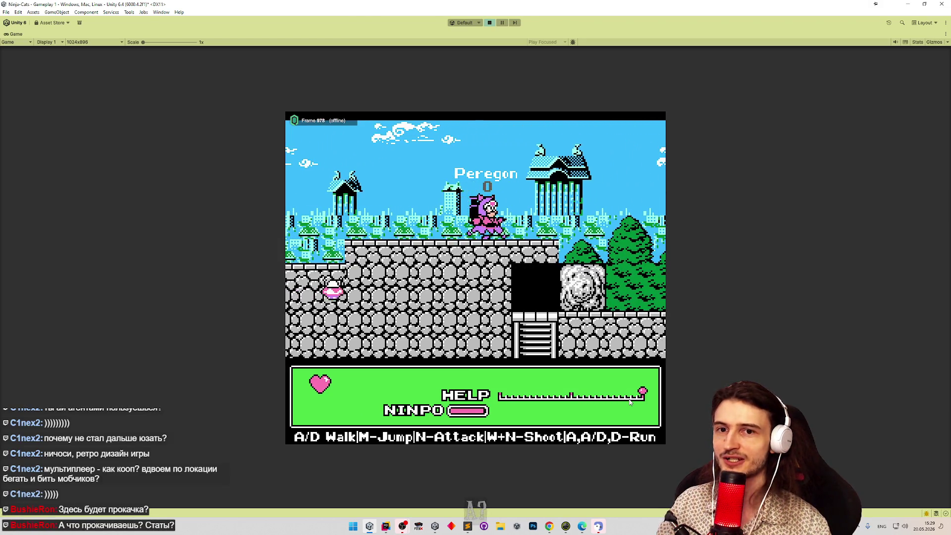
{"action": "key", "text": "d"}
{"action": "key", "text": "m"}
{"action": "key", "text": "d"}
{"action": "key", "text": "m"}
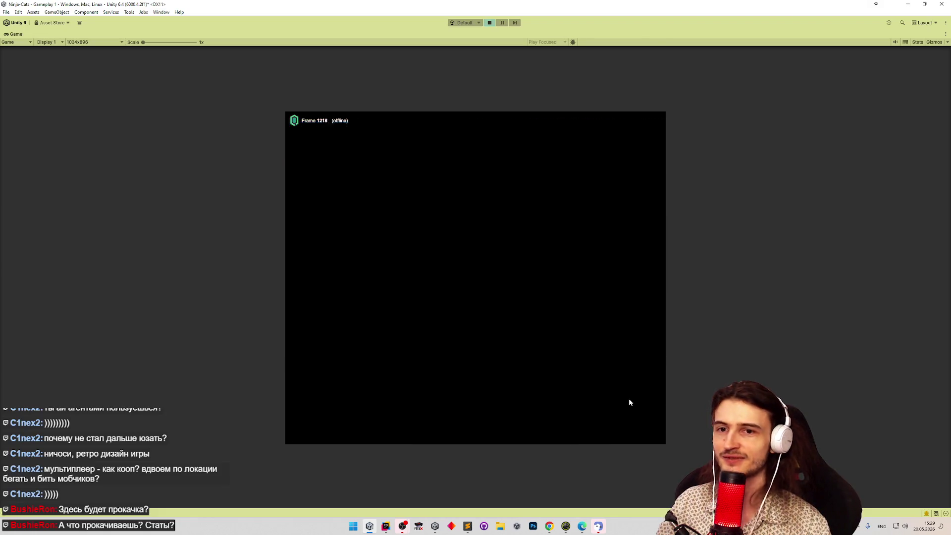
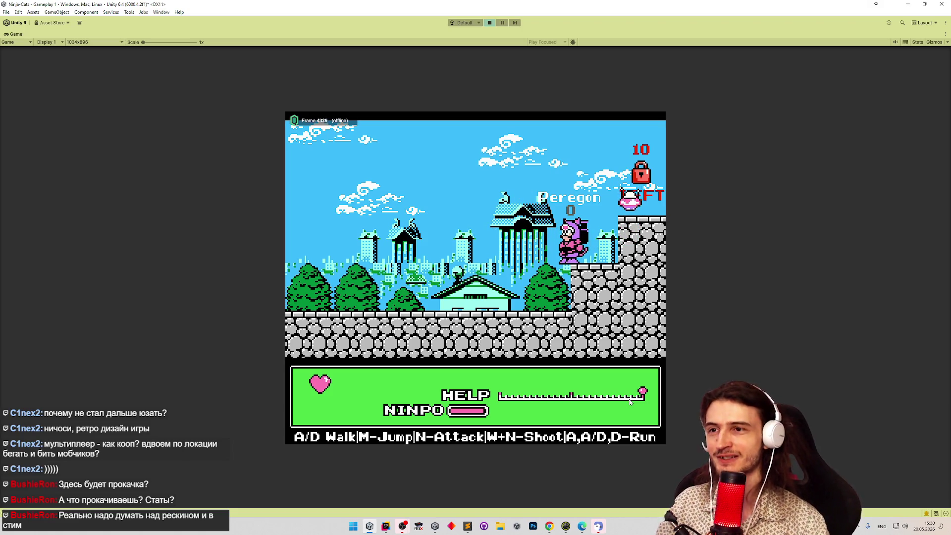
Jump the cat onto the higher stone ledge, then walk it off and back.
{"action": "key", "text": "m"}
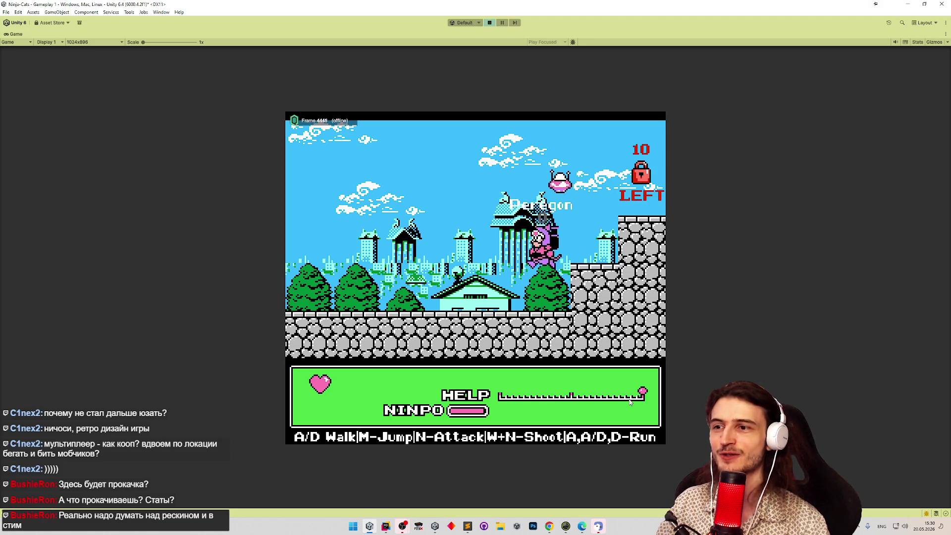
{"action": "key", "text": "m"}
{"action": "key", "text": "d"}
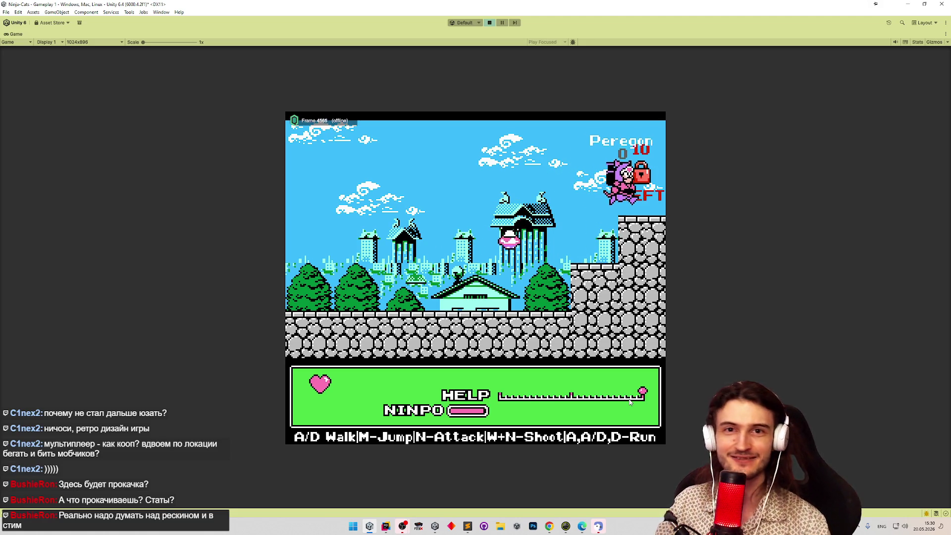
{"action": "key", "text": "a"}
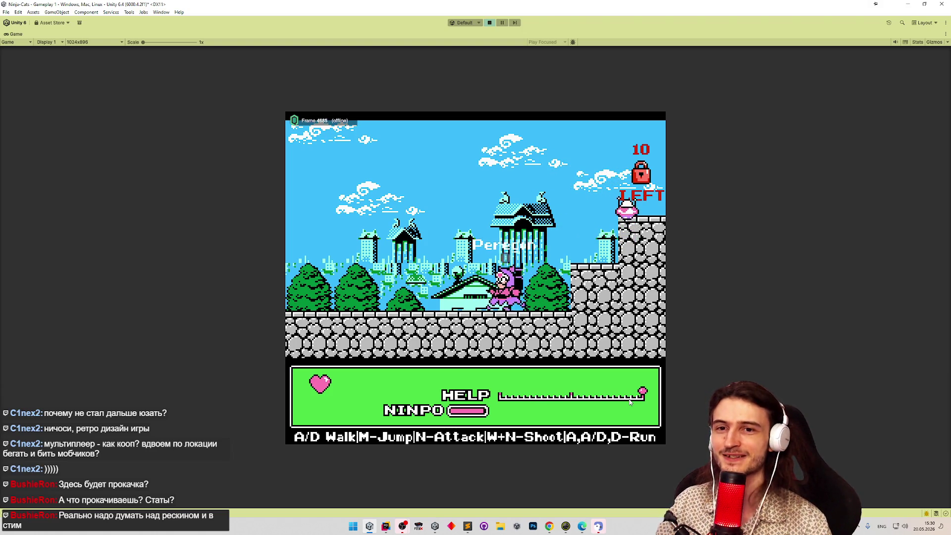
{"action": "key", "text": "d"}
Jump the cat back onto the high ledge, then stop Play mode and clear the Console.
{"action": "key", "text": "m"}
{"action": "key", "text": "d"}
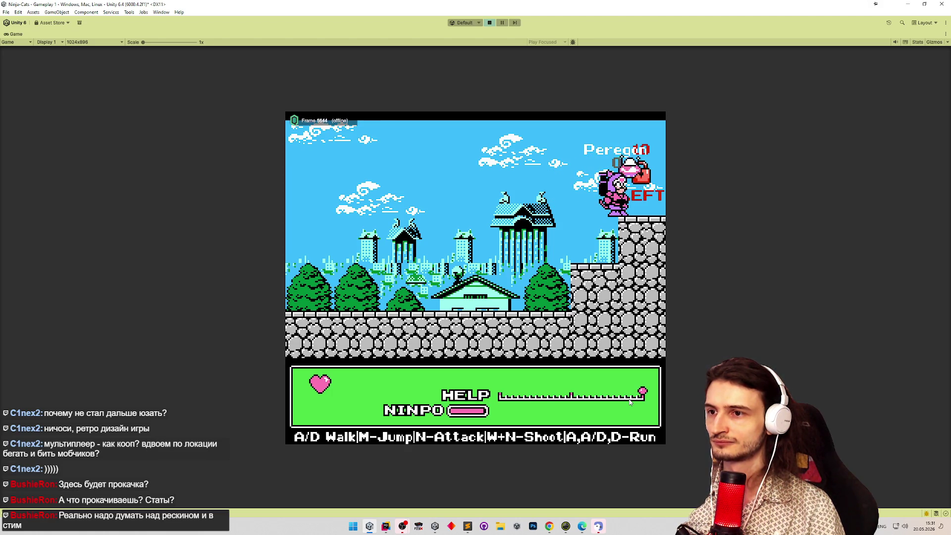
{"action": "key", "text": "ctrl+p"}
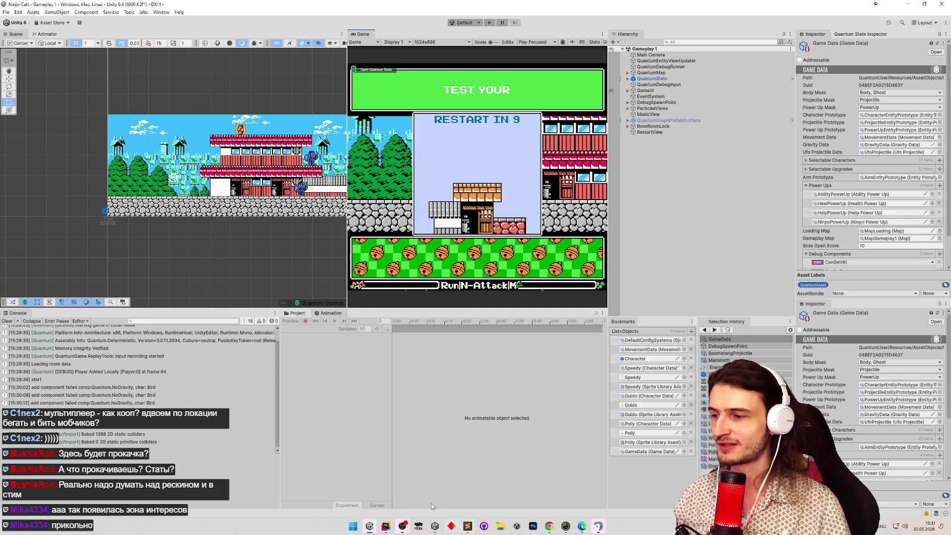
{"action": "left_click", "coordinate": [7, 321]}
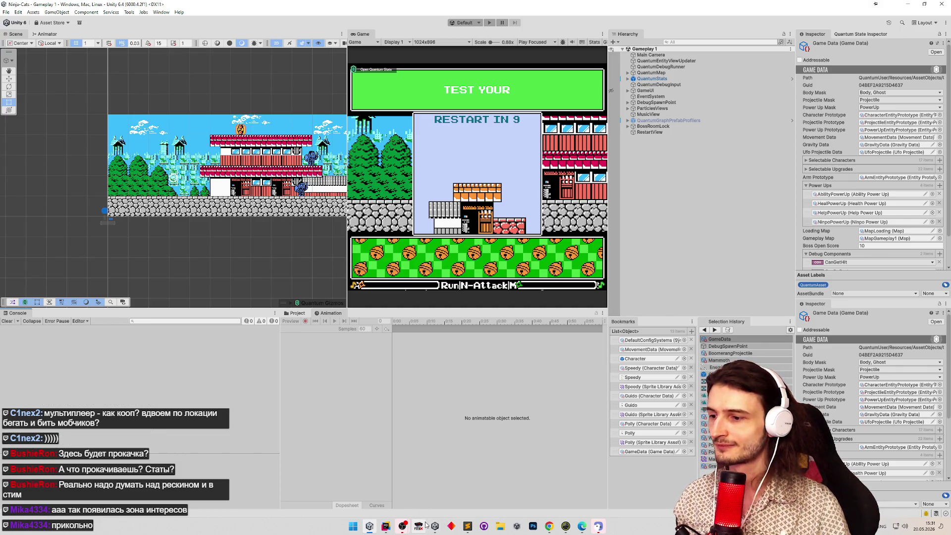
{"action": "left_click", "coordinate": [385, 525]}
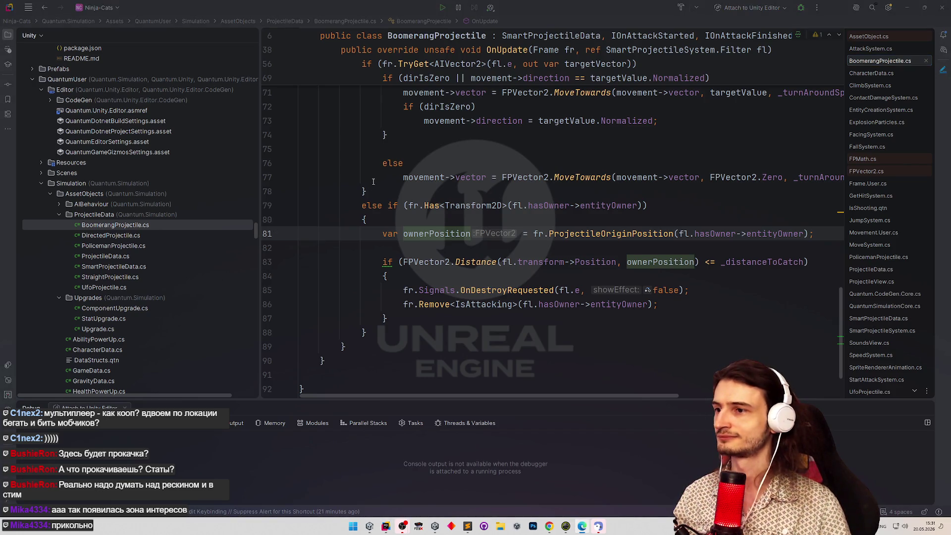
{"action": "left_click", "coordinate": [468, 525]}
{"action": "left_click", "coordinate": [494, 238]}
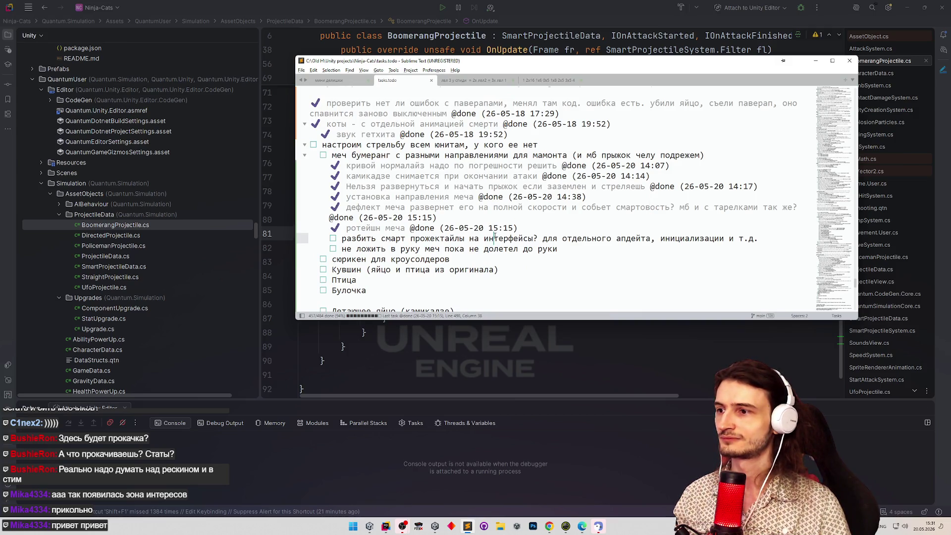
{"action": "key", "text": "ctrl+d"}
{"action": "left_click", "coordinate": [483, 261]}
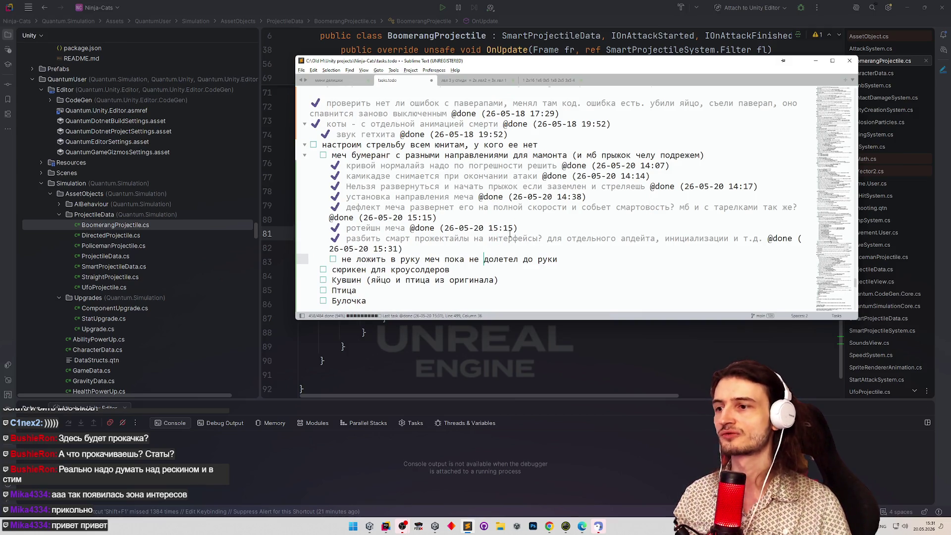
{"action": "key", "text": "ctrl+d"}
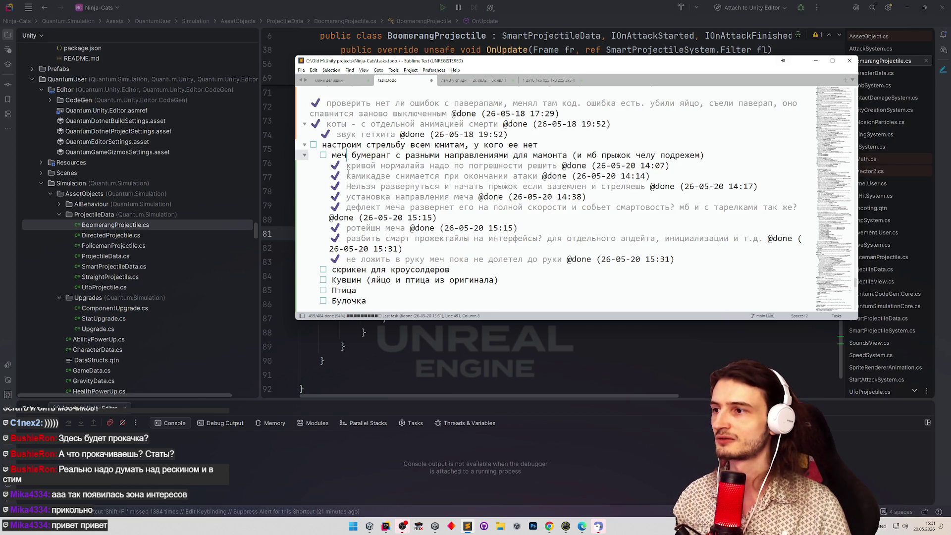
{"action": "key", "text": "ctrl+d"}
{"action": "left_click", "coordinate": [818, 63]}
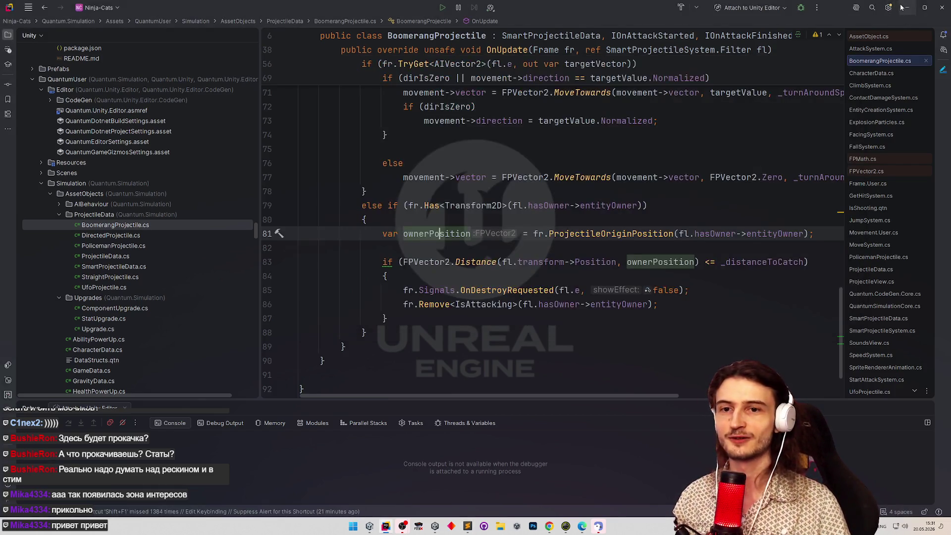
{"action": "key", "text": "alt+Tab"}
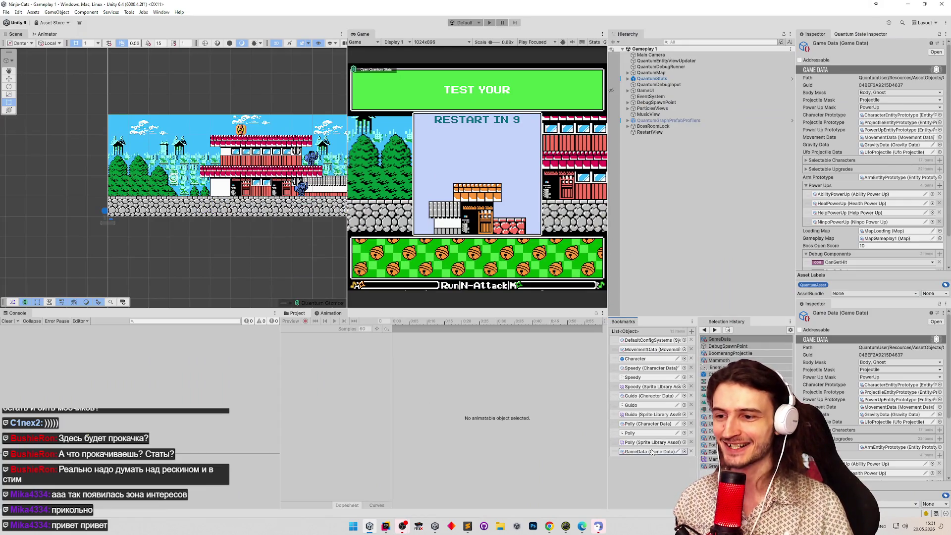
{"action": "key", "text": "ctrl+p"}
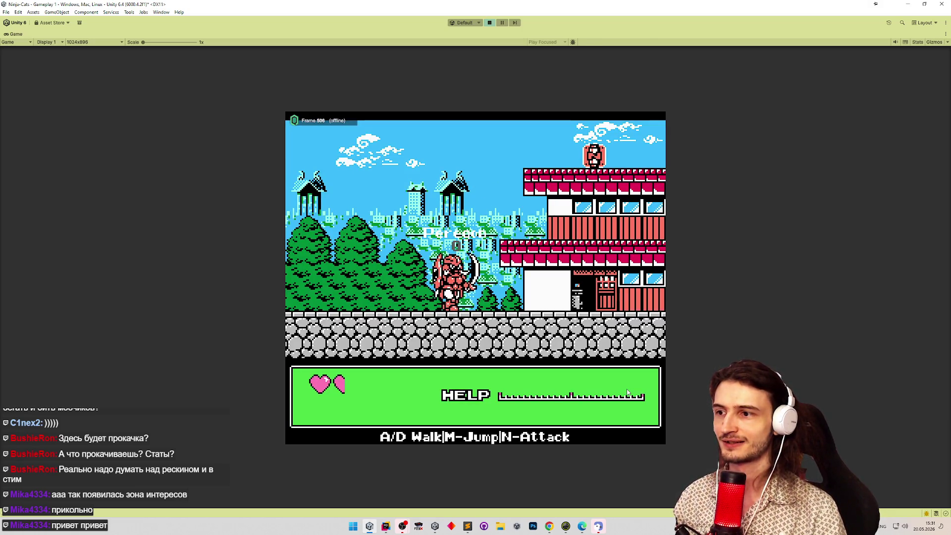
{"action": "key", "text": "a"}
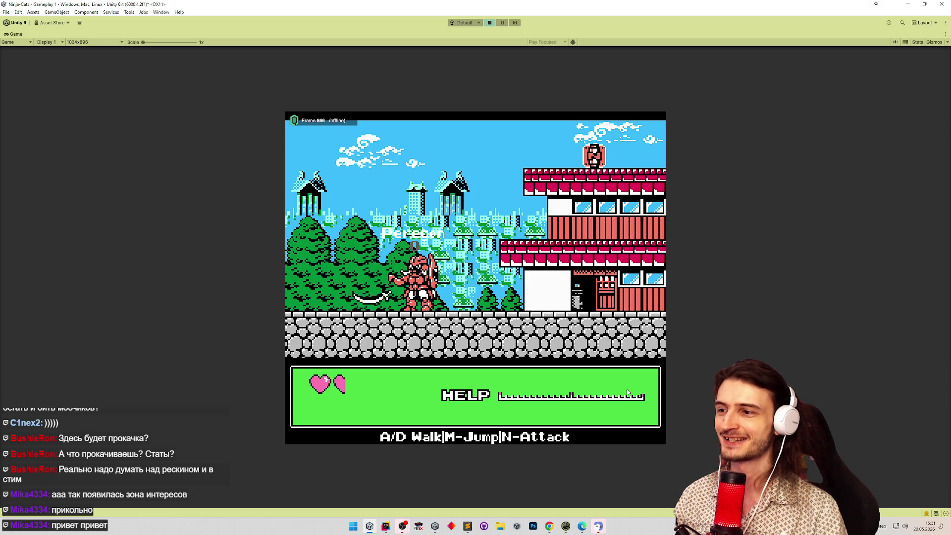
{"action": "key", "text": "m"}
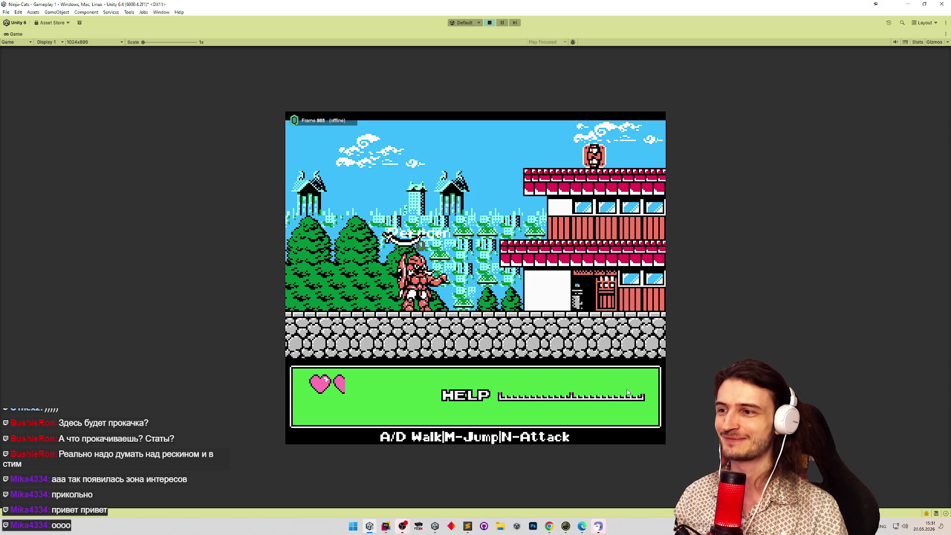
{"action": "key", "text": "d"}
{"action": "key", "text": "m"}
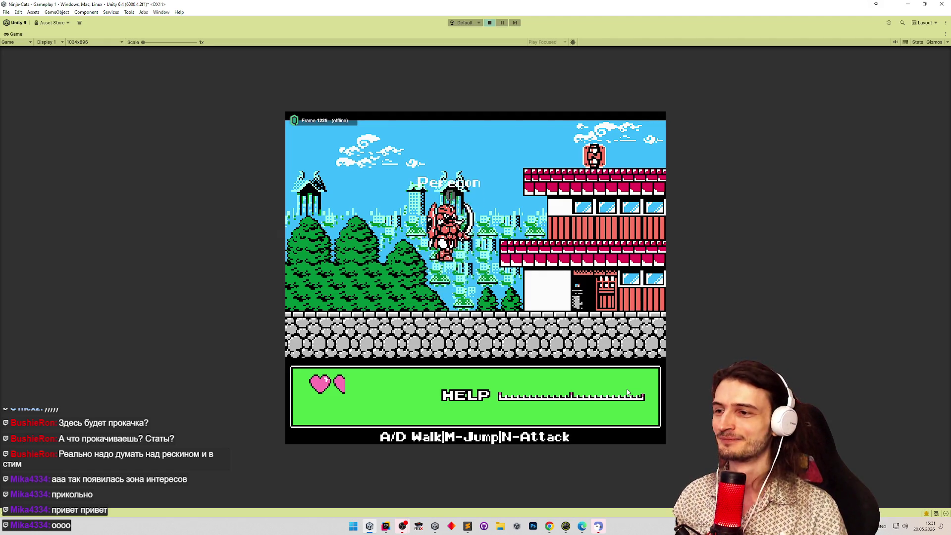
{"action": "key", "text": "n"}
{"action": "key", "text": "d"}
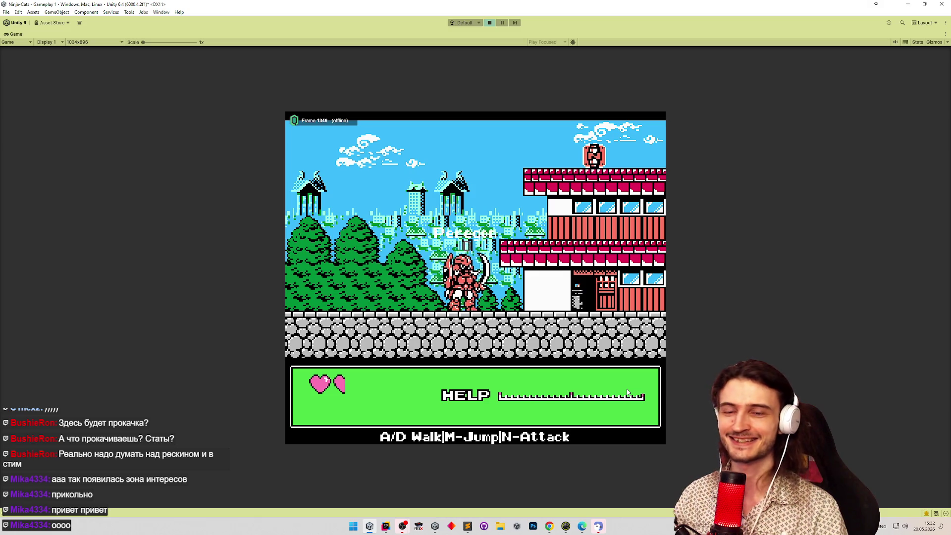
{"action": "key", "text": "d"}
{"action": "key", "text": "m"}
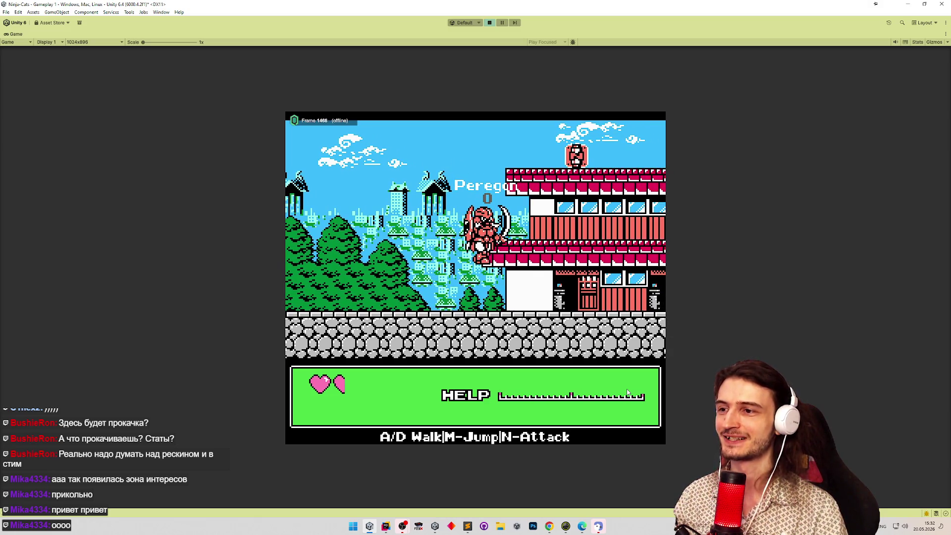
{"action": "key", "text": "ctrl+p"}
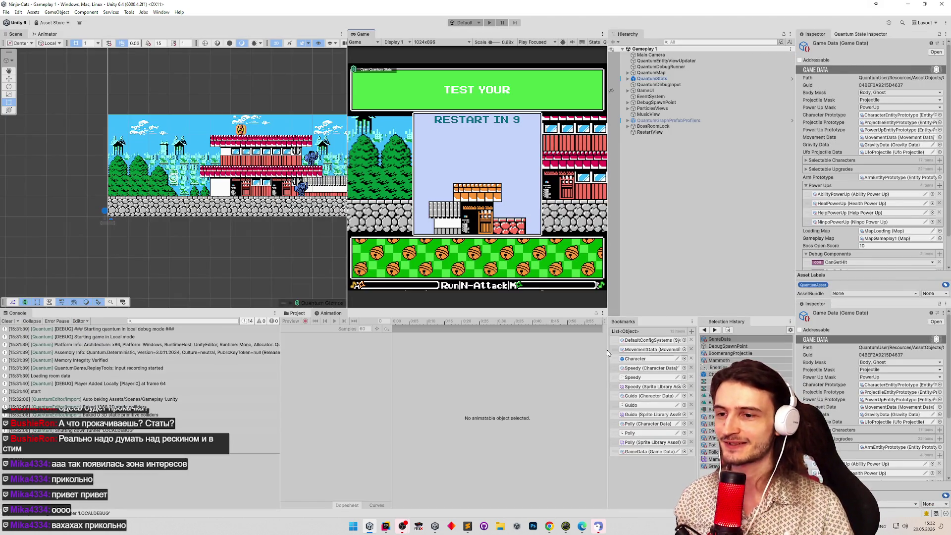
{"action": "key", "text": "ctrl+5"}
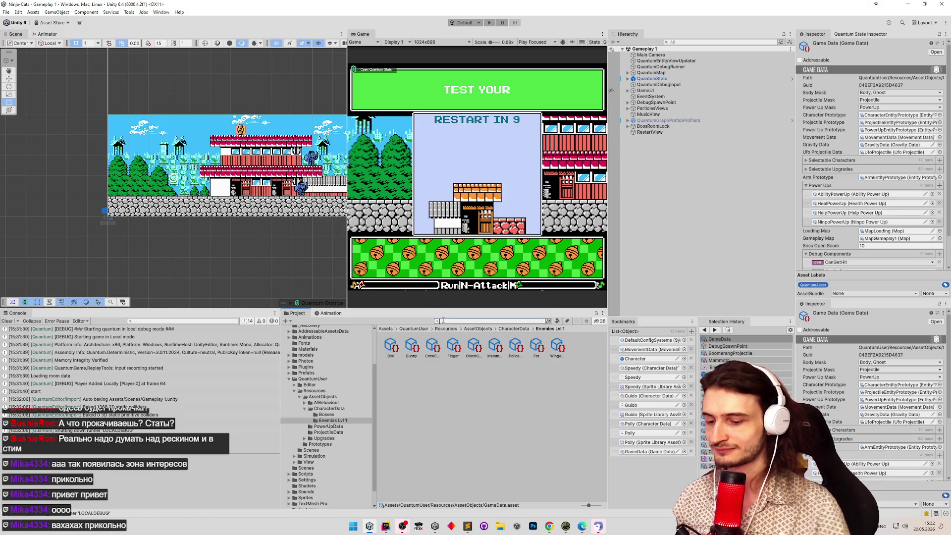
Set the BoomerangProjectile asset's Turn Around Speed to 0.1, then start Play and pick the red cat.
{"action": "type", "text": "boome"}
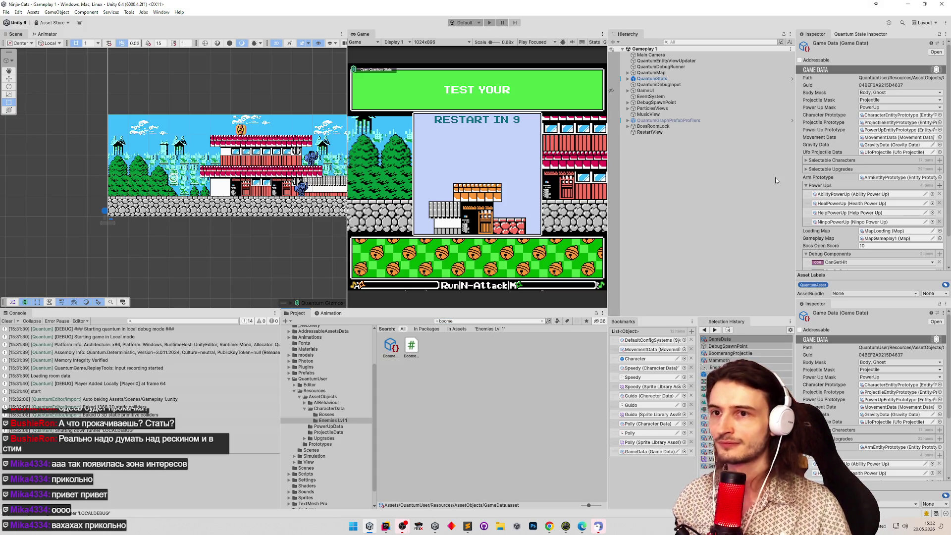
{"action": "left_click", "coordinate": [394, 343]}
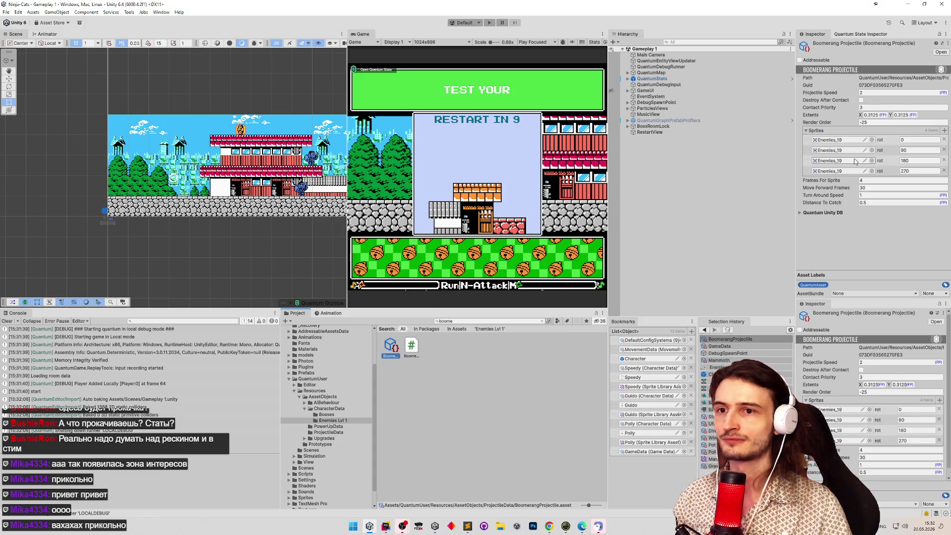
{"action": "left_click", "coordinate": [876, 194]}
{"action": "type", "text": "0.1"}
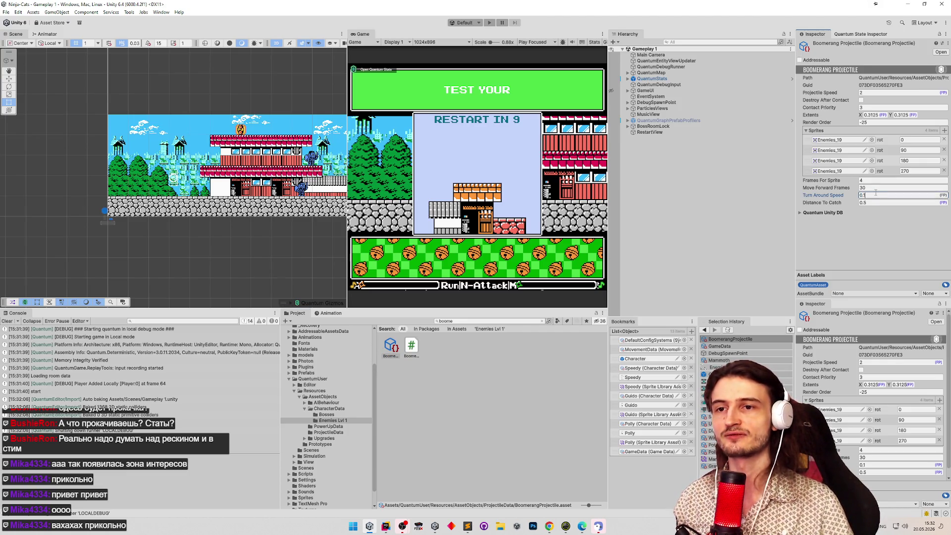
{"action": "left_click", "coordinate": [524, 174]}
{"action": "key", "text": "ctrl+p"}
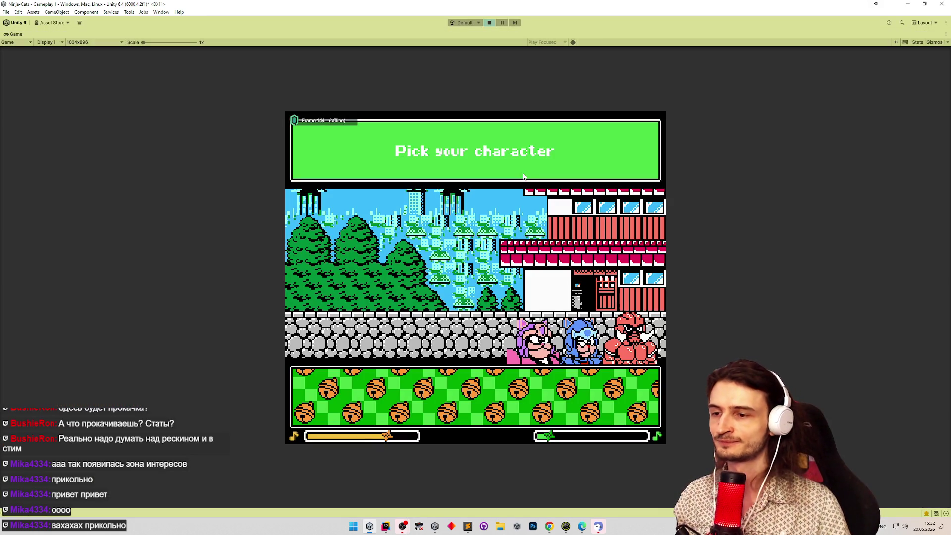
{"action": "left_click", "coordinate": [634, 322]}
Play as the red cat, walking, jumping and throwing boomerang blades, then stop Play mode.
{"action": "left_click", "coordinate": [629, 394]}
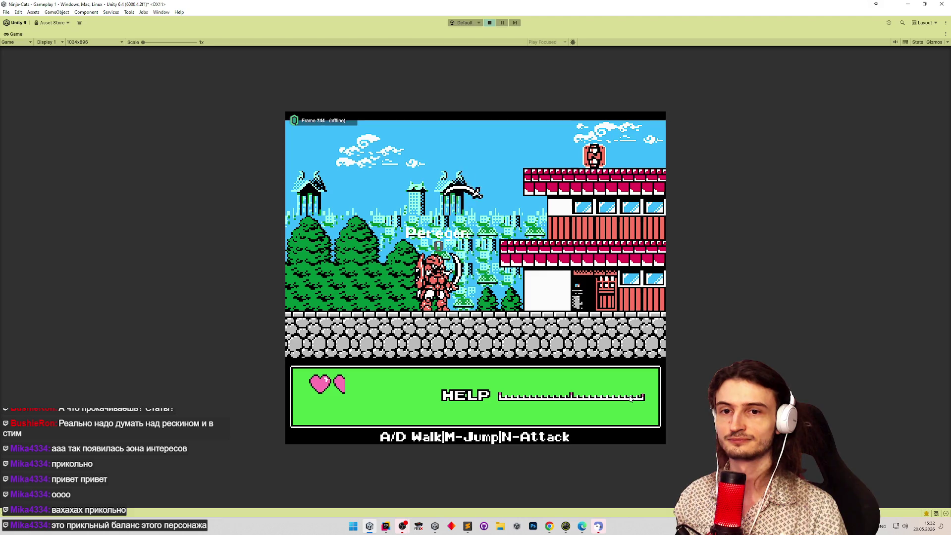
{"action": "key", "text": "d"}
{"action": "key", "text": "d"}
{"action": "key", "text": "n"}
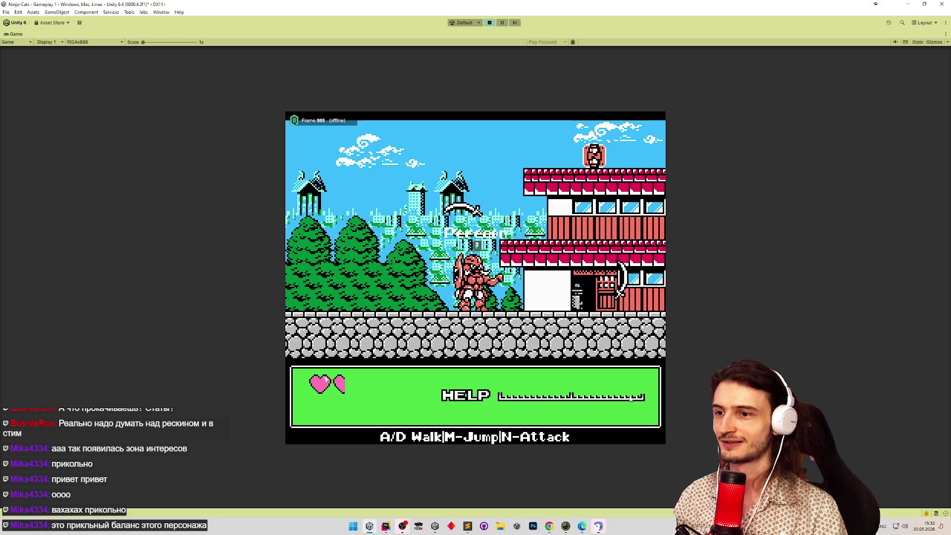
{"action": "key", "text": "n"}
{"action": "key", "text": "a"}
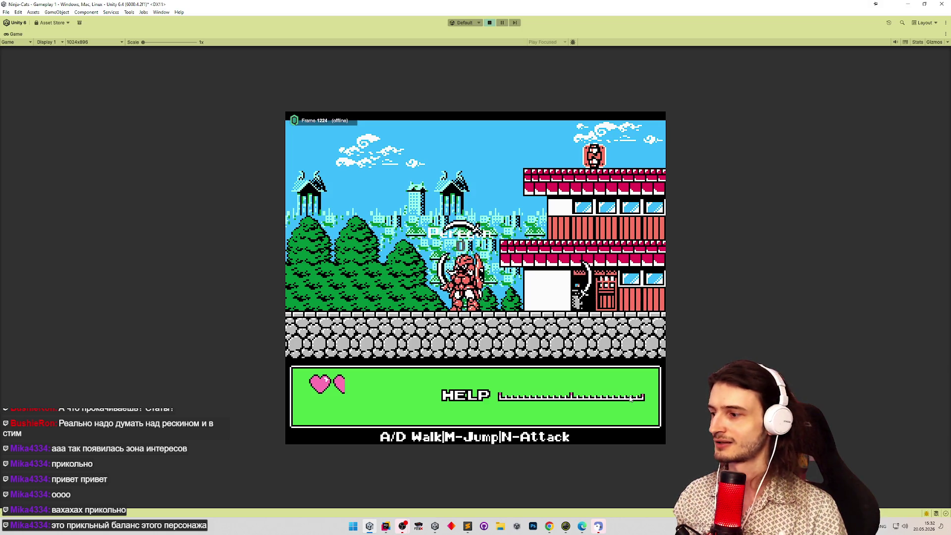
{"action": "key", "text": "m"}
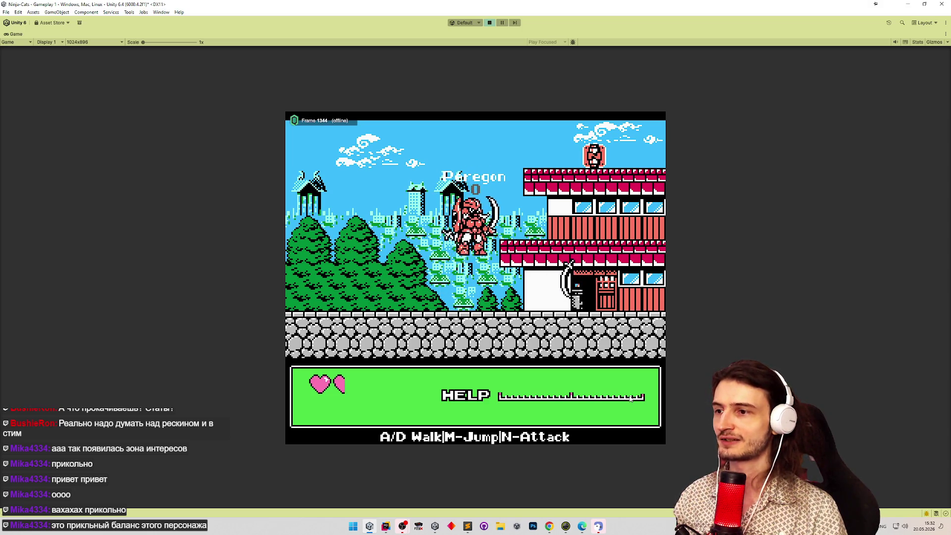
{"action": "key", "text": "m"}
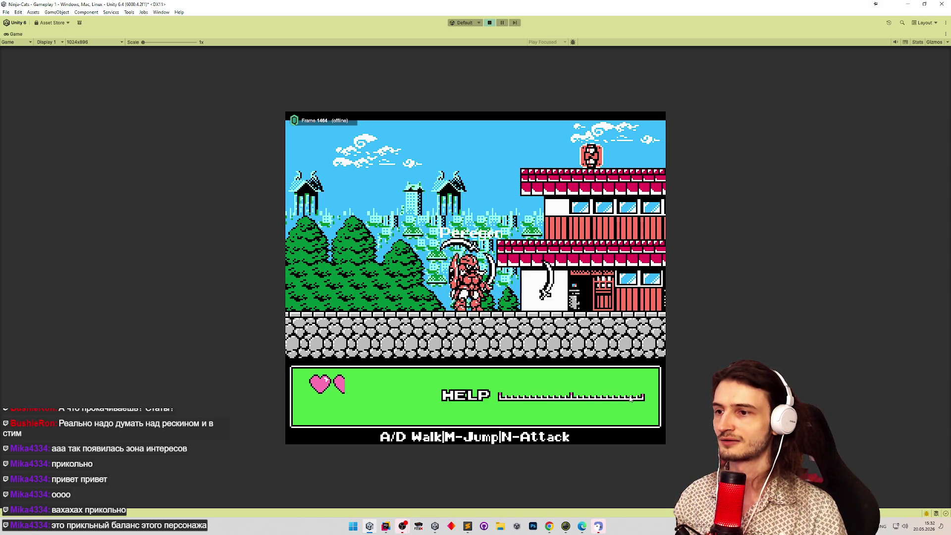
{"action": "key", "text": "d"}
{"action": "key", "text": "d"}
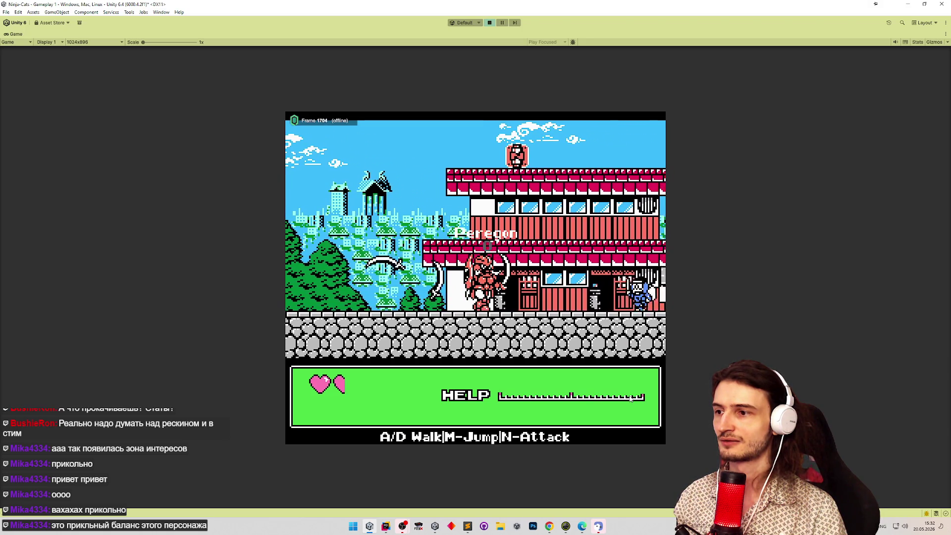
{"action": "key", "text": "d"}
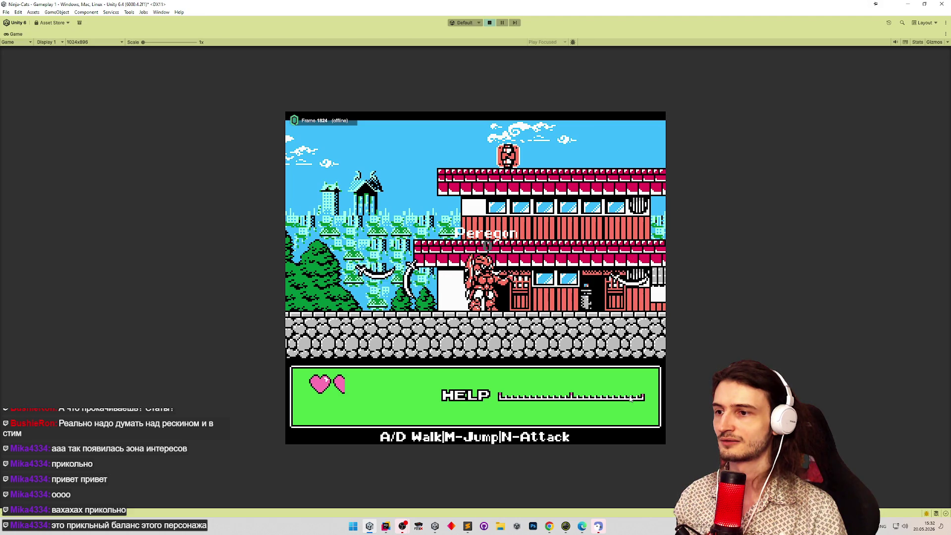
{"action": "key", "text": "d"}
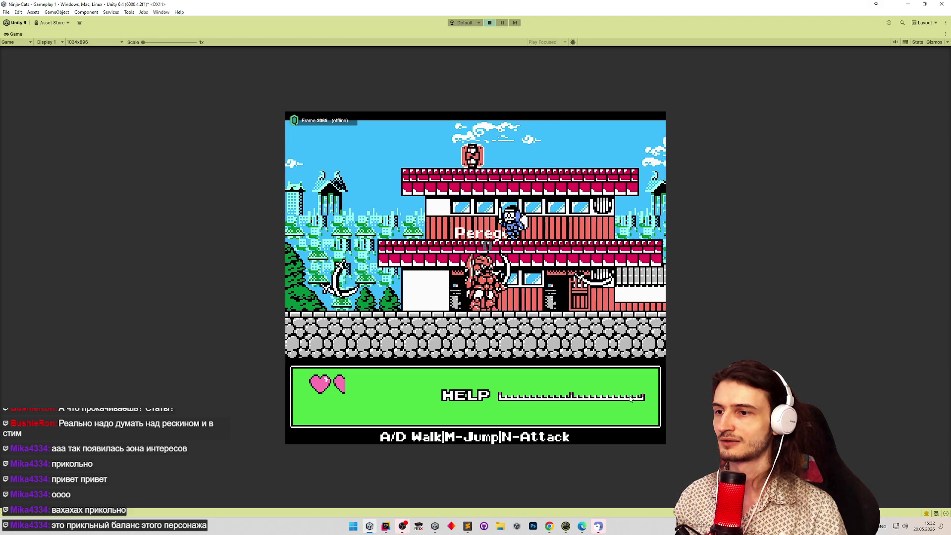
{"action": "key", "text": "a"}
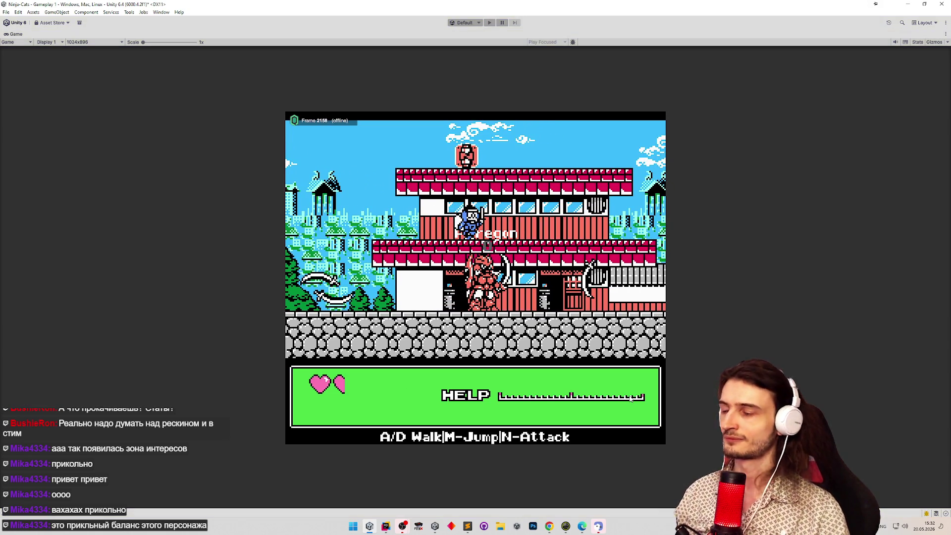
{"action": "key", "text": "ctrl+p"}
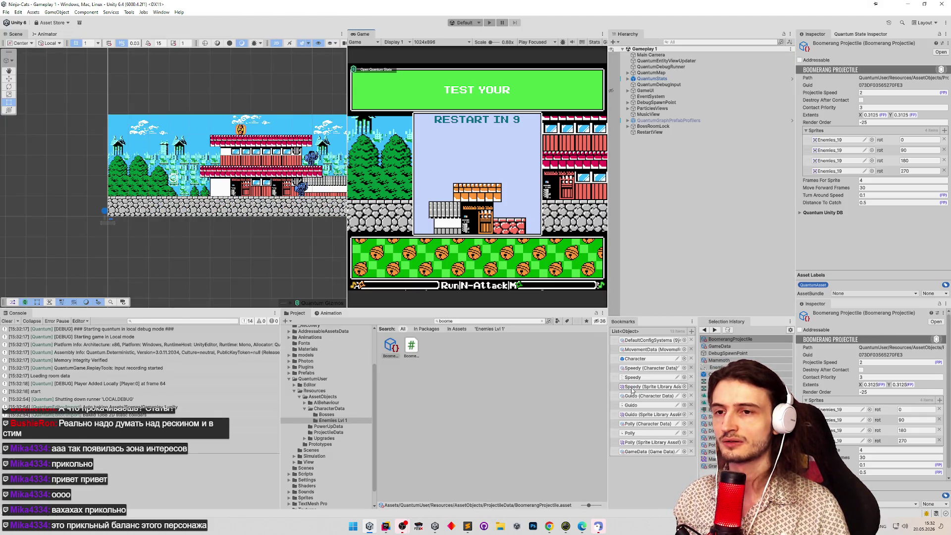
Clear the Unity Console and scroll BoomerangProjectile.cs in Rider to the direction code.
{"action": "left_click", "coordinate": [6, 321]}
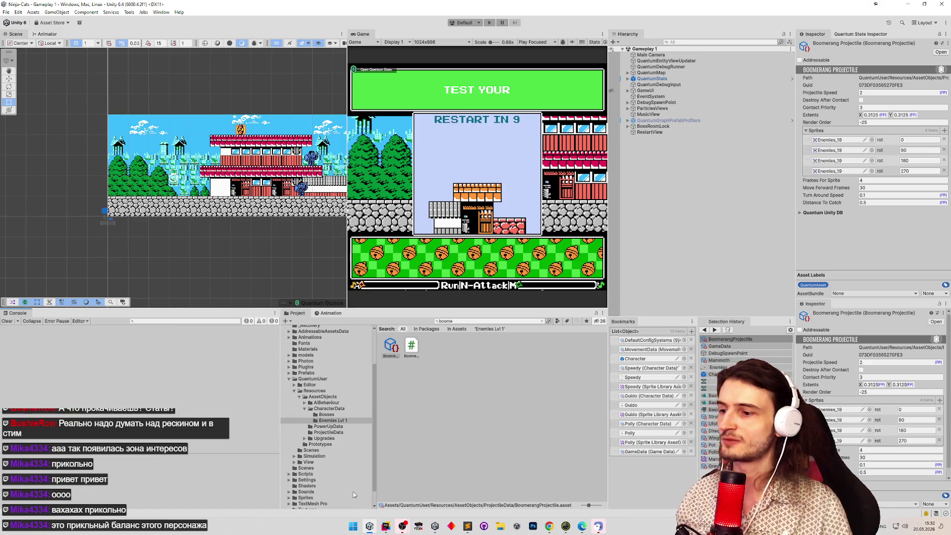
{"action": "left_click", "coordinate": [385, 525]}
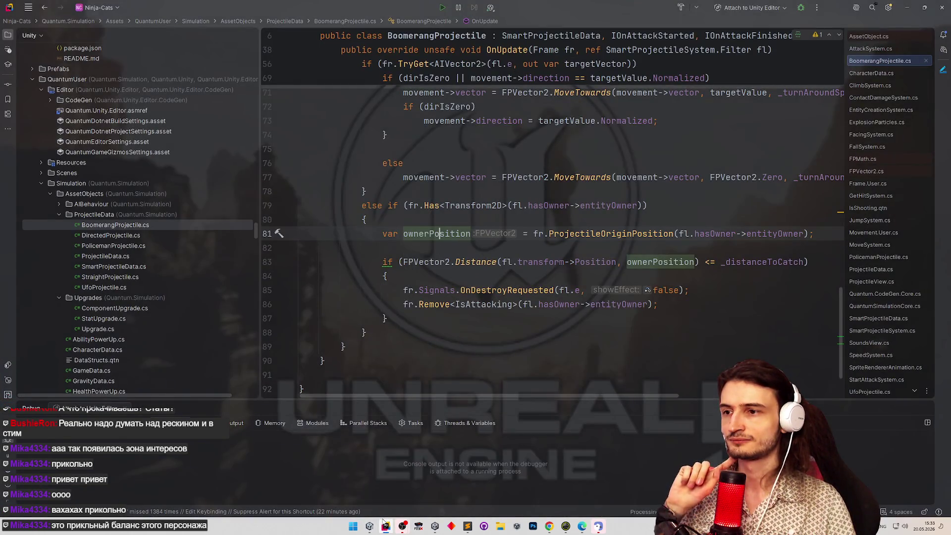
{"action": "scroll", "coordinate": [450, 322], "scroll_direction": "up", "scroll_amount": 9}
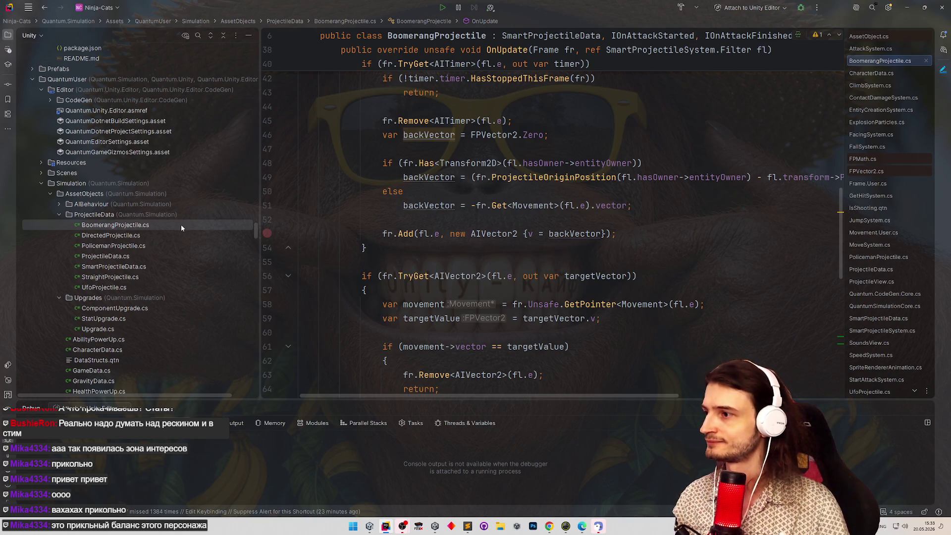
{"action": "scroll", "coordinate": [526, 170], "scroll_direction": "up", "scroll_amount": 9}
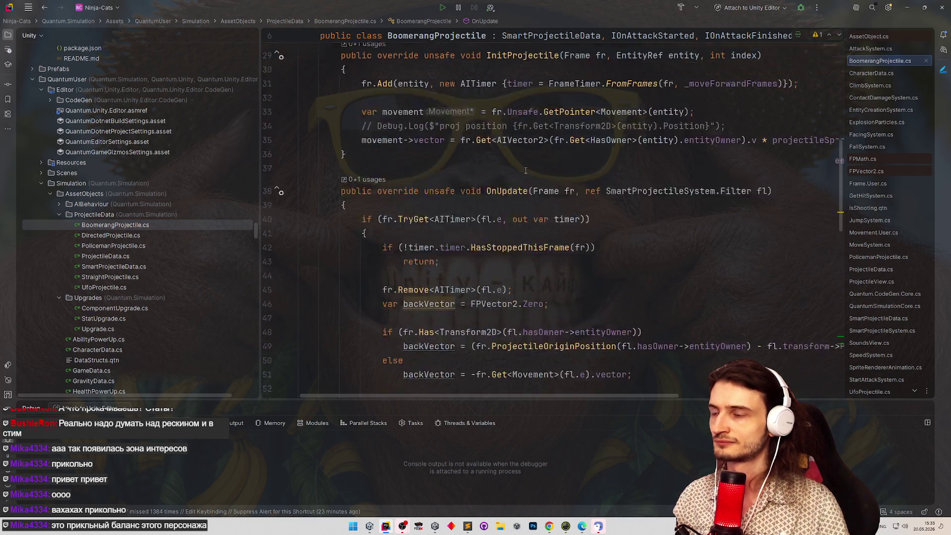
{"action": "scroll", "coordinate": [525, 170], "scroll_direction": "up", "scroll_amount": 1}
{"action": "scroll", "coordinate": [523, 169], "scroll_direction": "down", "scroll_amount": 14}
{"action": "scroll", "coordinate": [518, 166], "scroll_direction": "down", "scroll_amount": 4}
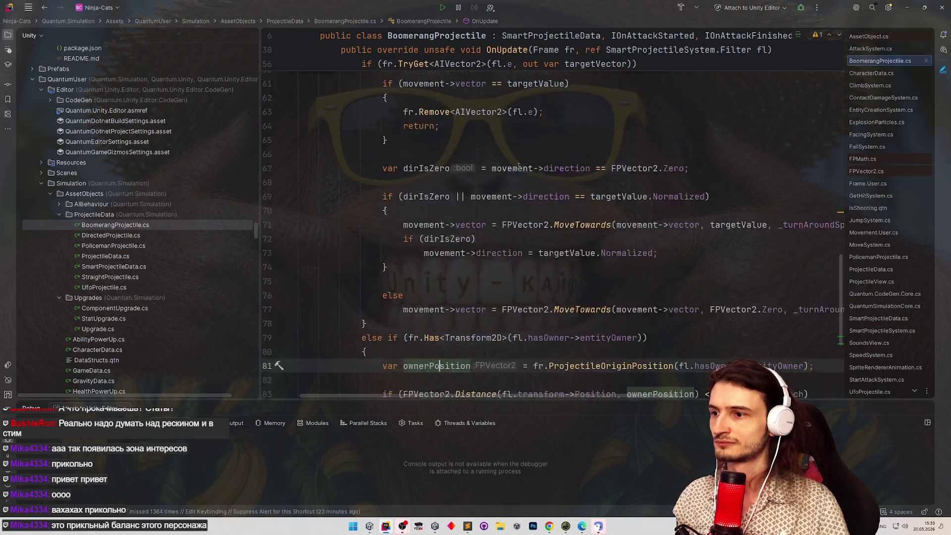
{"action": "scroll", "coordinate": [518, 166], "scroll_direction": "up", "scroll_amount": 1}
{"action": "scroll", "coordinate": [516, 162], "scroll_direction": "down", "scroll_amount": 2}
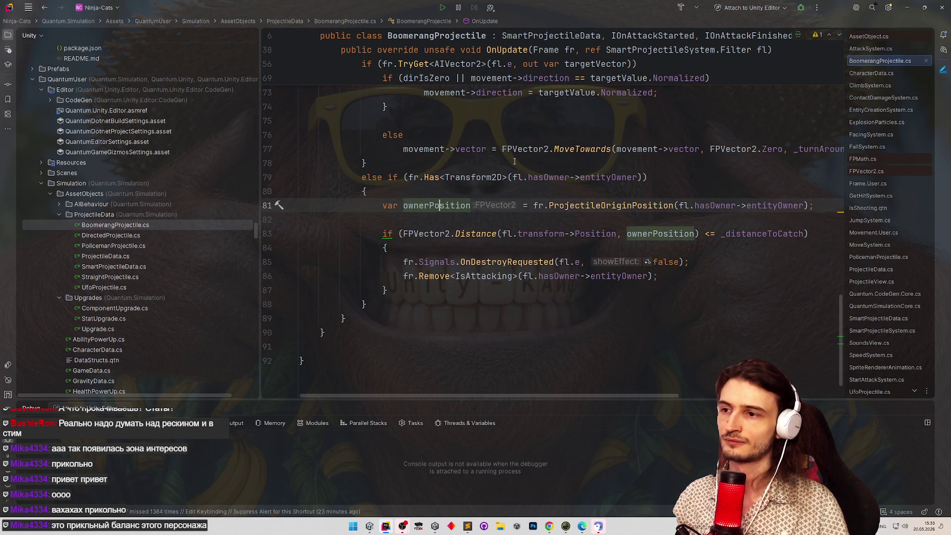
{"action": "scroll", "coordinate": [515, 161], "scroll_direction": "up", "scroll_amount": 4}
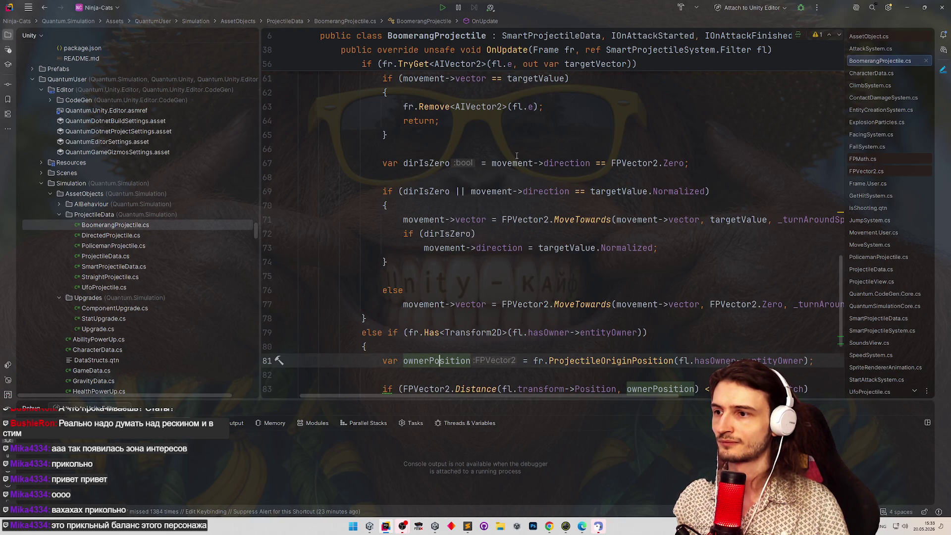
Delete line 72 'if (dirIsZero)' and unindent the targetValue.Normalized direction assignment.
{"action": "mouse_move", "coordinate": [503, 228]}
{"action": "left_mouse_down"}
{"action": "mouse_move", "coordinate": [320, 221]}
{"action": "mouse_move", "coordinate": [311, 231]}
{"action": "left_mouse_up"}
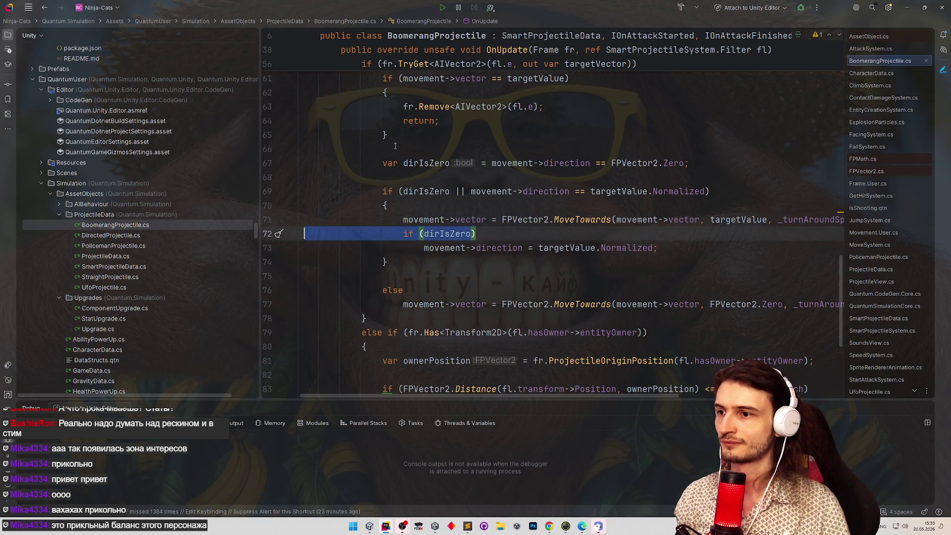
{"action": "key", "text": "BackSpace"}
{"action": "key", "text": "BackSpace"}
{"action": "left_click", "coordinate": [383, 235]}
{"action": "key", "text": "shift+Tab"}
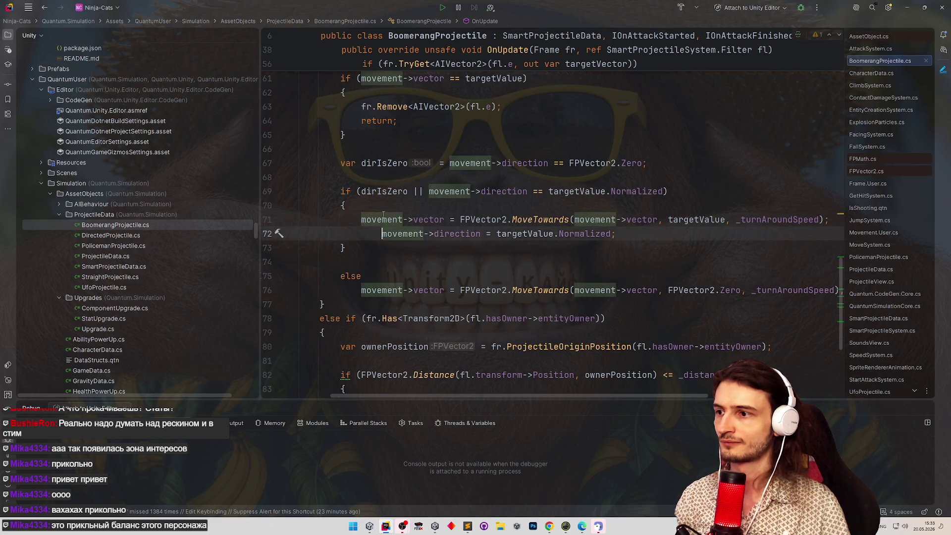
{"action": "left_click", "coordinate": [454, 197]}
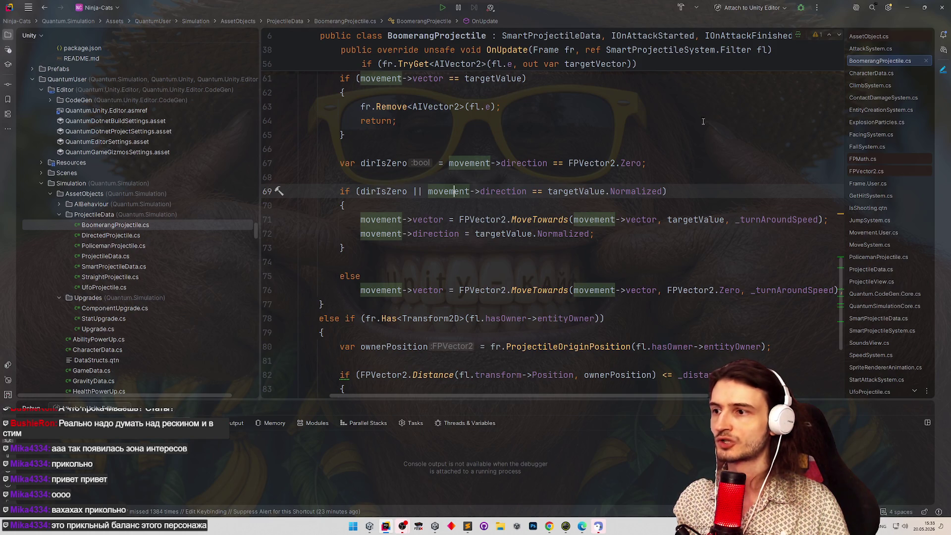
{"action": "key", "text": "alt+Tab"}
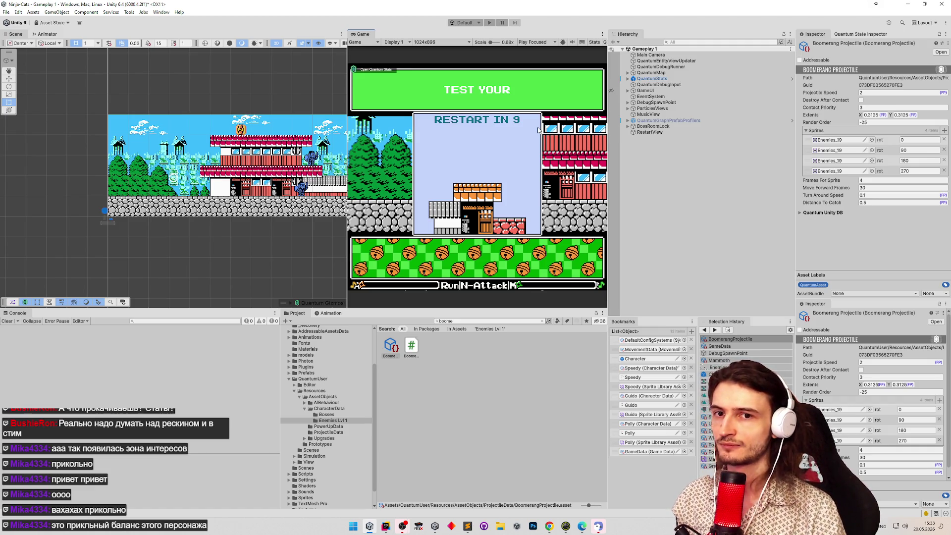
Play with a character and the LowGravity upgrade, throwing boomerangs right, then stop Play mode.
{"action": "key", "text": "ctrl+p"}
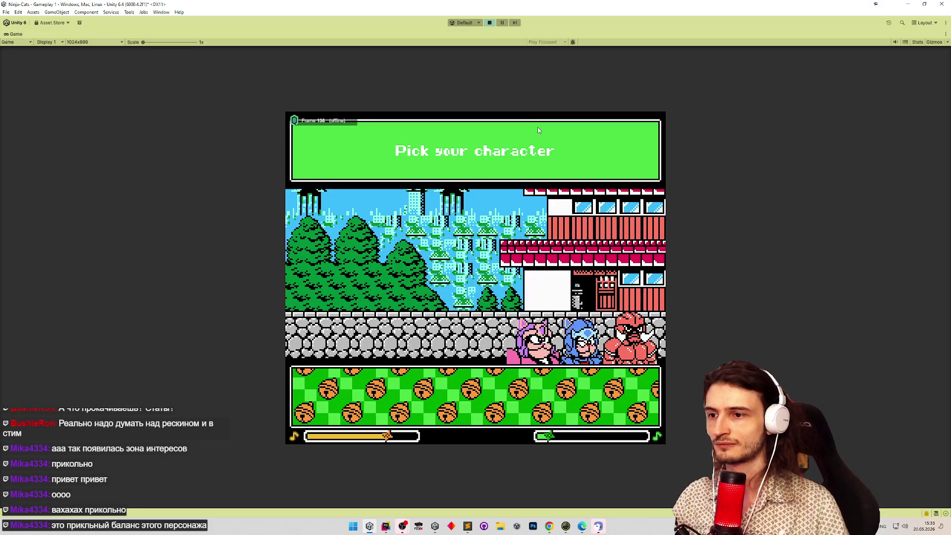
{"action": "left_click", "coordinate": [631, 341]}
{"action": "left_click", "coordinate": [634, 412]}
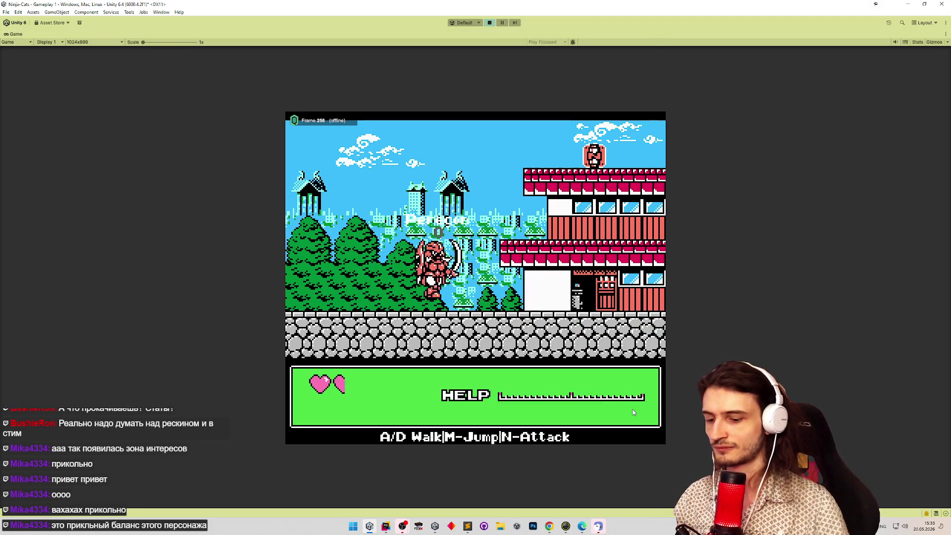
{"action": "key", "text": "n"}
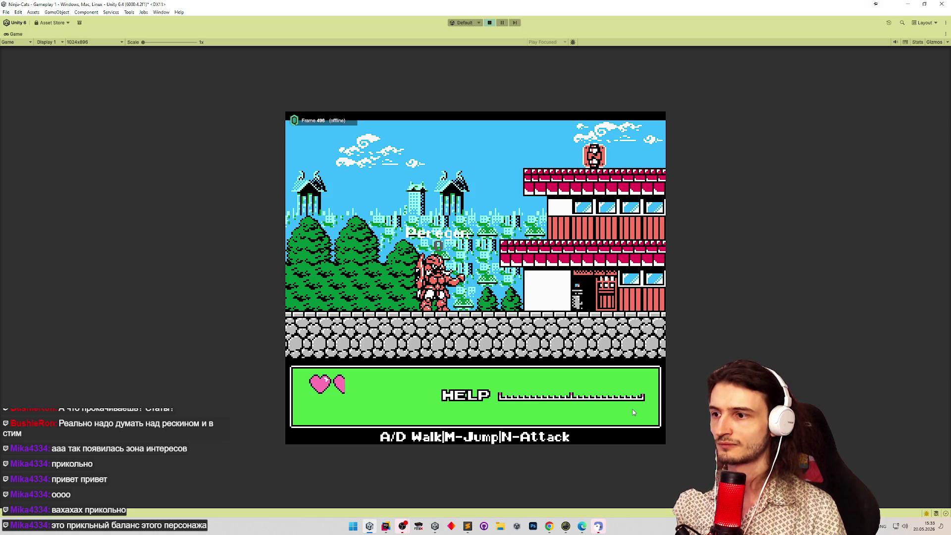
{"action": "key", "text": "d"}
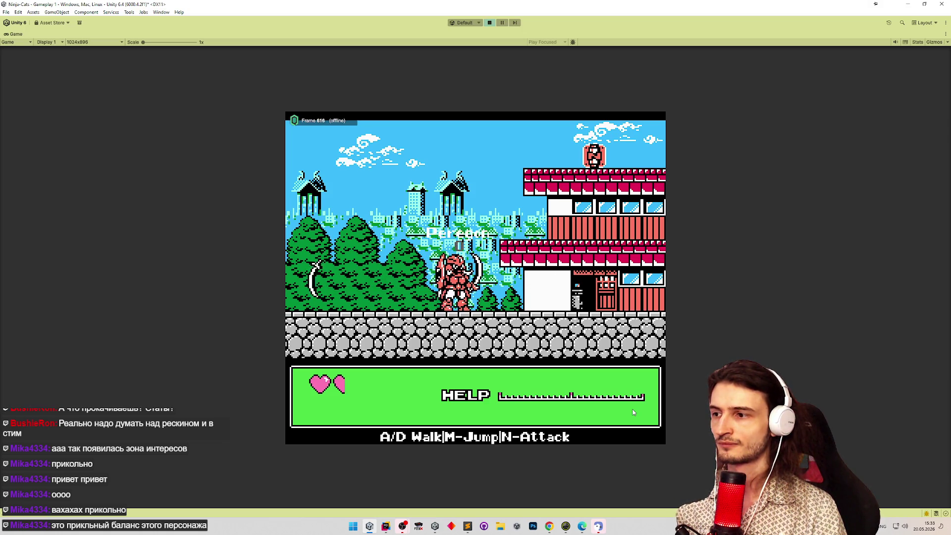
{"action": "key", "text": "n"}
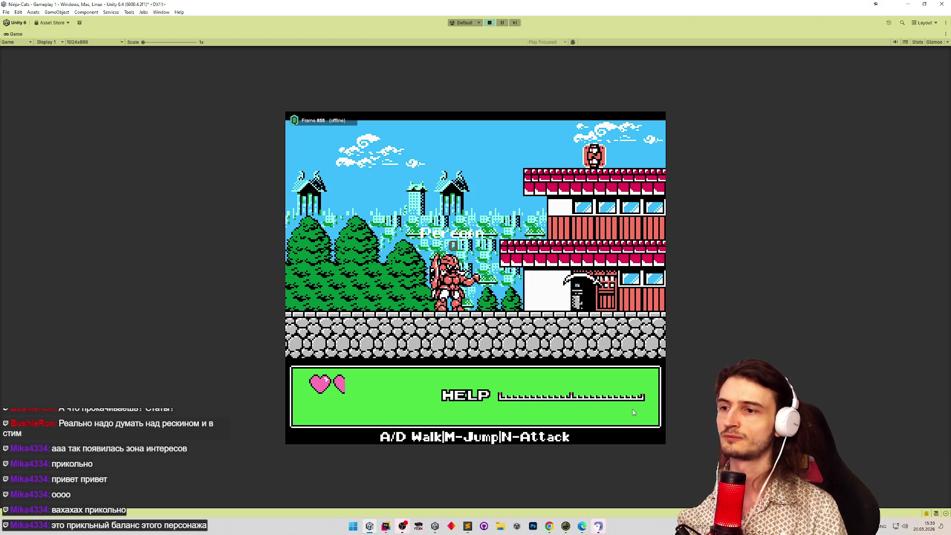
{"action": "key", "text": "ctrl+p"}
{"action": "key", "text": "alt+Tab"}
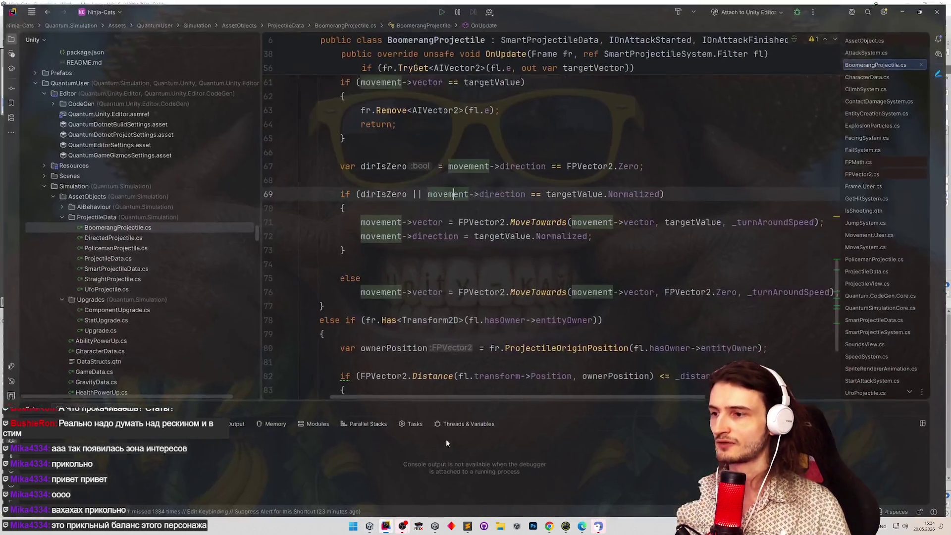
Undo to restore the if (dirIsZero) line, briefly checking the Unity editor.
{"action": "key", "text": "ctrl+z"}
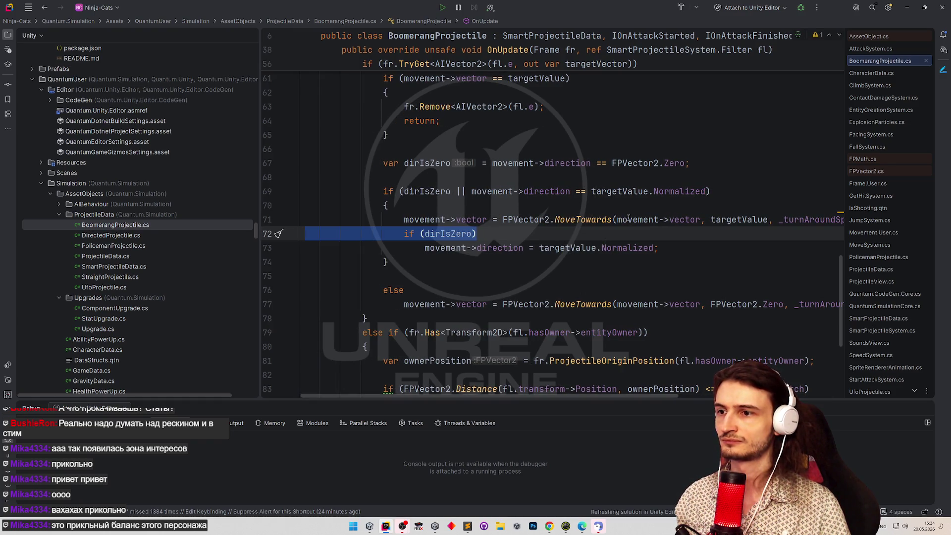
{"action": "scroll", "coordinate": [667, 143], "scroll_direction": "up", "scroll_amount": 2}
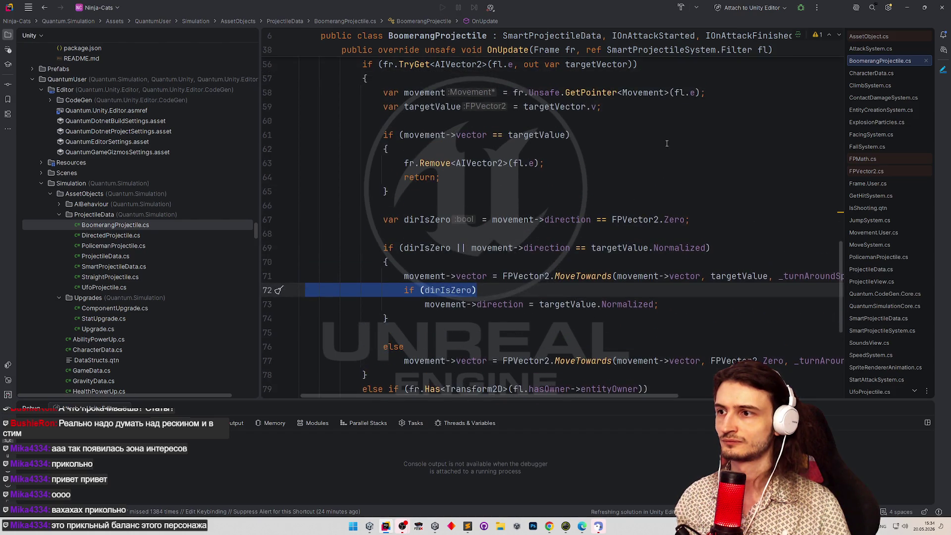
{"action": "scroll", "coordinate": [681, 130], "scroll_direction": "down", "scroll_amount": 2}
{"action": "left_click", "coordinate": [908, 8]}
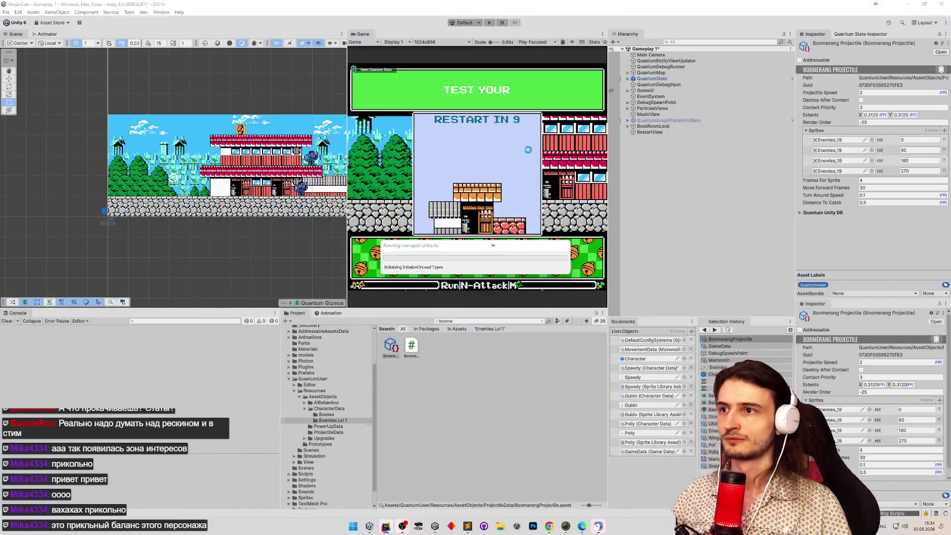
{"action": "left_click", "coordinate": [385, 525]}
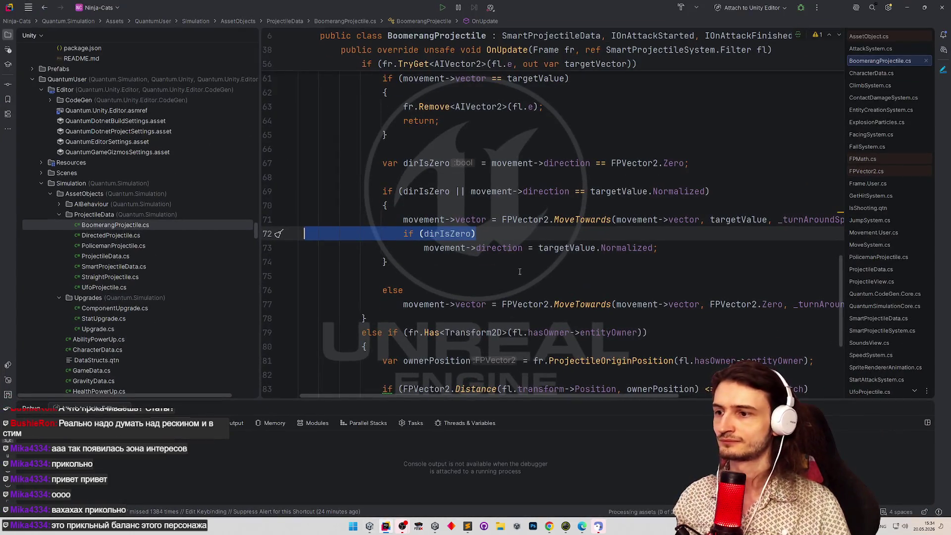
Scroll to and select the turn-around block on lines 71–74 for review.
{"action": "scroll", "coordinate": [621, 214], "scroll_direction": "down", "scroll_amount": 2}
{"action": "scroll", "coordinate": [620, 214], "scroll_direction": "down", "scroll_amount": 5}
{"action": "left_click", "coordinate": [621, 214]}
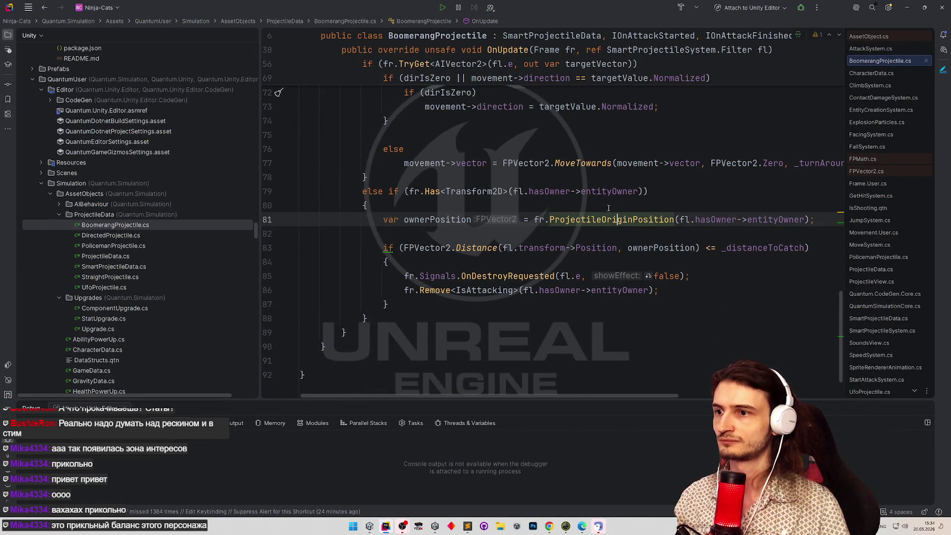
{"action": "scroll", "coordinate": [571, 198], "scroll_direction": "up", "scroll_amount": 4}
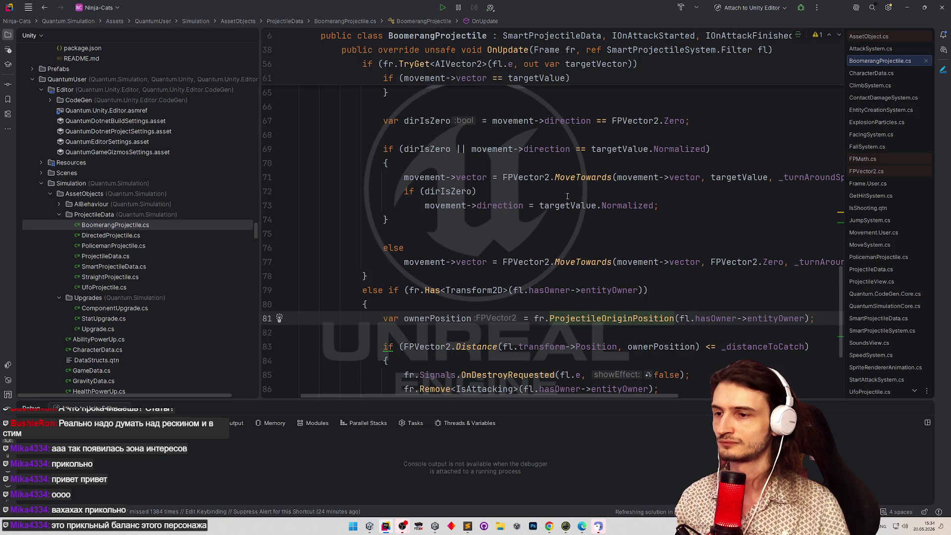
{"action": "scroll", "coordinate": [571, 197], "scroll_direction": "up", "scroll_amount": 5}
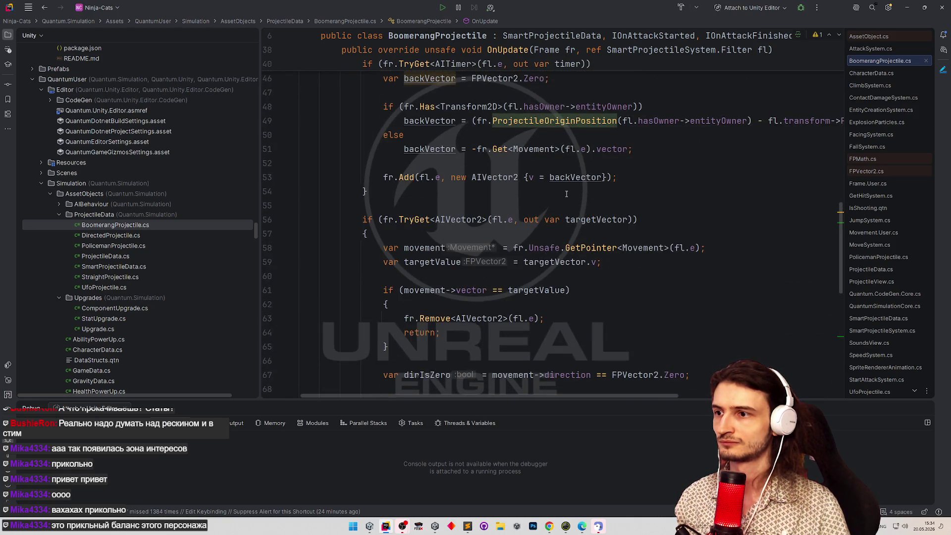
{"action": "scroll", "coordinate": [571, 193], "scroll_direction": "down", "scroll_amount": 3}
{"action": "left_click", "coordinate": [448, 276]}
{"action": "key", "text": "ctrl+w"}
{"action": "key", "text": "ctrl+w"}
{"action": "key", "text": "ctrl+w"}
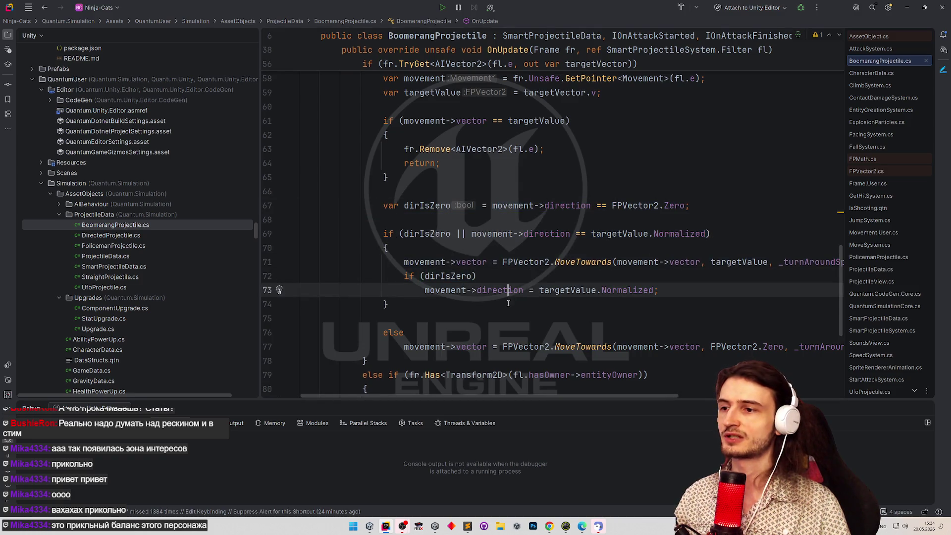
{"action": "left_click", "coordinate": [495, 234]}
Check the AIVector2 use on line 63, then place the caret on line 72's dirIsZero check.
{"action": "scroll", "coordinate": [500, 233], "scroll_direction": "up", "scroll_amount": 2}
{"action": "left_click", "coordinate": [498, 219]}
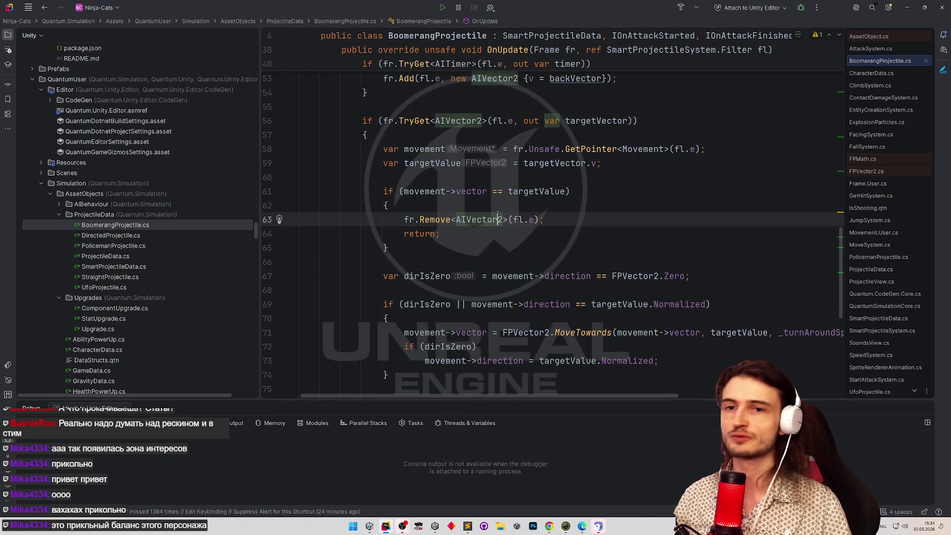
{"action": "scroll", "coordinate": [497, 212], "scroll_direction": "down", "scroll_amount": 2}
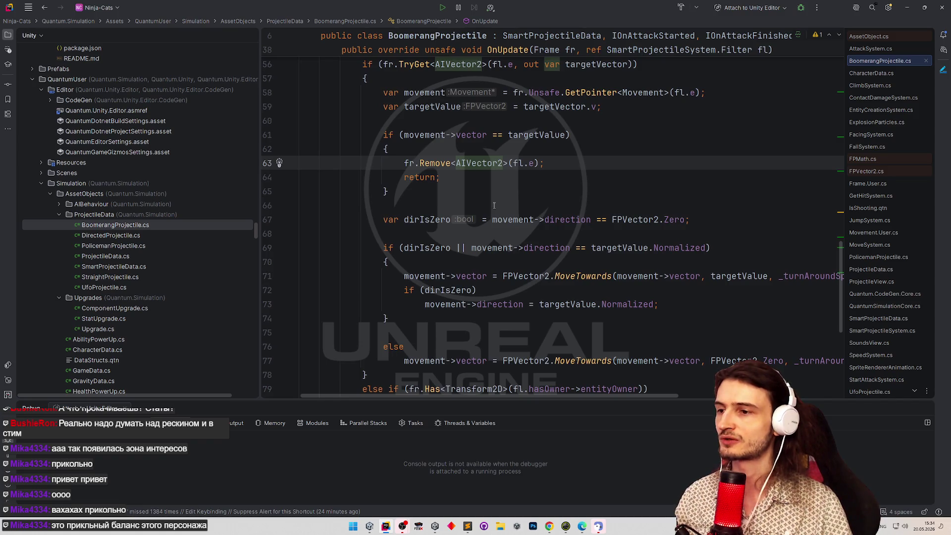
{"action": "left_click", "coordinate": [897, 17]}
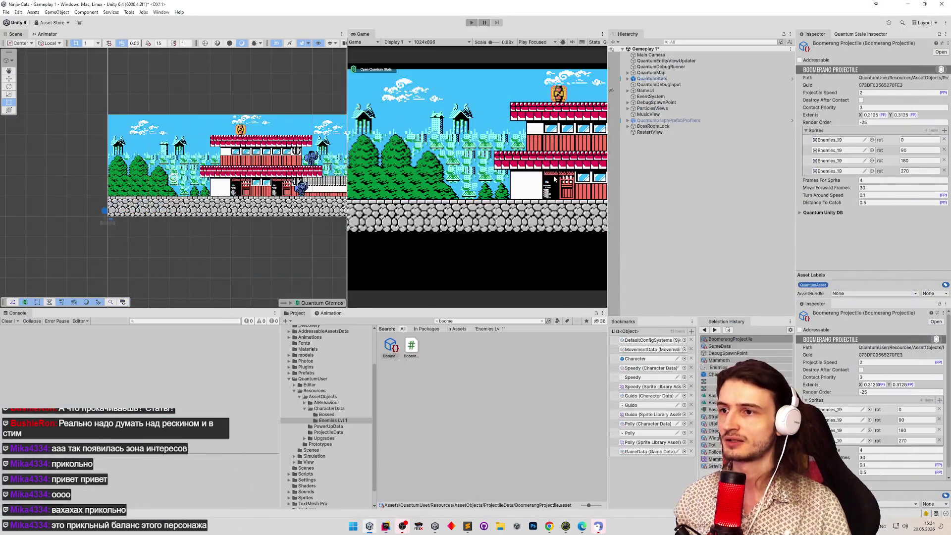
{"action": "left_click", "coordinate": [385, 527]}
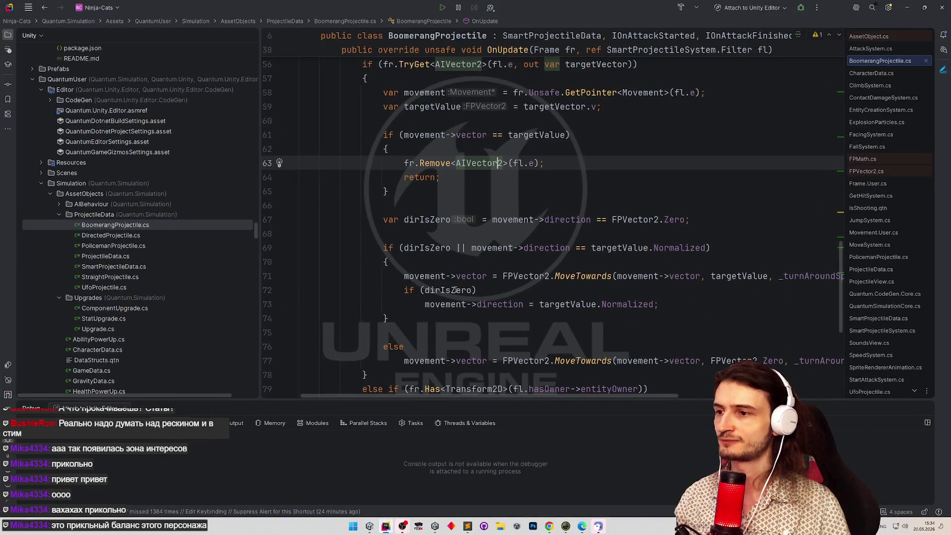
{"action": "left_click", "coordinate": [456, 290]}
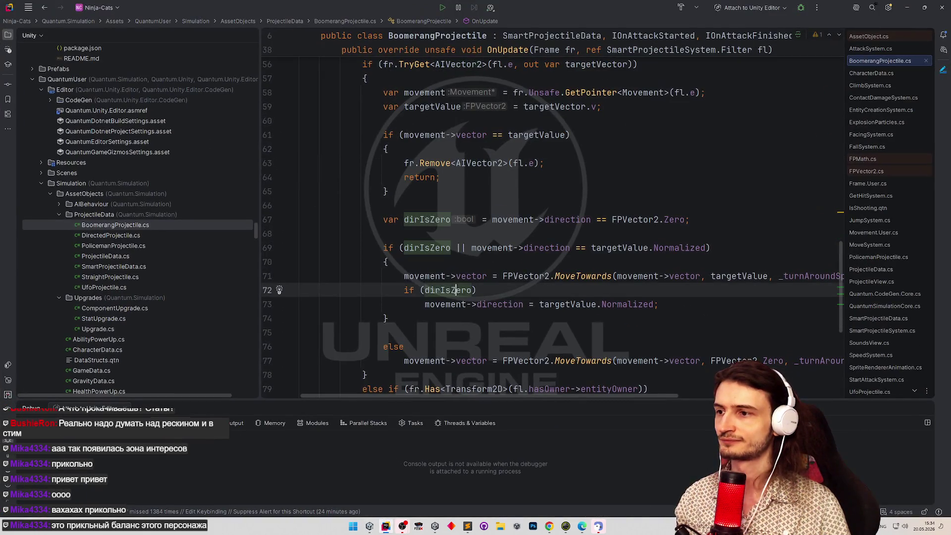
Set a breakpoint on line 69, attach Rider's debugger to Unity, and start Play mode.
{"action": "left_click", "coordinate": [267, 248]}
{"action": "left_click", "coordinate": [801, 8]}
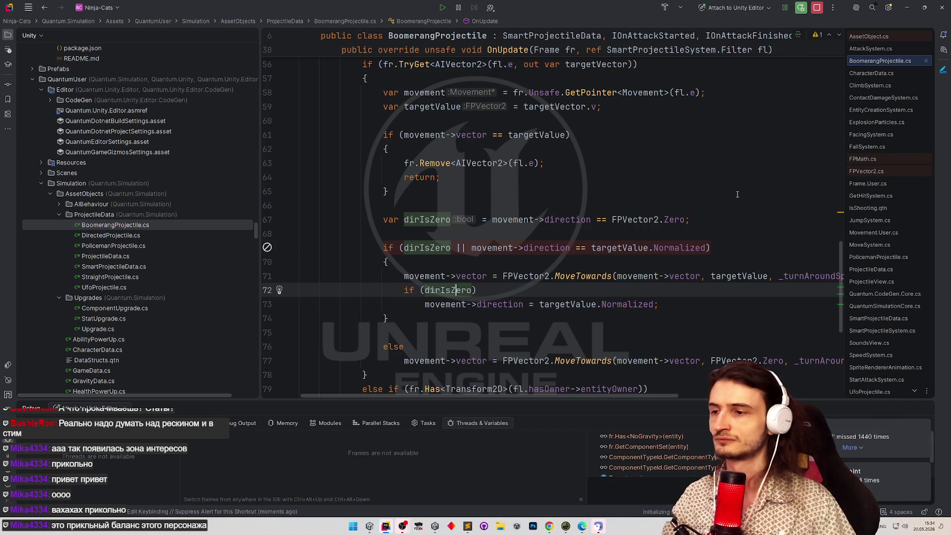
{"action": "left_click", "coordinate": [267, 247]}
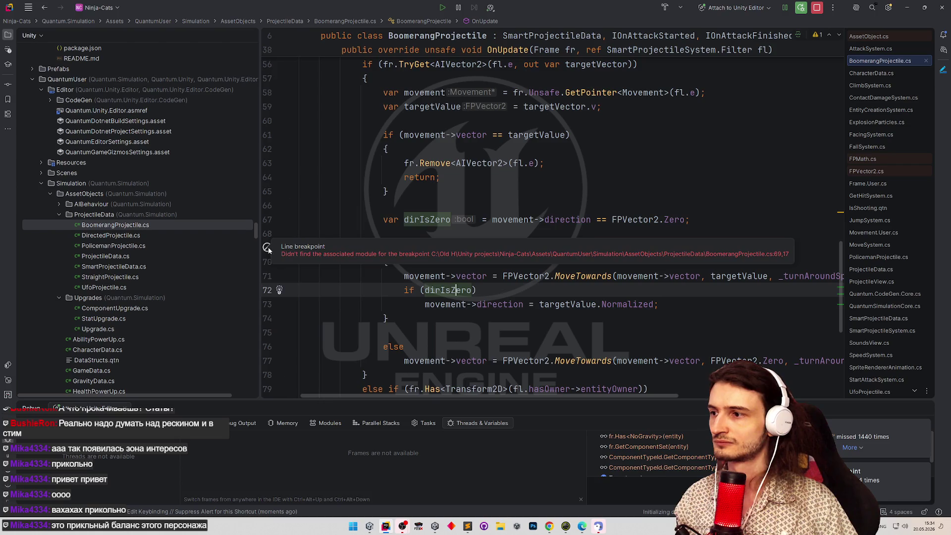
{"action": "left_click", "coordinate": [268, 247]}
{"action": "left_click", "coordinate": [907, 7]}
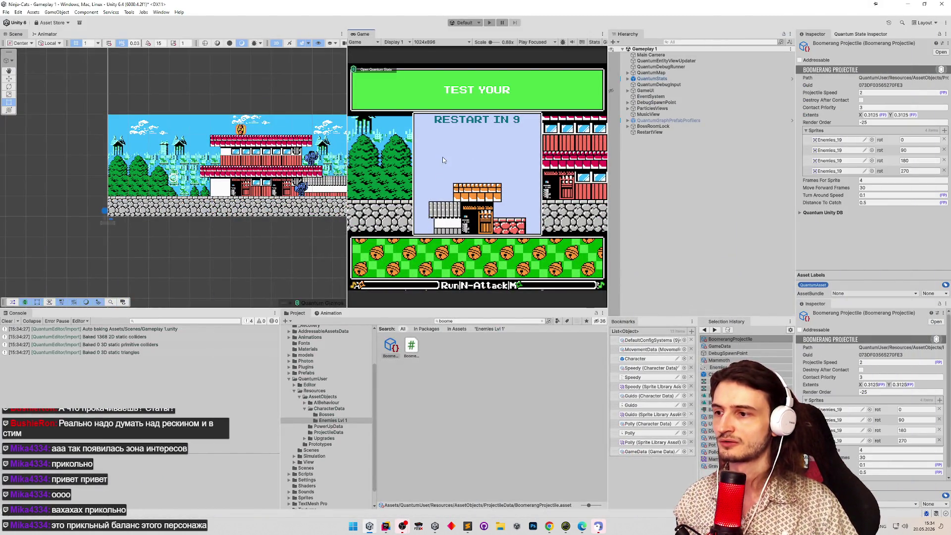
{"action": "key", "text": "ctrl+p"}
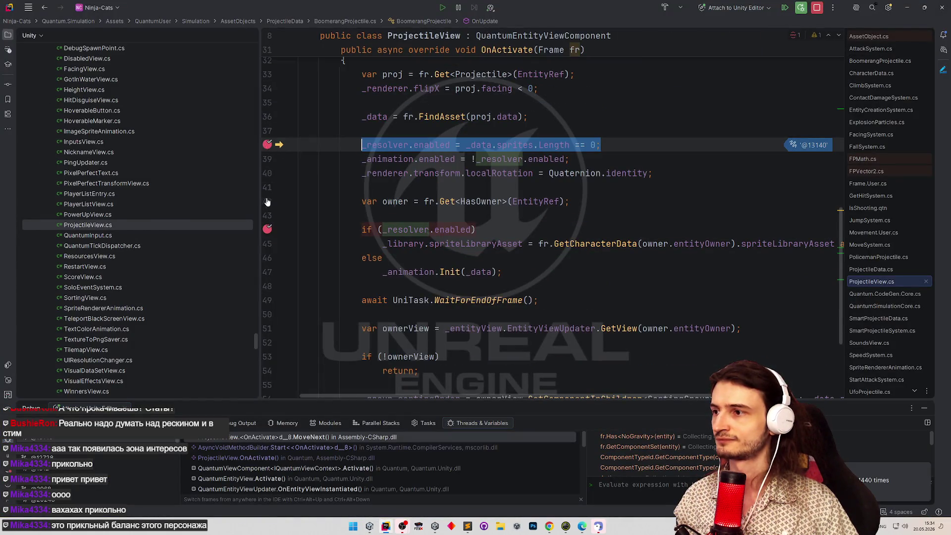
Resume to the line 69 breakpoint and inspect the values on lines 70–71.
{"action": "key", "text": "F9"}
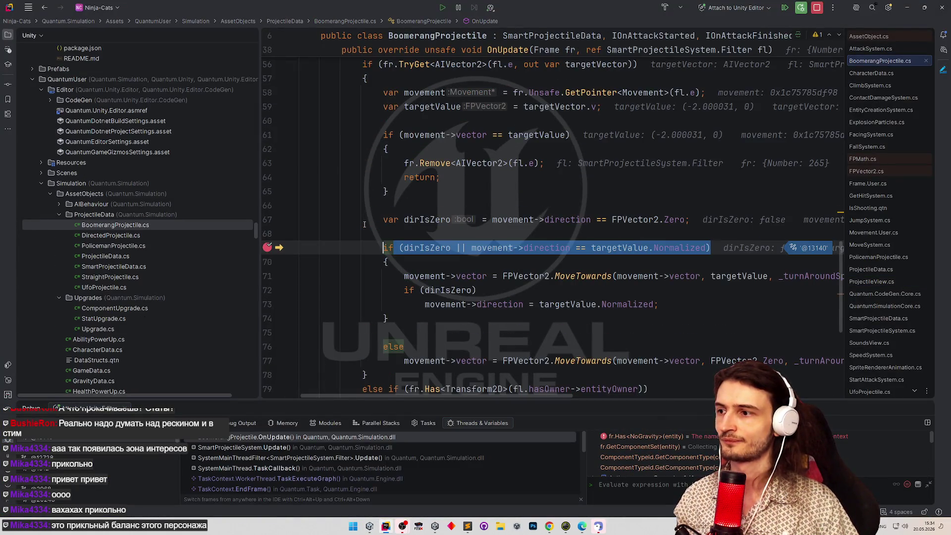
{"action": "left_click", "coordinate": [436, 257]}
{"action": "mouse_move", "coordinate": [433, 253]}
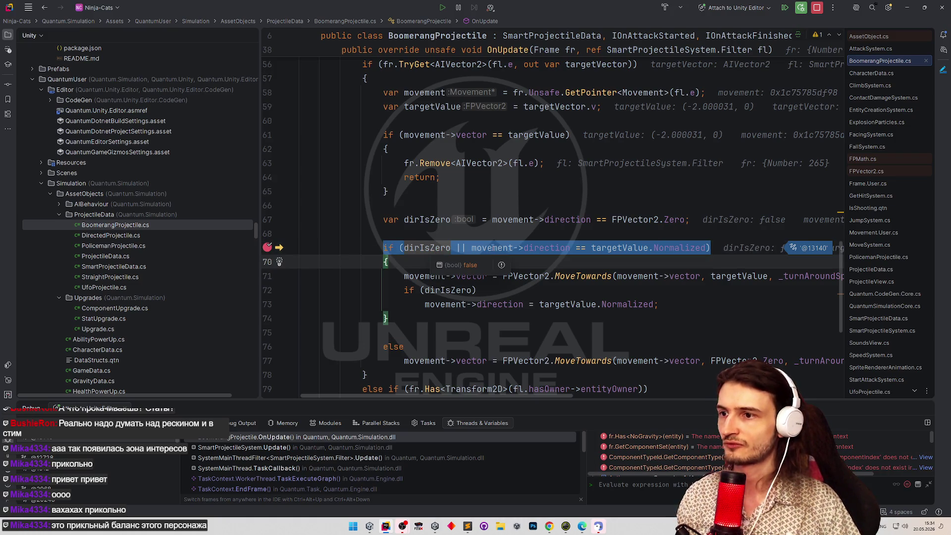
{"action": "mouse_move", "coordinate": [575, 223]}
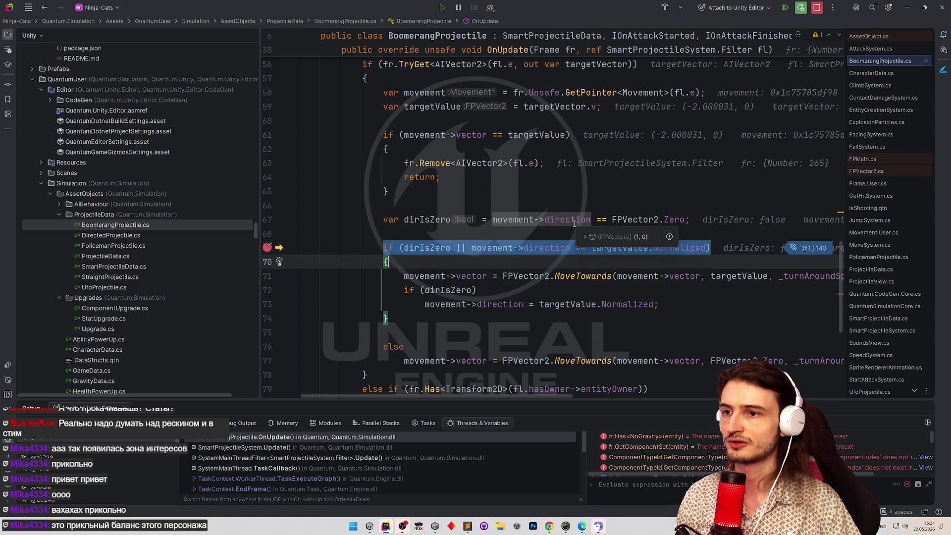
{"action": "left_click", "coordinate": [603, 276]}
{"action": "key", "text": "F9"}
{"action": "scroll", "coordinate": [604, 248], "scroll_direction": "down", "scroll_amount": 2}
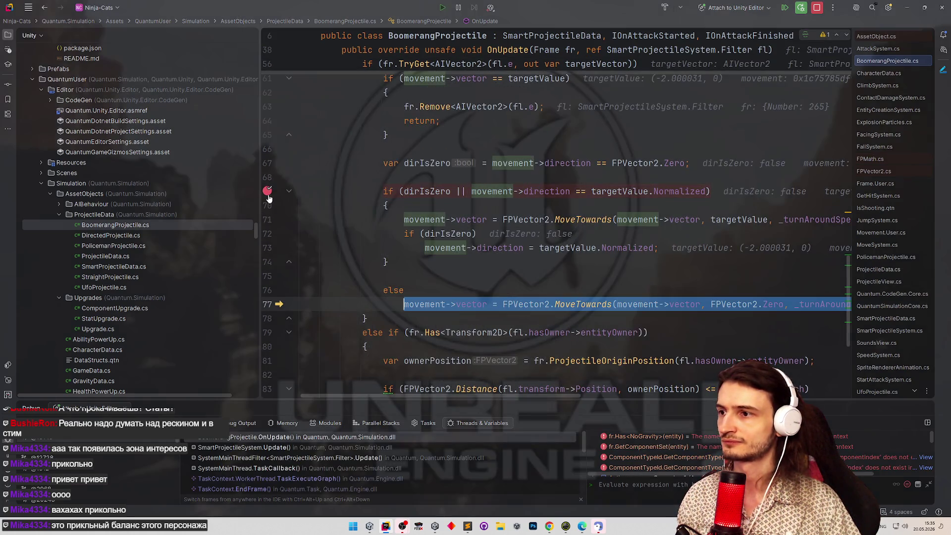
Move the breakpoint to line 71, resume, and step to line 72 inspecting the direction.
{"action": "left_click_drag", "start_coordinate": [267, 191], "coordinate": [267, 219]}
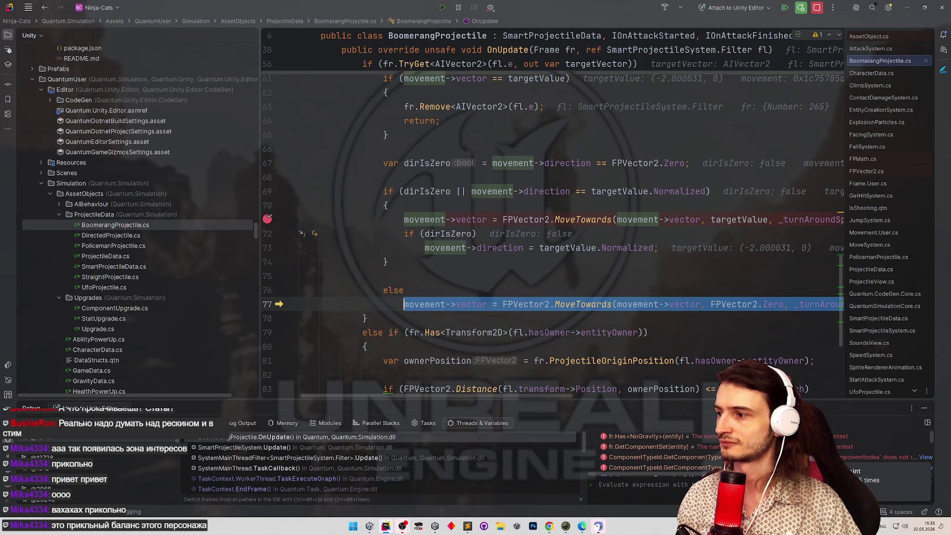
{"action": "key", "text": "F9"}
{"action": "mouse_move", "coordinate": [421, 195]}
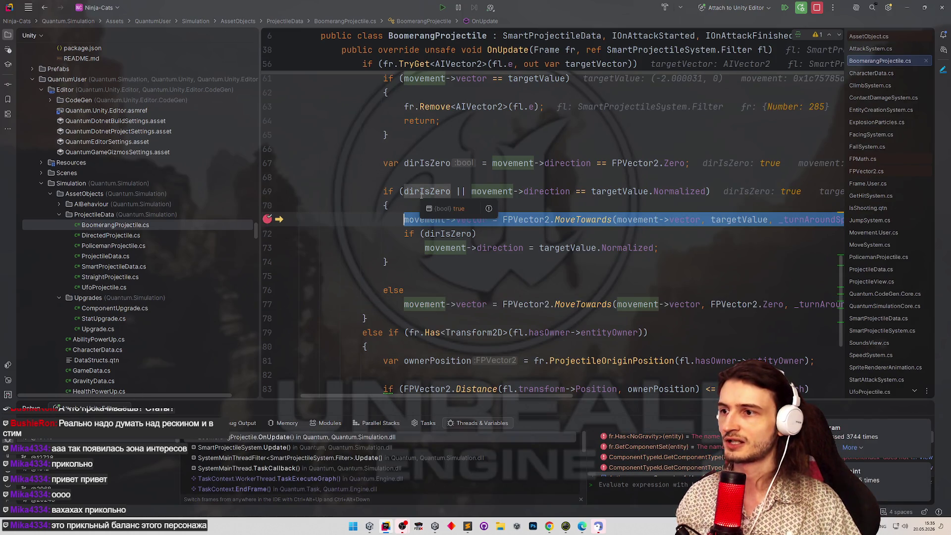
{"action": "left_click", "coordinate": [525, 277]}
{"action": "key", "text": "F8"}
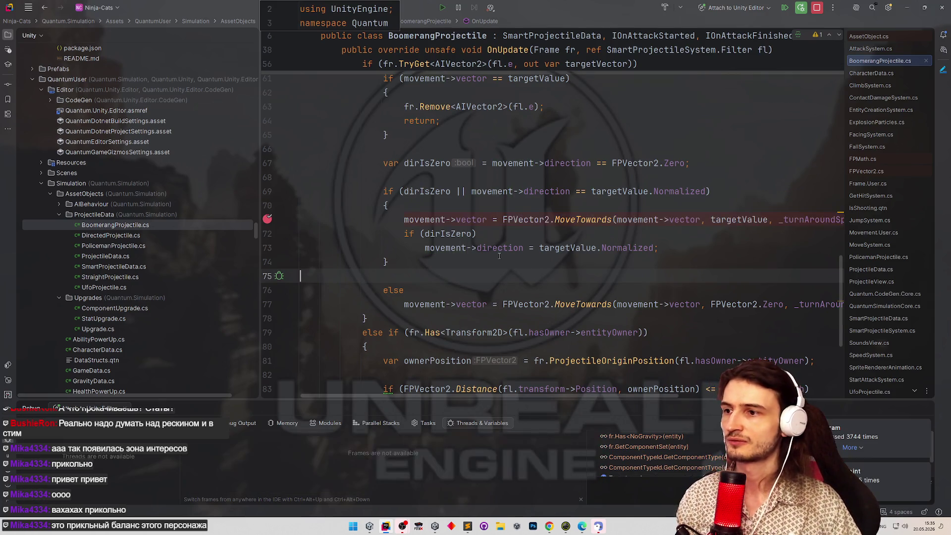
{"action": "mouse_move", "coordinate": [481, 224]}
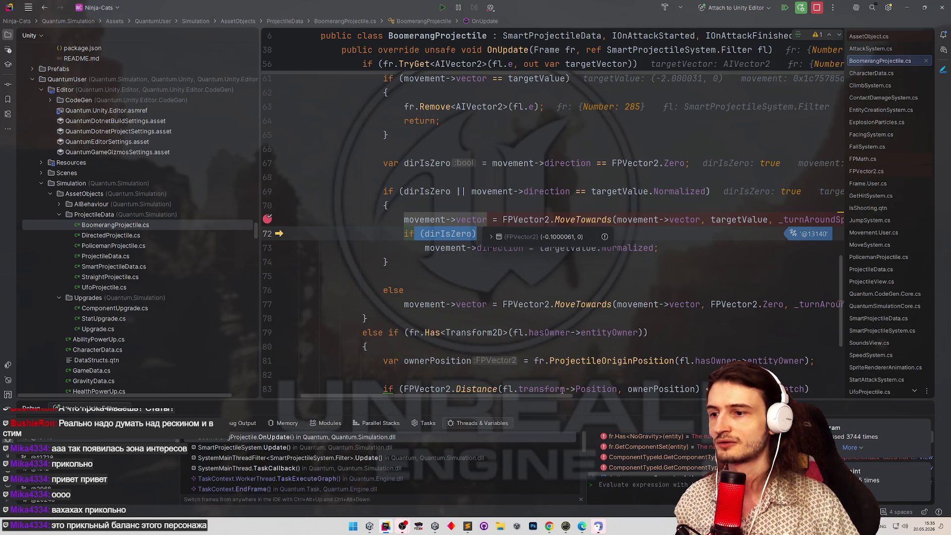
{"action": "scroll", "coordinate": [562, 390], "scroll_direction": "right", "scroll_amount": 2}
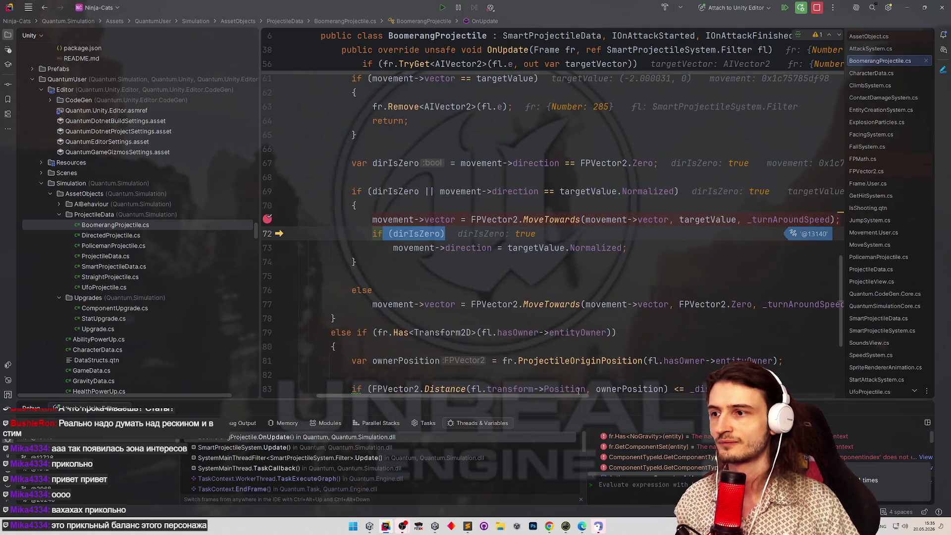
{"action": "scroll", "coordinate": [496, 273], "scroll_direction": "left", "scroll_amount": 1}
Step to line 73 checking the vectors, then resume and step to line 72 again.
{"action": "key", "text": "F8"}
{"action": "key", "text": "F8"}
{"action": "mouse_move", "coordinate": [491, 249]}
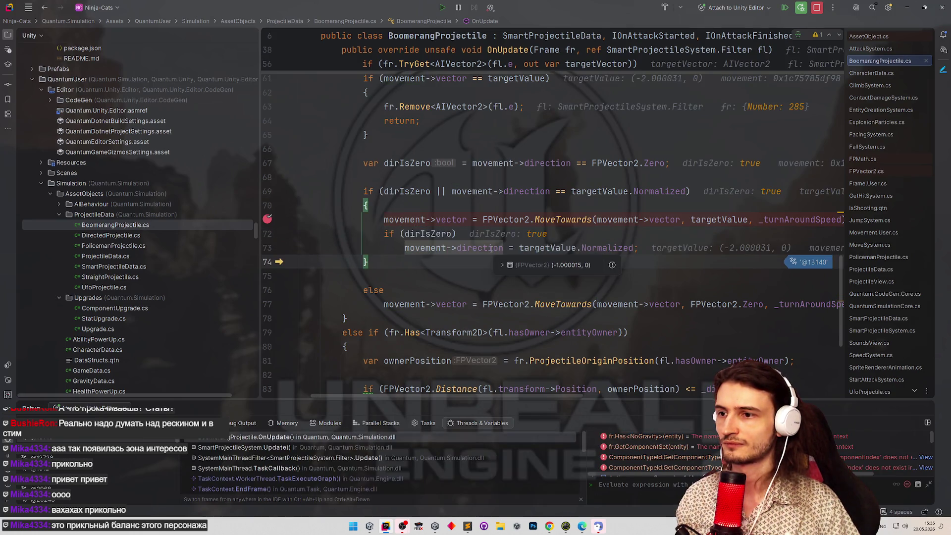
{"action": "mouse_move", "coordinate": [616, 251]}
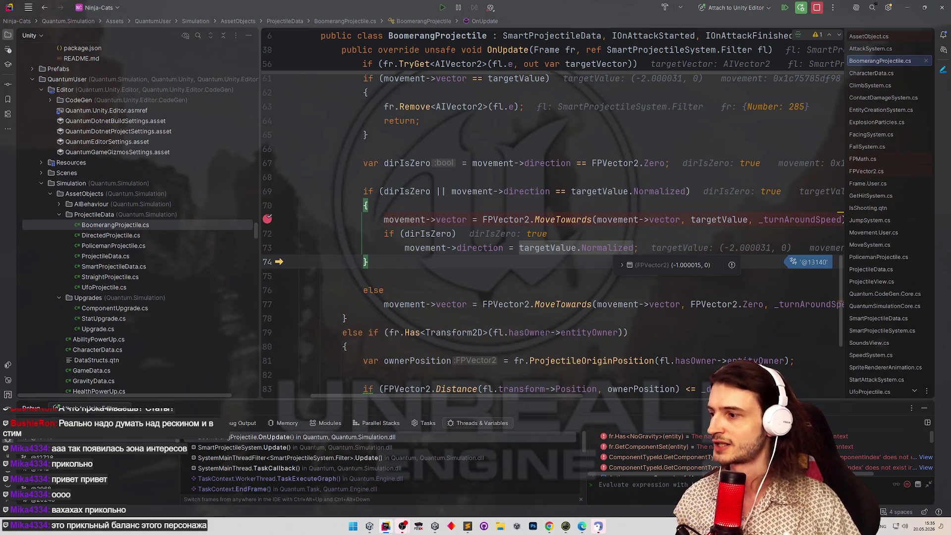
{"action": "key", "text": "F9"}
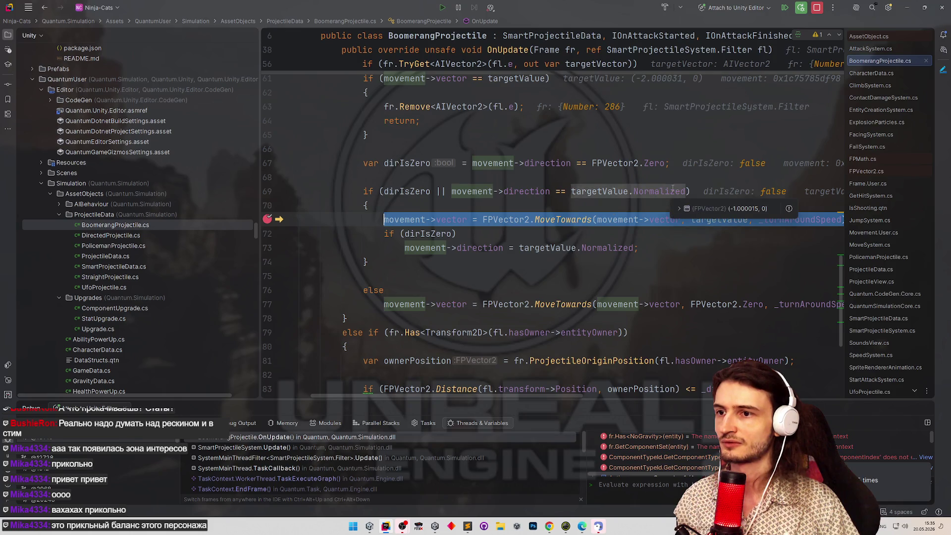
{"action": "mouse_move", "coordinate": [538, 187]}
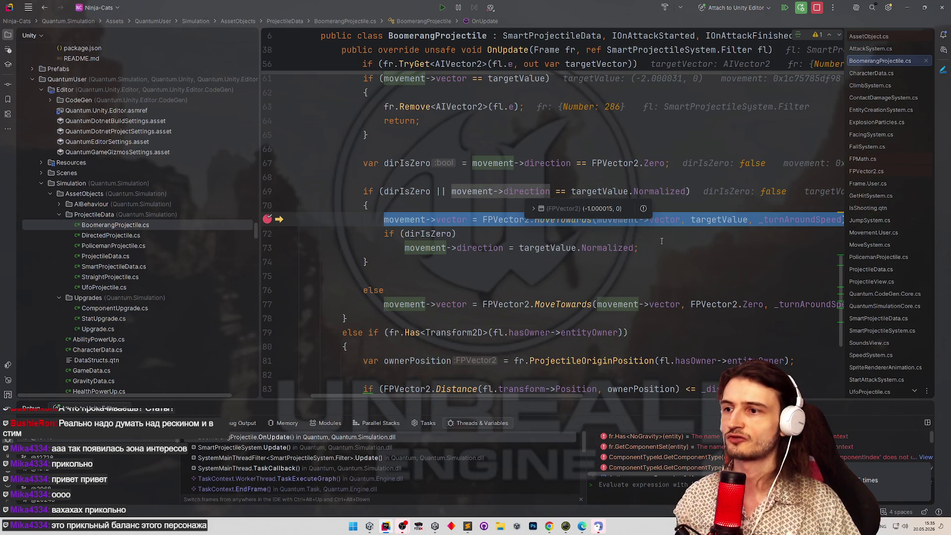
{"action": "left_click", "coordinate": [661, 239]}
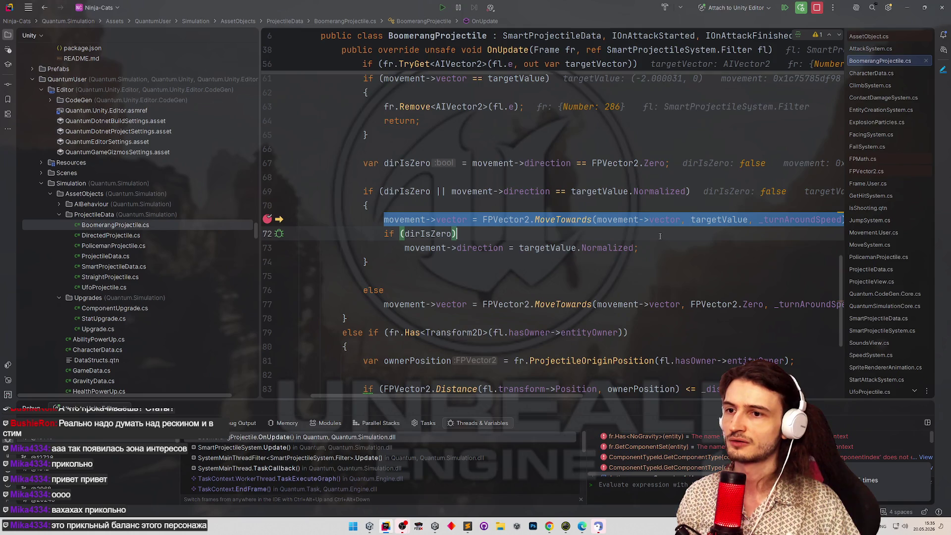
{"action": "key", "text": "F8"}
Inspect targetValue and the other vector values around lines 72–73.
{"action": "mouse_move", "coordinate": [452, 219]}
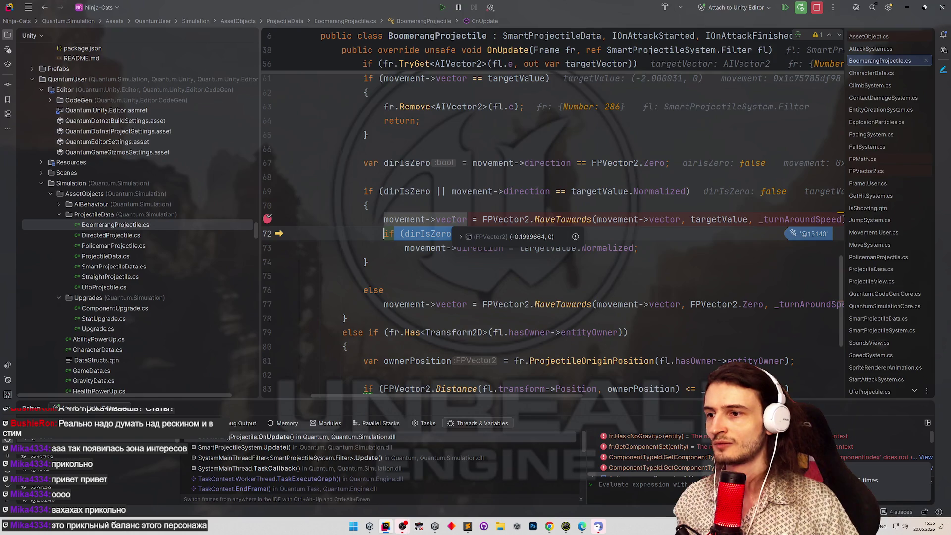
{"action": "mouse_move", "coordinate": [467, 203]}
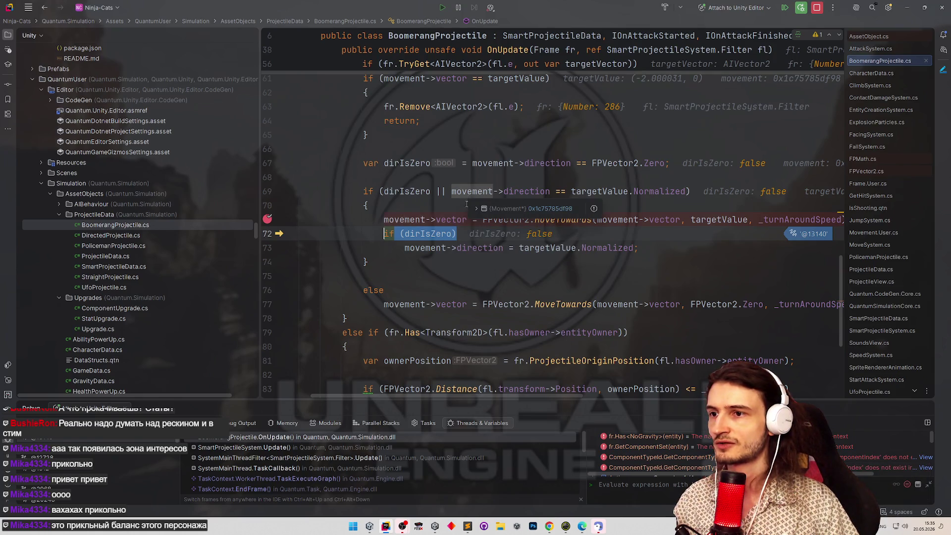
{"action": "left_click", "coordinate": [528, 248]}
{"action": "mouse_move", "coordinate": [527, 191]}
{"action": "mouse_move", "coordinate": [660, 192]}
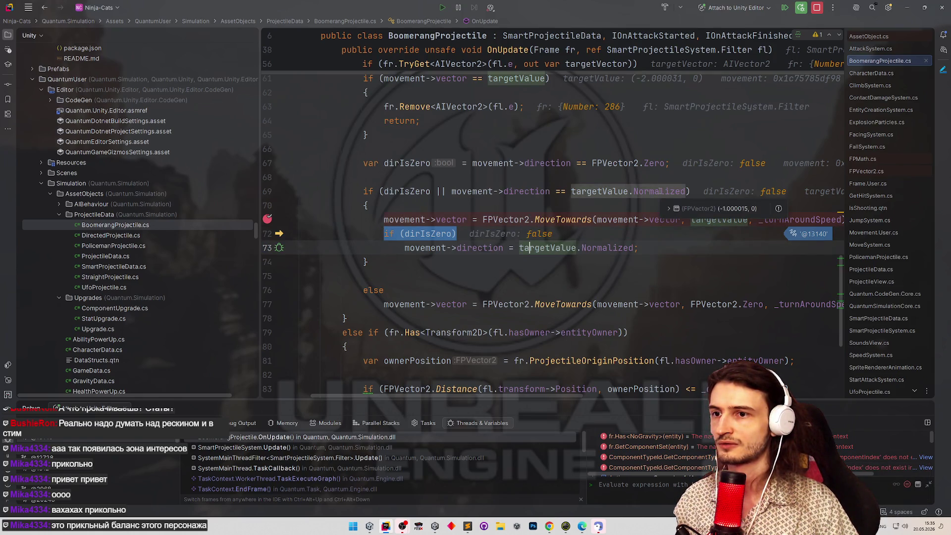
{"action": "mouse_move", "coordinate": [457, 217]}
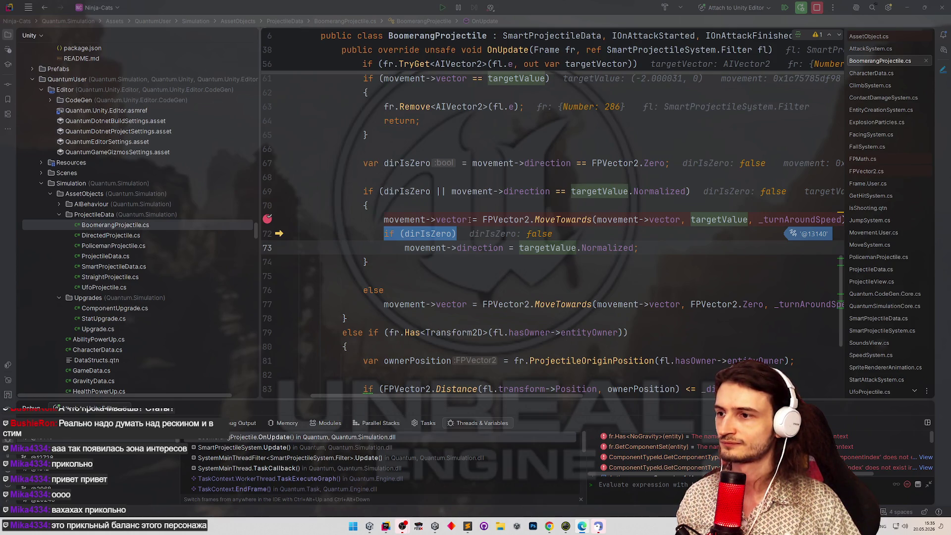
{"action": "left_click", "coordinate": [680, 282]}
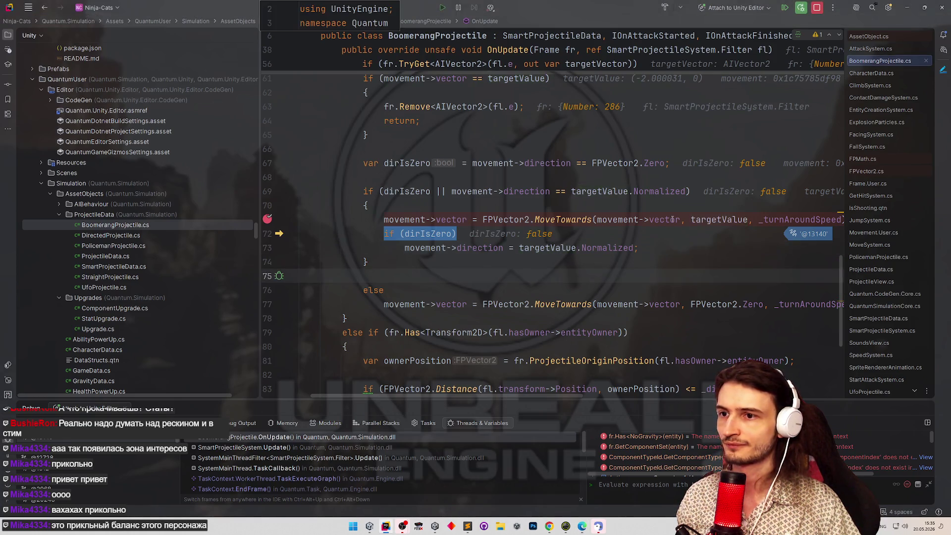
Inspect the turn-around values, add a breakpoint on line 77, and step to the dirIsZero check.
{"action": "mouse_move", "coordinate": [672, 219]}
{"action": "mouse_move", "coordinate": [720, 219]}
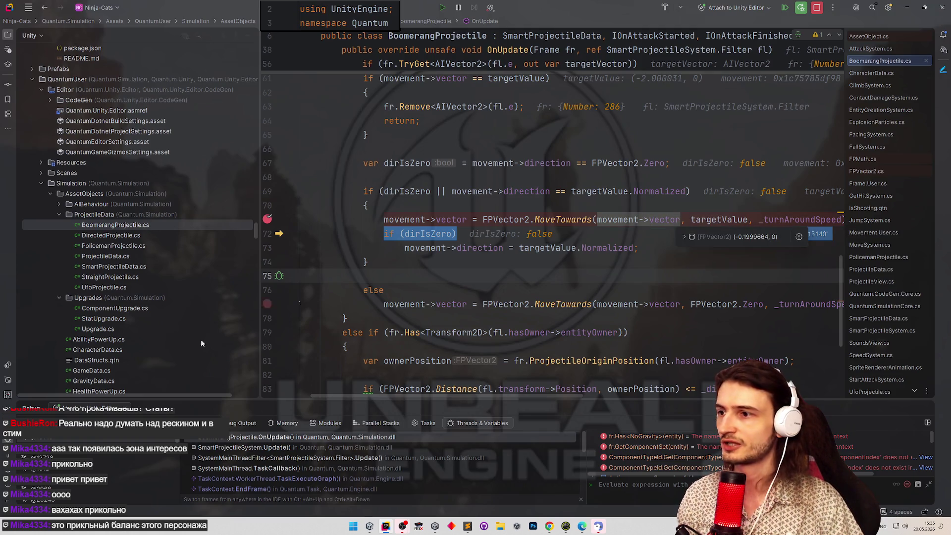
{"action": "left_click", "coordinate": [314, 304]}
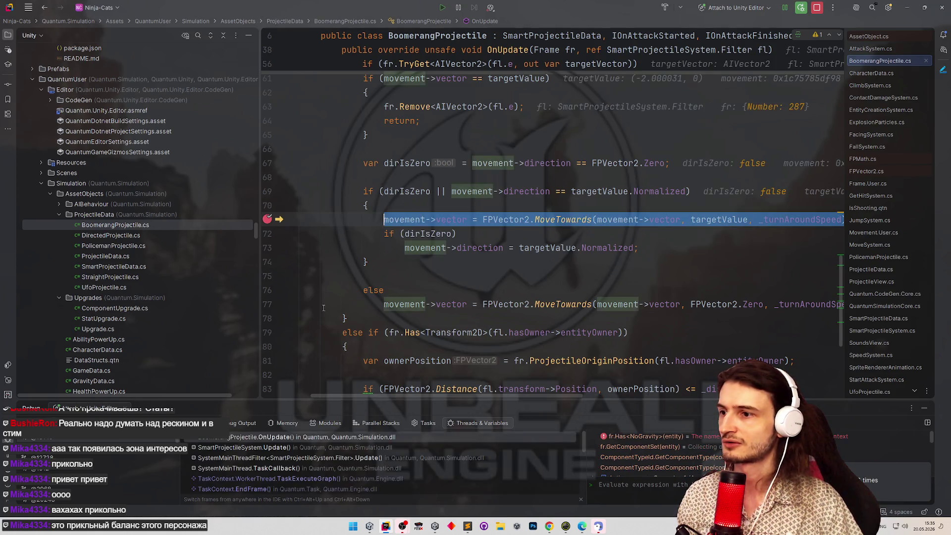
{"action": "left_click", "coordinate": [267, 304]}
{"action": "mouse_move", "coordinate": [435, 234]}
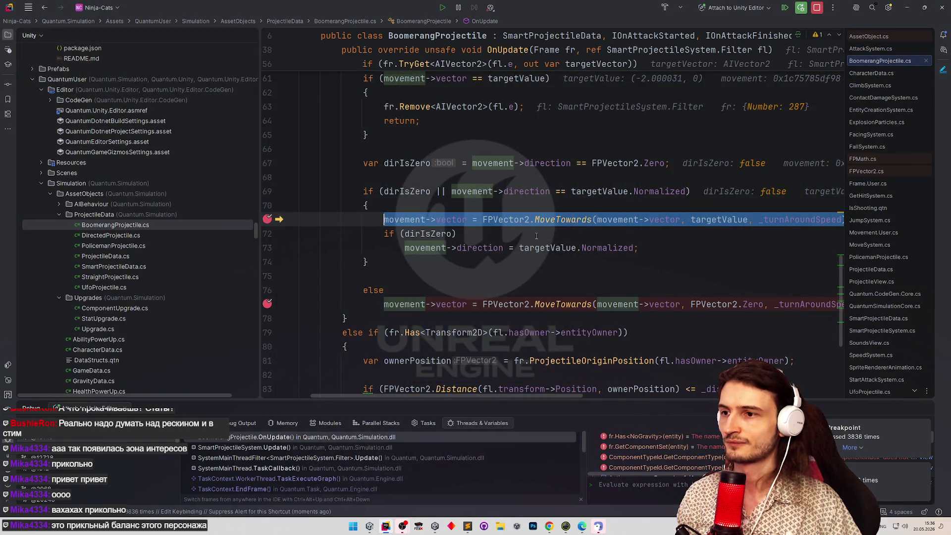
{"action": "left_click", "coordinate": [490, 232]}
{"action": "key", "text": "F10"}
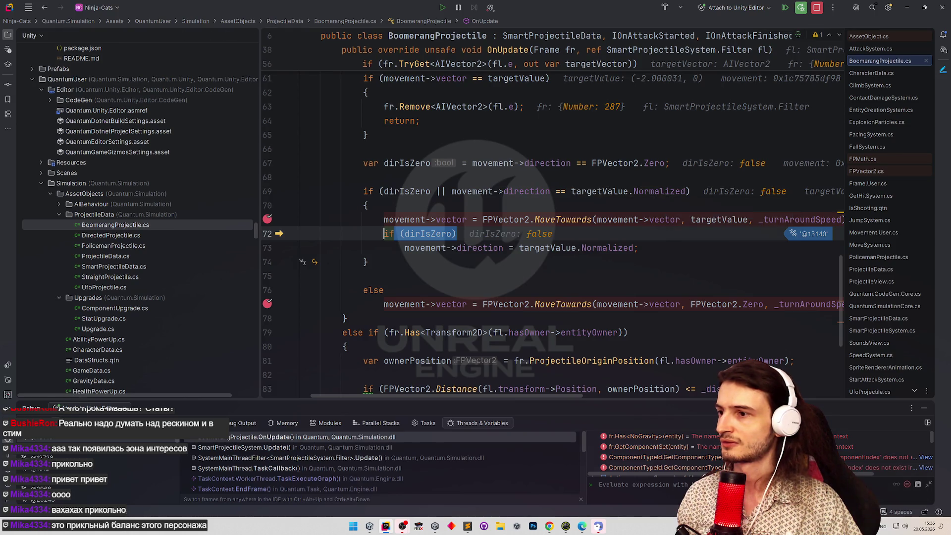
Resume and step to the dirIsZero check again over several frames.
{"action": "key", "text": "F5"}
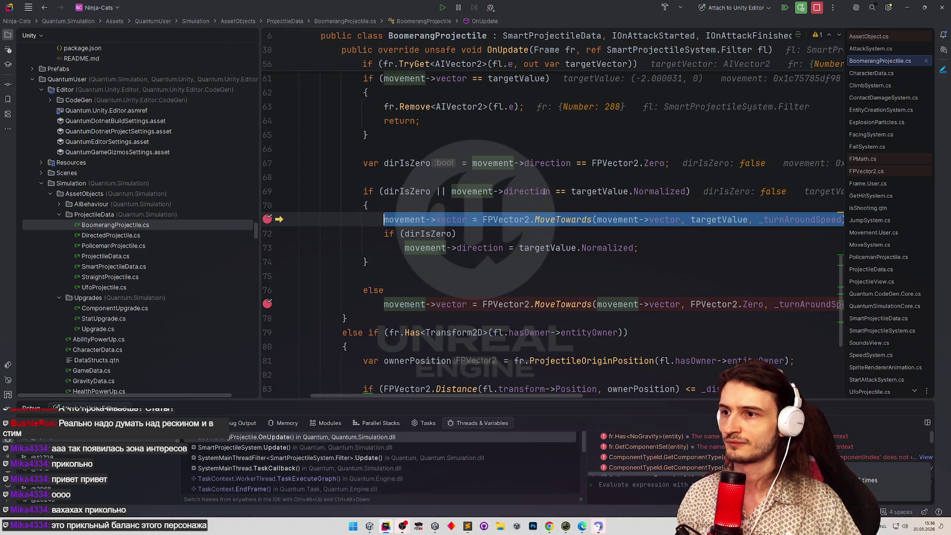
{"action": "key", "text": "F10"}
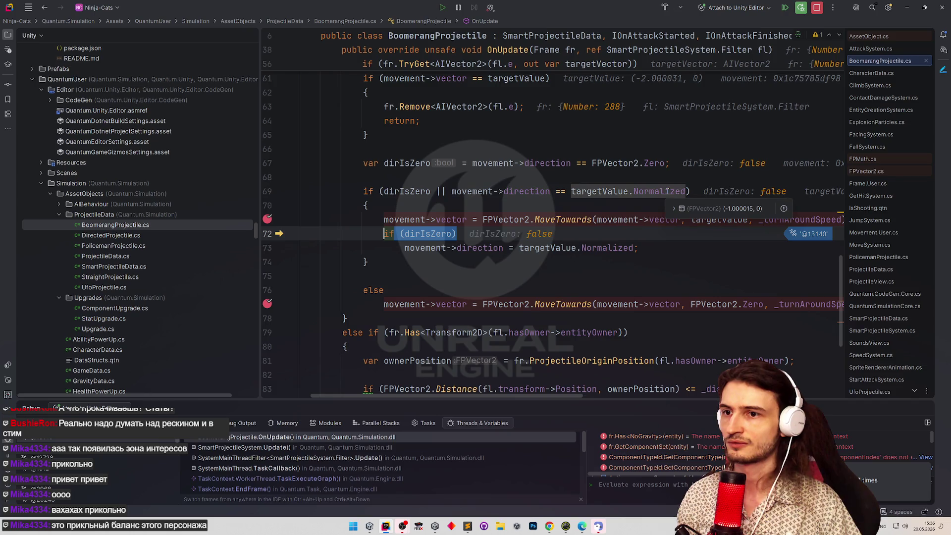
{"action": "key", "text": "F5"}
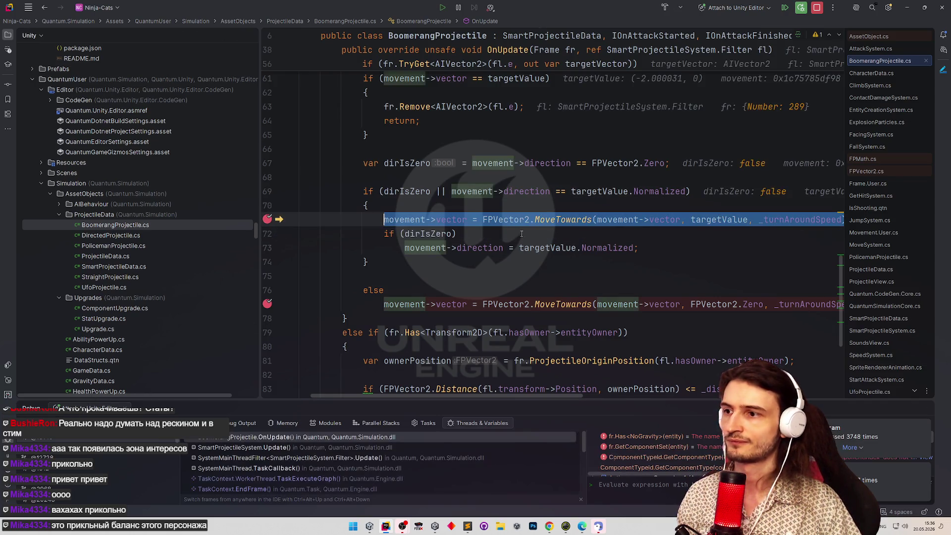
{"action": "key", "text": "F5"}
{"action": "key", "text": "F10"}
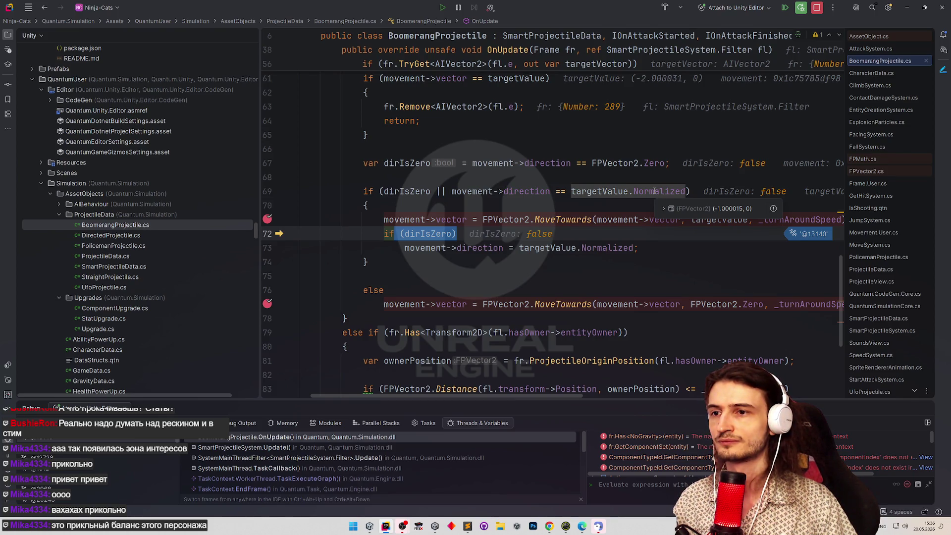
Stop debugging, remove the line 71 and 77 breakpoints, and minimize Rider.
{"action": "key", "text": "ctrl+F2"}
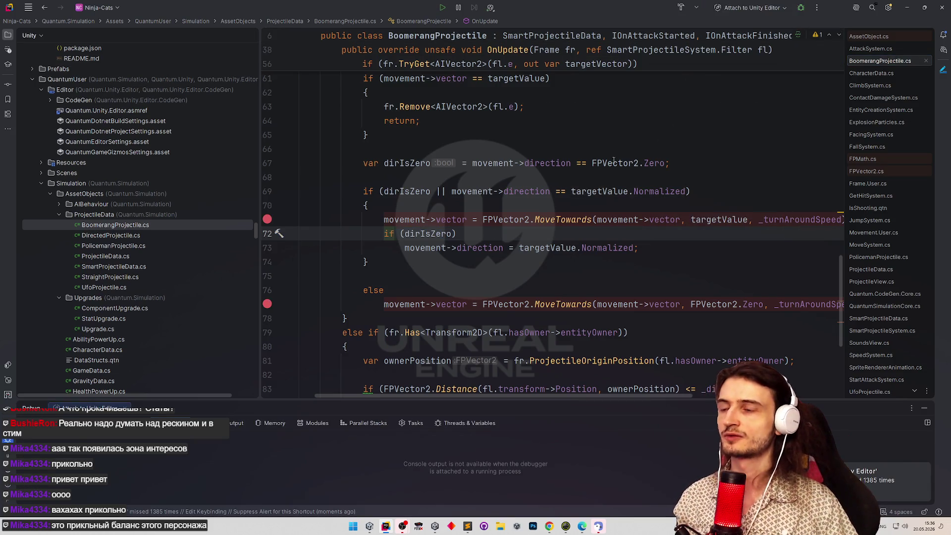
{"action": "left_click", "coordinate": [267, 219]}
{"action": "left_click", "coordinate": [267, 304]}
{"action": "left_click", "coordinate": [526, 236]}
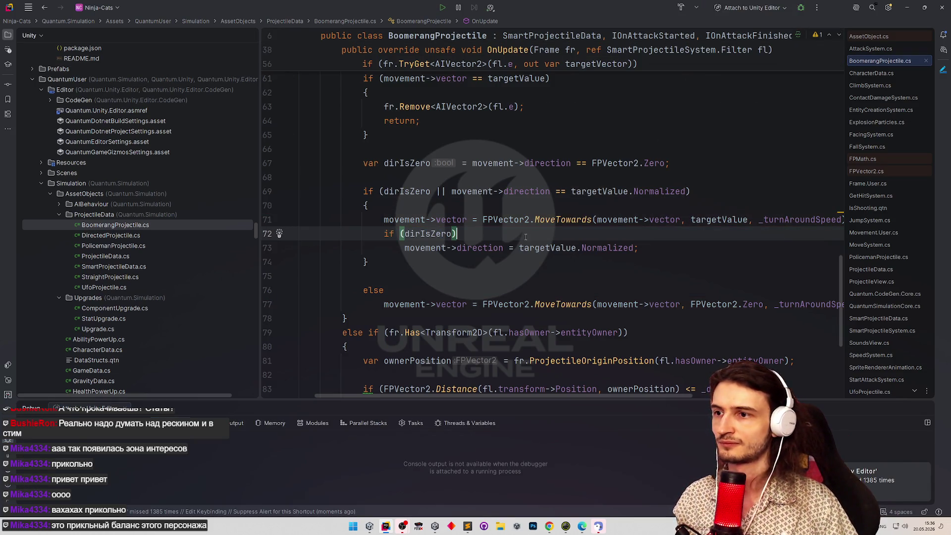
{"action": "left_click", "coordinate": [907, 7]}
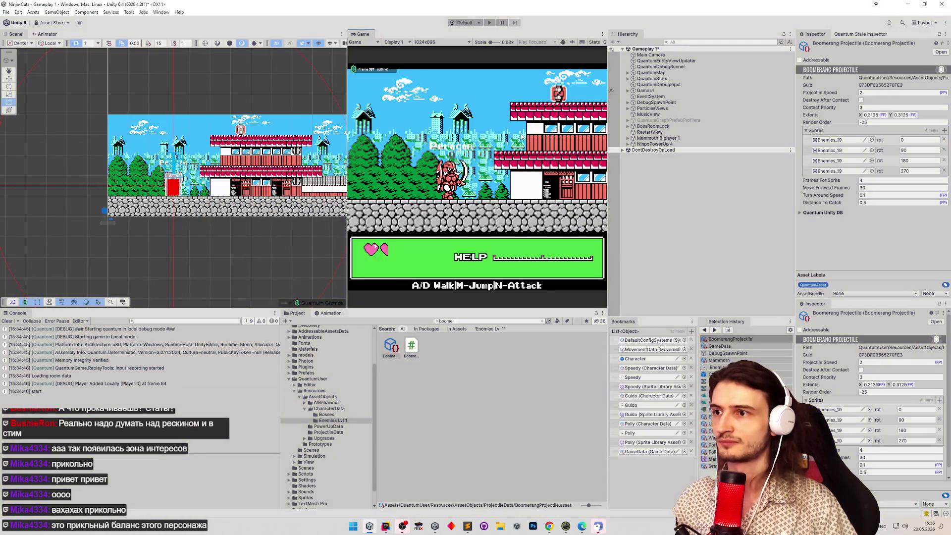
Restart the Unity playtest past the character pick screen, then return to BoomerangProjectile.cs in Rider.
{"action": "left_click", "coordinate": [386, 526]}
{"action": "left_click", "coordinate": [541, 248]}
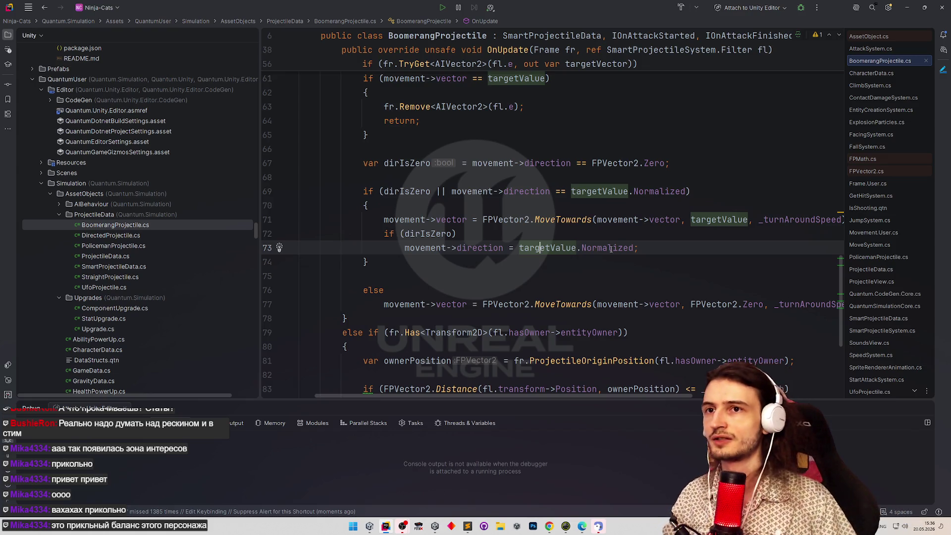
{"action": "key", "text": "alt+Tab"}
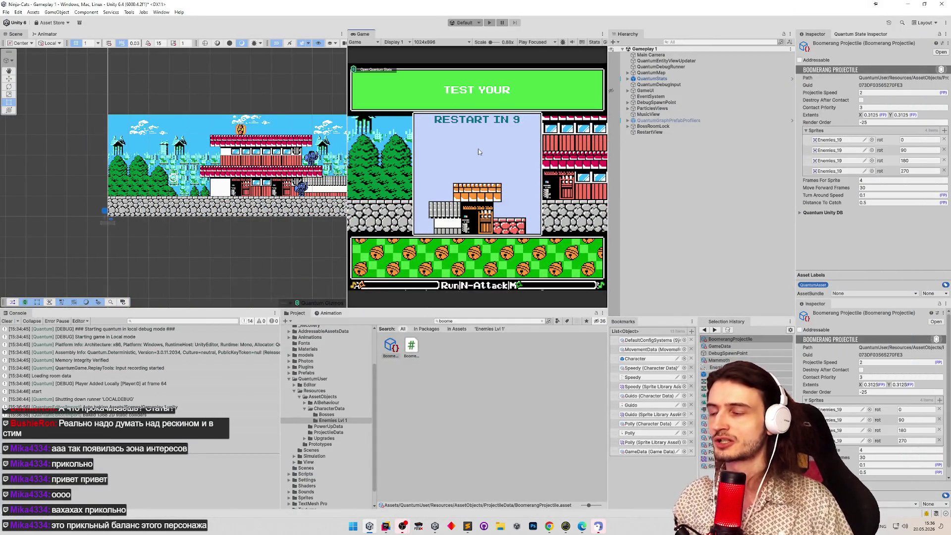
{"action": "key", "text": "ctrl+p"}
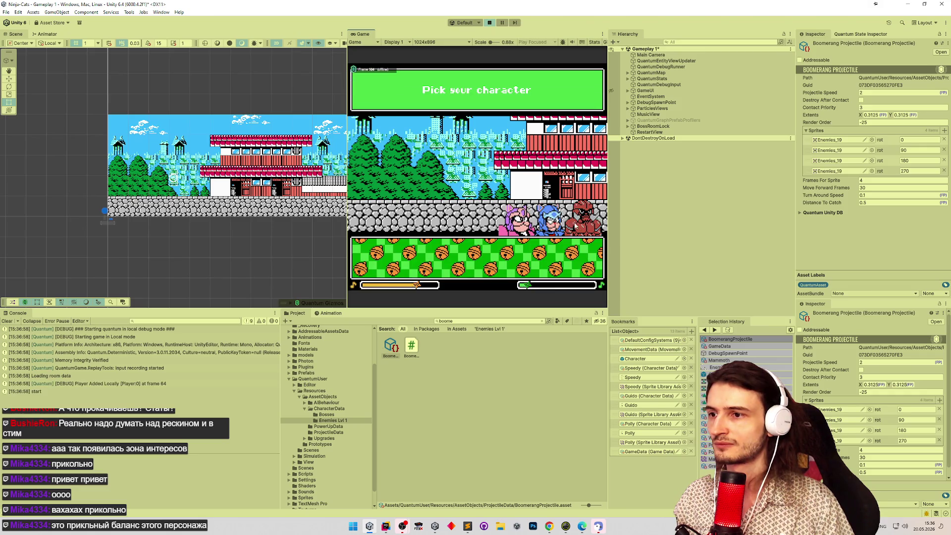
{"action": "left_click", "coordinate": [581, 263]}
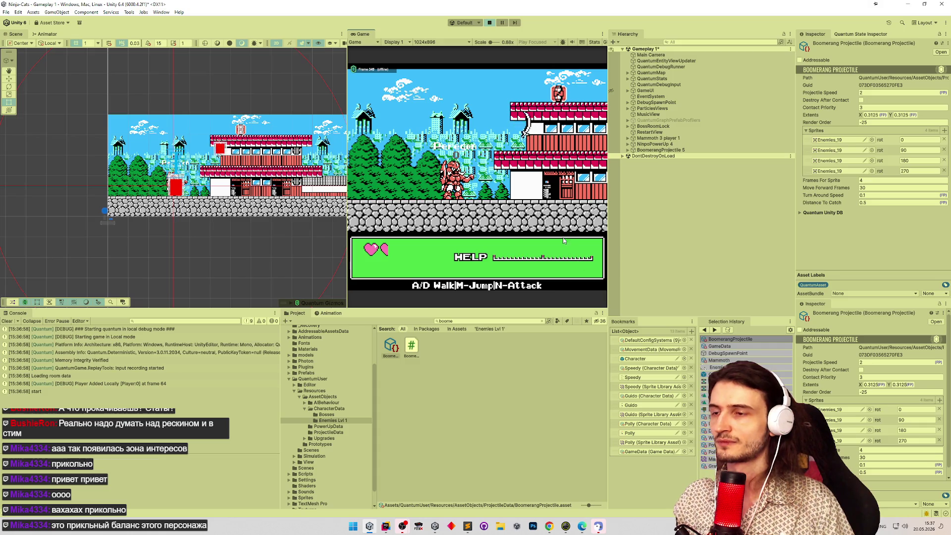
{"action": "left_click", "coordinate": [386, 525]}
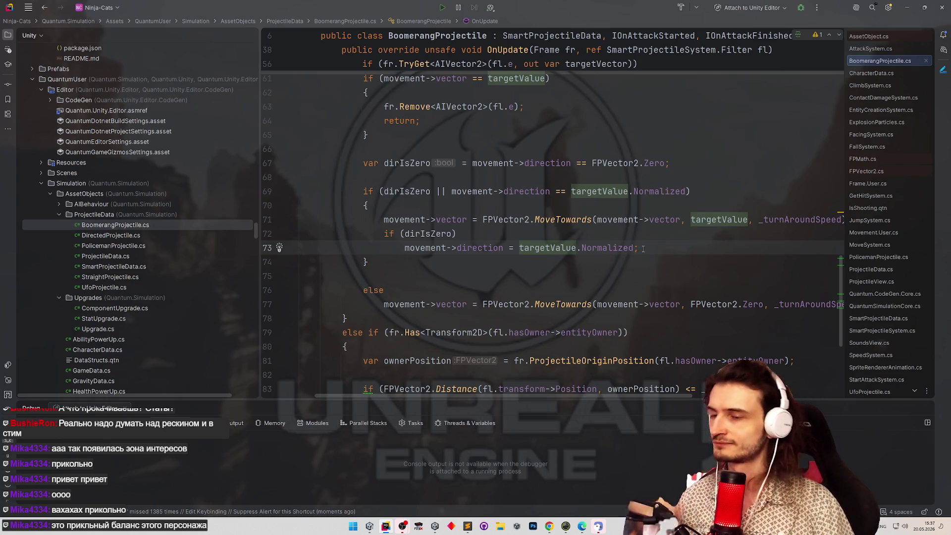
{"action": "double_click", "coordinate": [551, 248]}
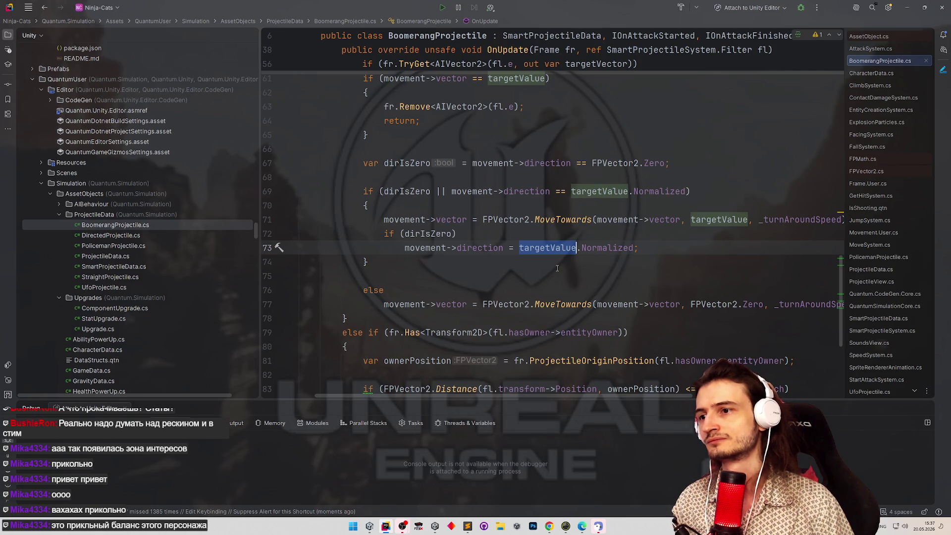
{"action": "scroll", "coordinate": [552, 250], "scroll_direction": "up", "scroll_amount": 3}
{"action": "scroll", "coordinate": [552, 245], "scroll_direction": "up", "scroll_amount": 1}
{"action": "scroll", "coordinate": [555, 243], "scroll_direction": "down", "scroll_amount": 1}
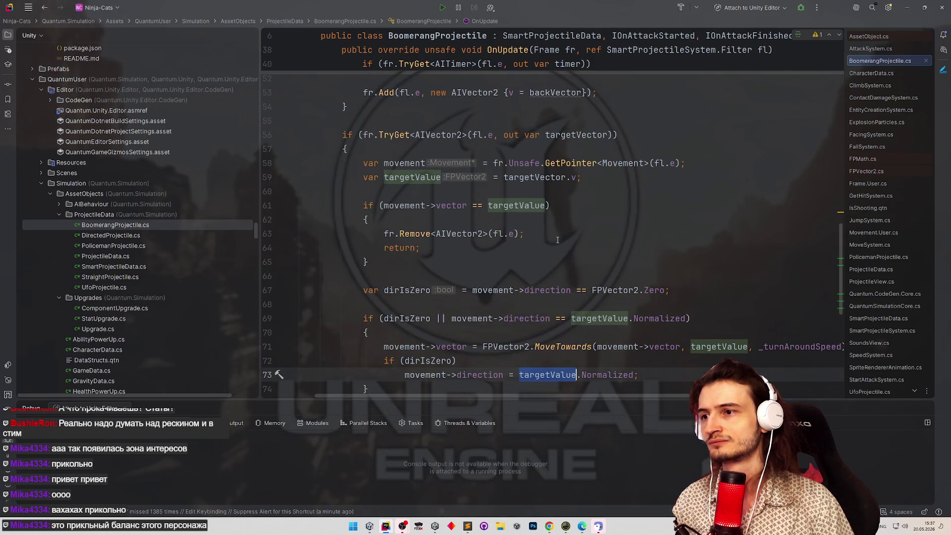
{"action": "double_click", "coordinate": [517, 178]}
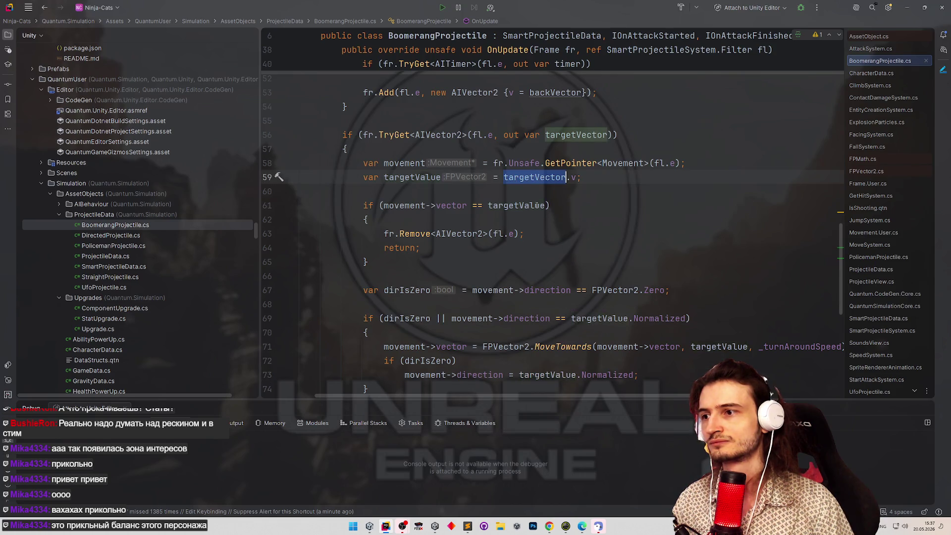
{"action": "scroll", "coordinate": [566, 215], "scroll_direction": "up", "scroll_amount": 2}
{"action": "scroll", "coordinate": [565, 215], "scroll_direction": "up", "scroll_amount": 3}
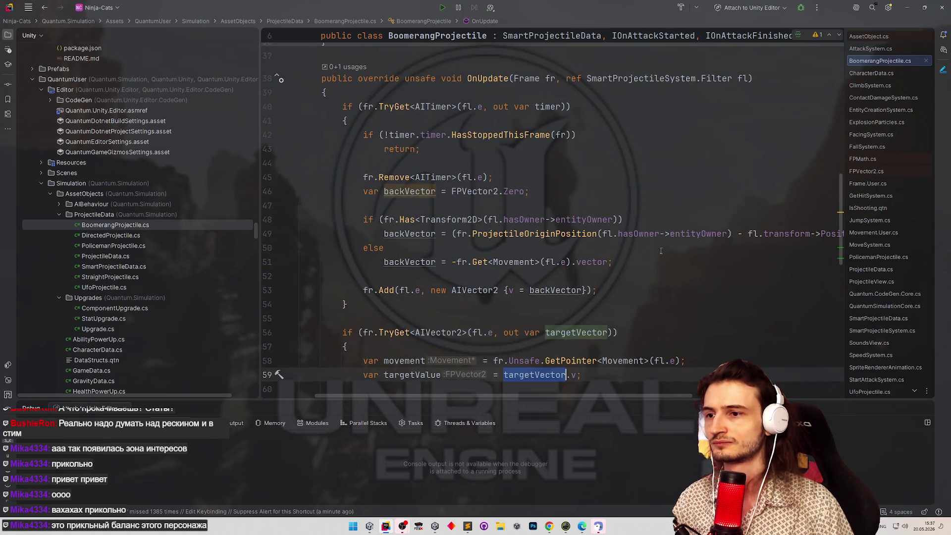
{"action": "mouse_move", "coordinate": [589, 396]}
{"action": "left_mouse_down"}
{"action": "mouse_move", "coordinate": [668, 397]}
{"action": "mouse_move", "coordinate": [564, 398]}
{"action": "mouse_move", "coordinate": [721, 397]}
{"action": "mouse_move", "coordinate": [649, 391]}
{"action": "mouse_move", "coordinate": [669, 387]}
{"action": "mouse_move", "coordinate": [704, 391]}
{"action": "mouse_move", "coordinate": [570, 396]}
{"action": "left_mouse_up"}
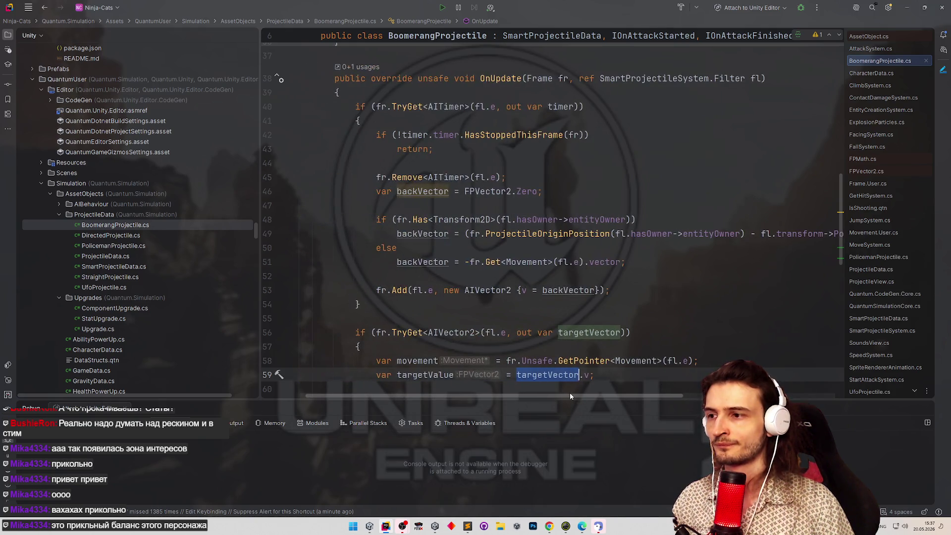
{"action": "scroll", "coordinate": [585, 247], "scroll_direction": "down", "scroll_amount": 4}
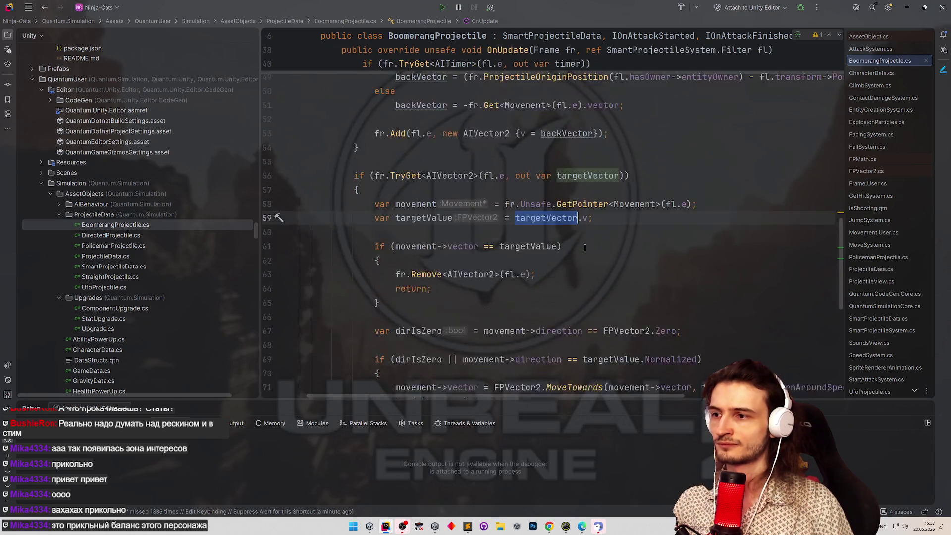
{"action": "scroll", "coordinate": [585, 246], "scroll_direction": "down", "scroll_amount": 3}
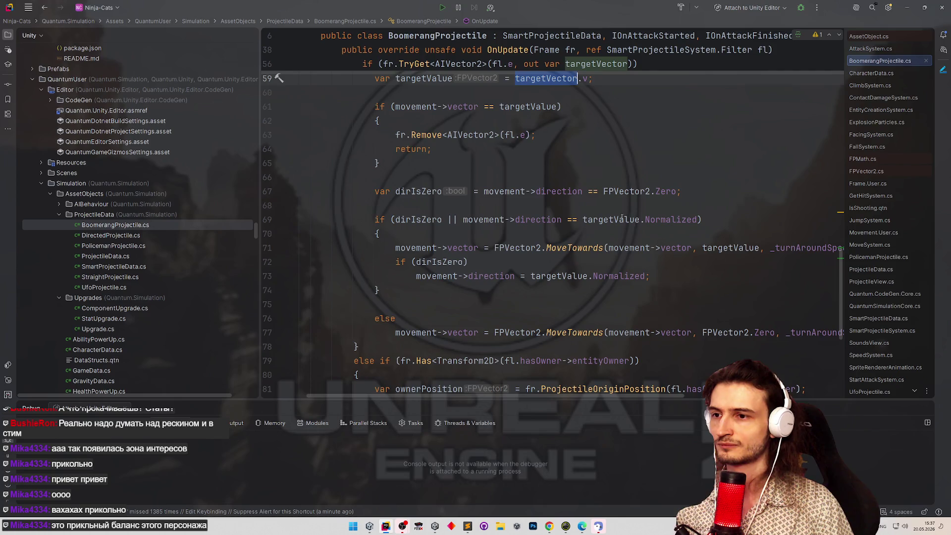
{"action": "left_click", "coordinate": [622, 220]}
{"action": "left_click", "coordinate": [647, 219]}
{"action": "double_click", "coordinate": [650, 219]}
{"action": "double_click", "coordinate": [614, 220]}
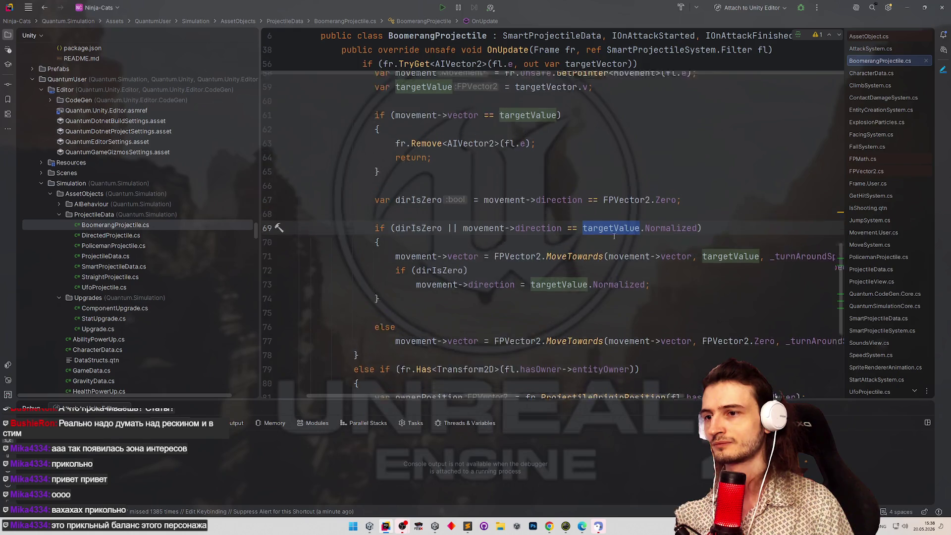
{"action": "scroll", "coordinate": [614, 236], "scroll_direction": "up", "scroll_amount": 6}
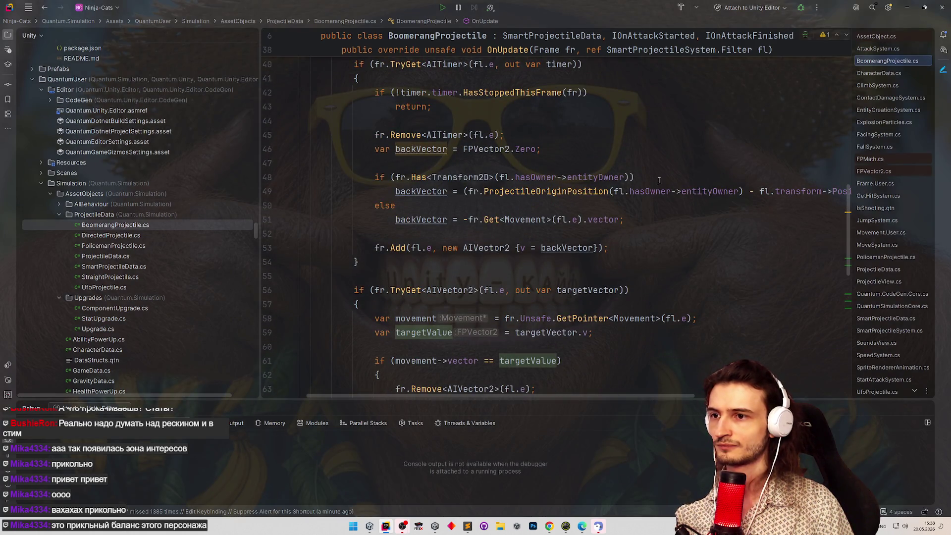
Wrap the backVector assignment in a braced block under the if on line 48.
{"action": "left_click", "coordinate": [661, 178]}
{"action": "key", "text": "Return"}
{"action": "type", "text": "{"}
{"action": "key", "text": "Return"}
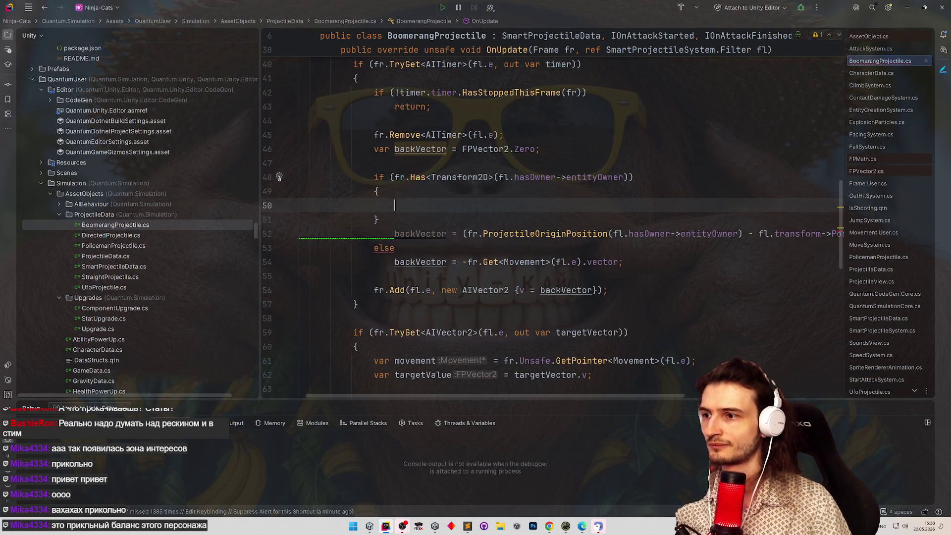
{"action": "left_click_drag", "start_coordinate": [391, 233], "coordinate": [877, 233]}
{"action": "key", "text": "ctrl+x"}
{"action": "key", "text": "Up"}
{"action": "key", "text": "Up"}
{"action": "key", "text": "ctrl+v"}
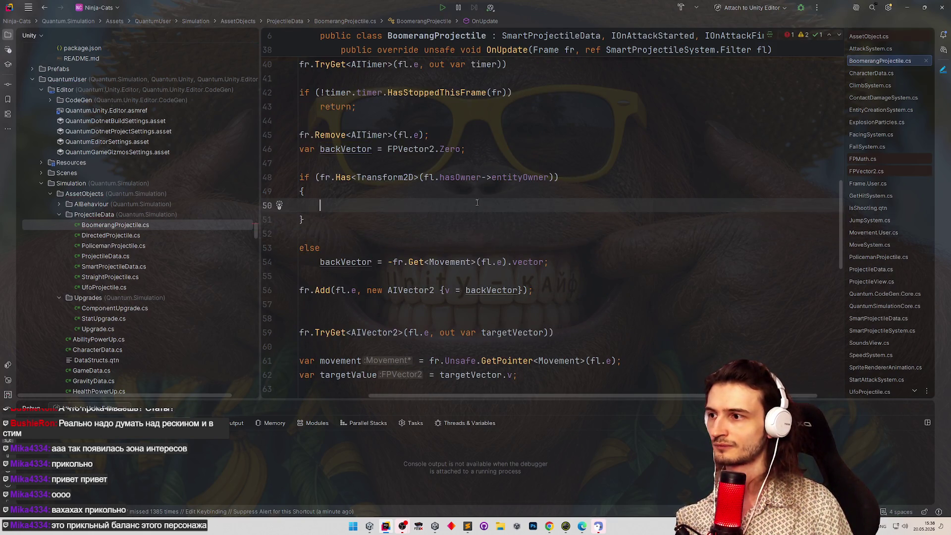
{"action": "left_click_drag", "start_coordinate": [496, 234], "coordinate": [229, 231]}
{"action": "left_click", "coordinate": [487, 290]}
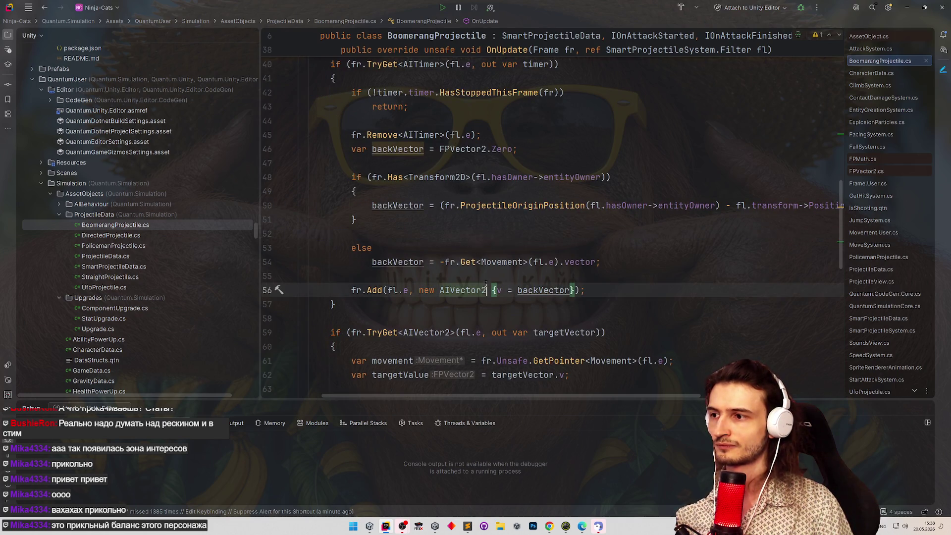
{"action": "mouse_move", "coordinate": [511, 396]}
{"action": "left_mouse_down"}
{"action": "mouse_move", "coordinate": [678, 393]}
{"action": "mouse_move", "coordinate": [534, 385]}
{"action": "left_mouse_up"}
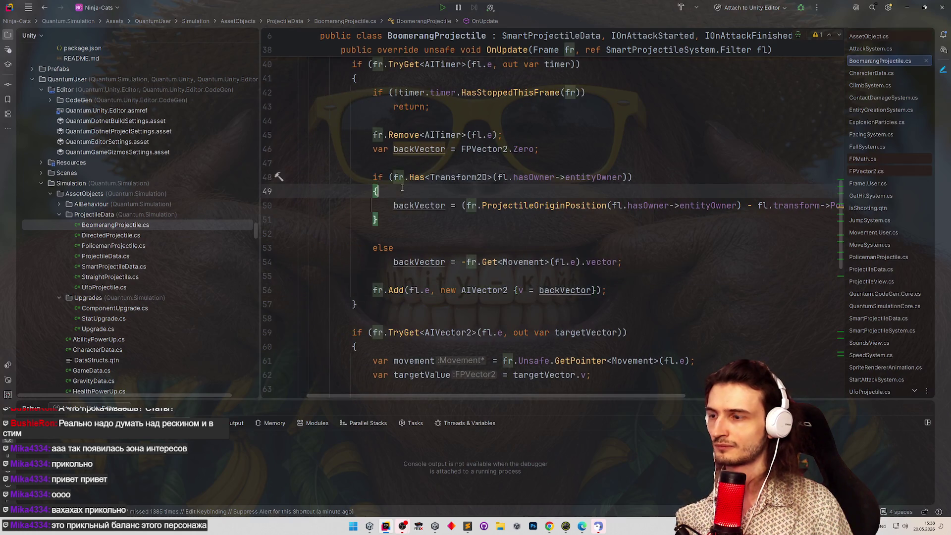
Move the (...).Normalized expression into a new 'var normalized' local, with a blank line below.
{"action": "left_click", "coordinate": [382, 191]}
{"action": "key", "text": "Return"}
{"action": "type", "text": "var nor"}
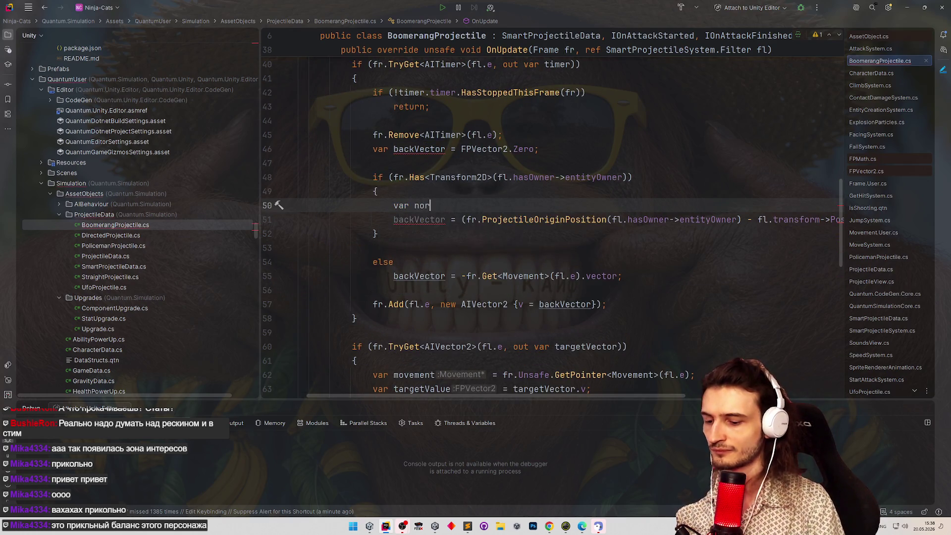
{"action": "type", "text": "malized ="}
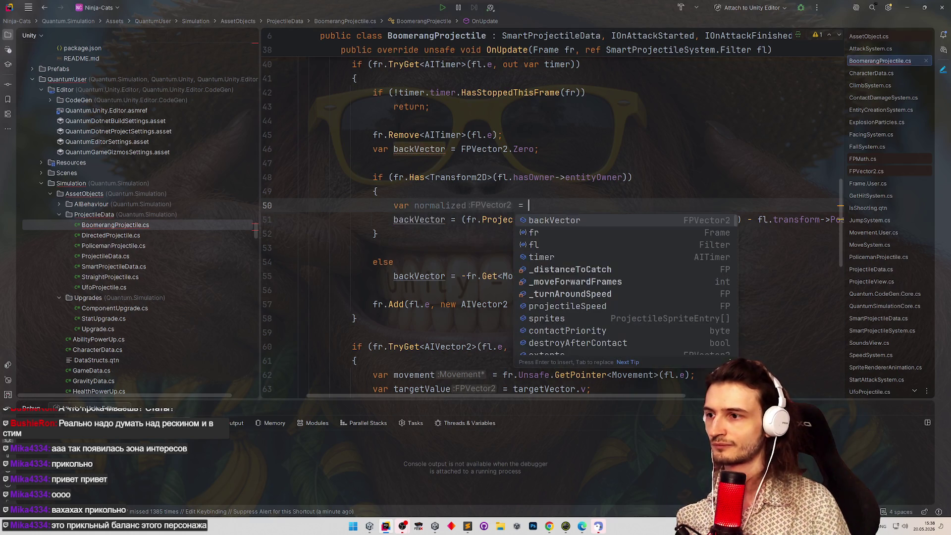
{"action": "left_click", "coordinate": [420, 177]}
{"action": "left_click_drag", "start_coordinate": [512, 394], "coordinate": [593, 392]}
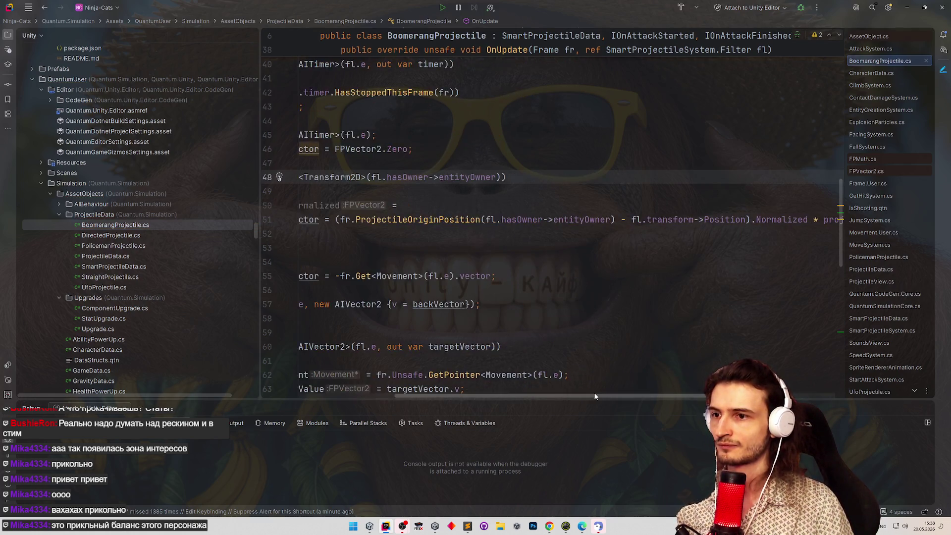
{"action": "left_click_drag", "start_coordinate": [334, 219], "coordinate": [772, 219]}
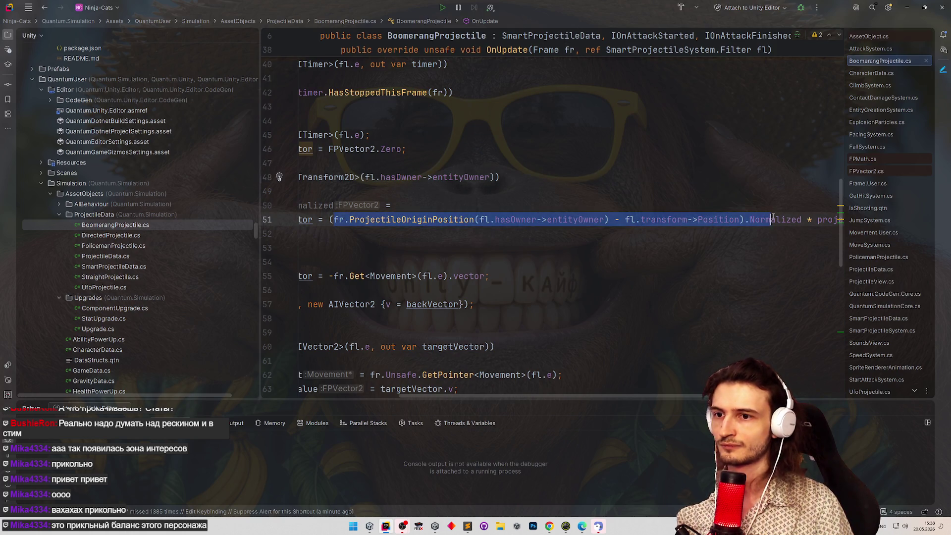
{"action": "key", "text": "Left"}
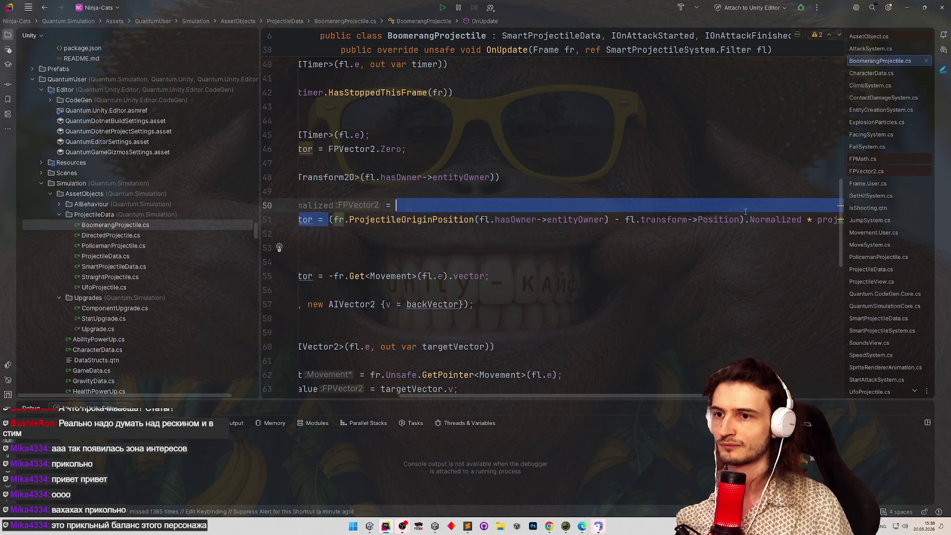
{"action": "key", "text": "ctrl+w"}
{"action": "key", "text": "ctrl+w"}
{"action": "key", "text": "ctrl+x"}
{"action": "left_click", "coordinate": [451, 205]}
{"action": "key", "text": "ctrl+v"}
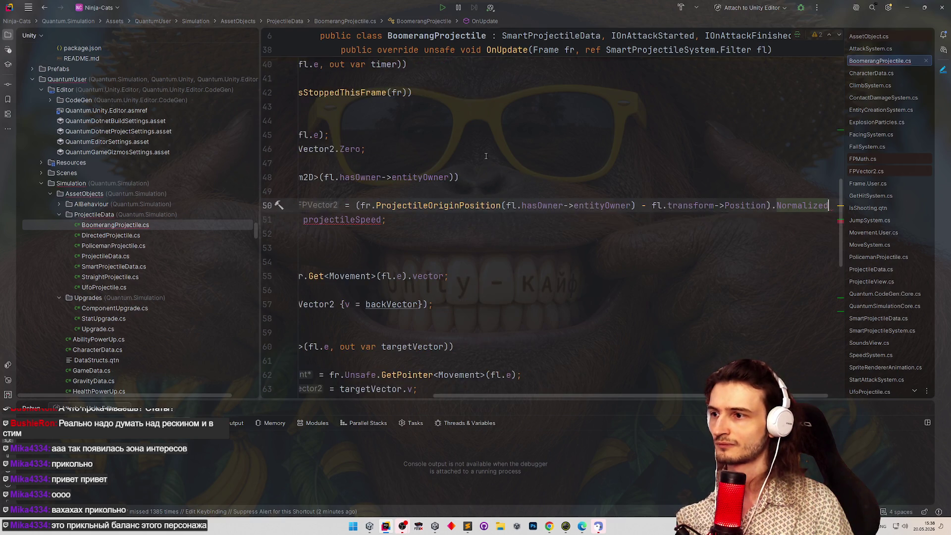
{"action": "type", "text": ";"}
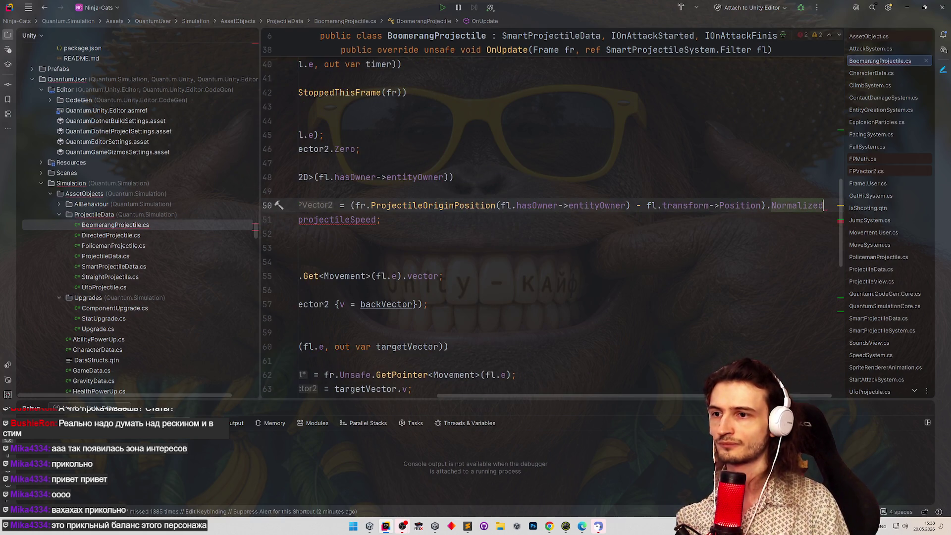
{"action": "key", "text": "Return"}
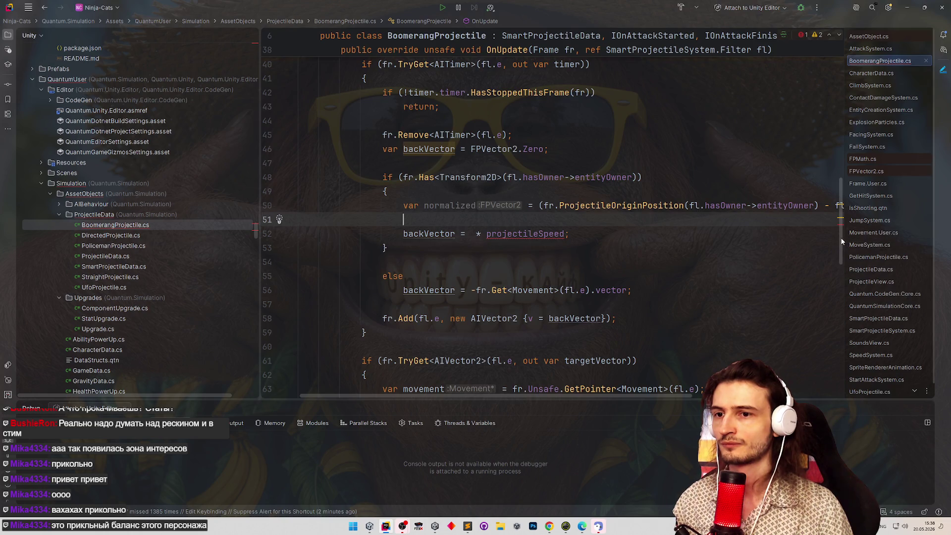
Review the OnUpdate movement code, then put the caret back on line 51 below normalized.
{"action": "scroll", "coordinate": [838, 248], "scroll_direction": "down", "scroll_amount": 6}
{"action": "scroll", "coordinate": [832, 318], "scroll_direction": "down", "scroll_amount": 4}
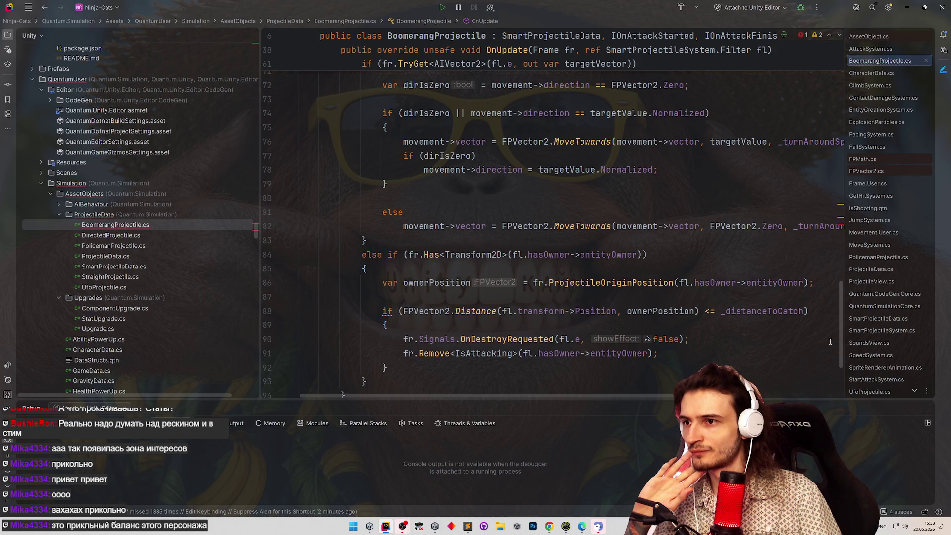
{"action": "scroll", "coordinate": [831, 342], "scroll_direction": "up", "scroll_amount": 13}
{"action": "scroll", "coordinate": [821, 318], "scroll_direction": "down", "scroll_amount": 11}
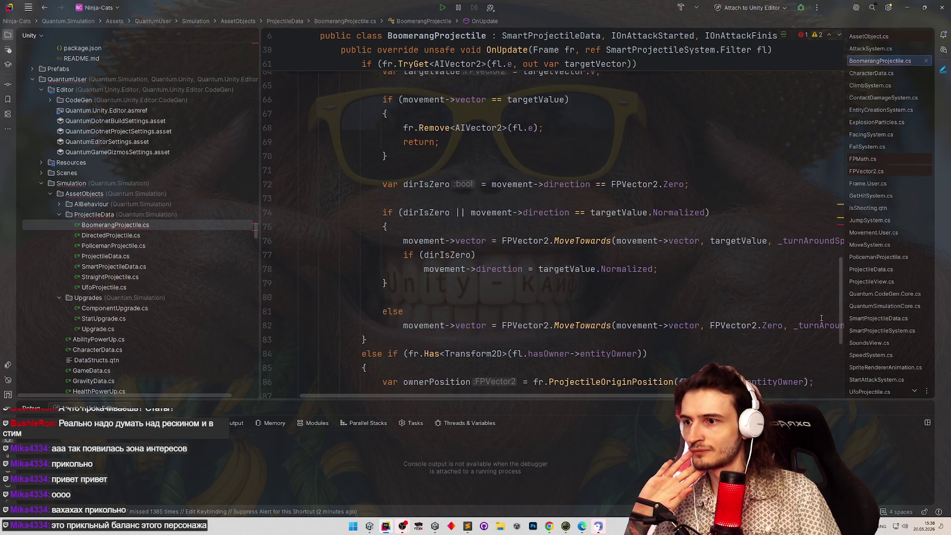
{"action": "scroll", "coordinate": [826, 327], "scroll_direction": "down", "scroll_amount": 1}
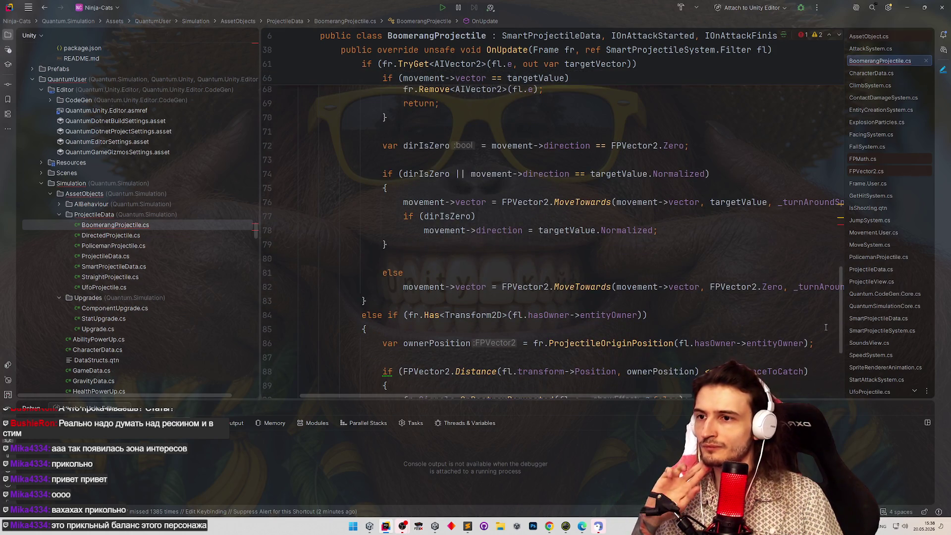
{"action": "scroll", "coordinate": [826, 327], "scroll_direction": "up", "scroll_amount": 8}
{"action": "scroll", "coordinate": [815, 306], "scroll_direction": "down", "scroll_amount": 6}
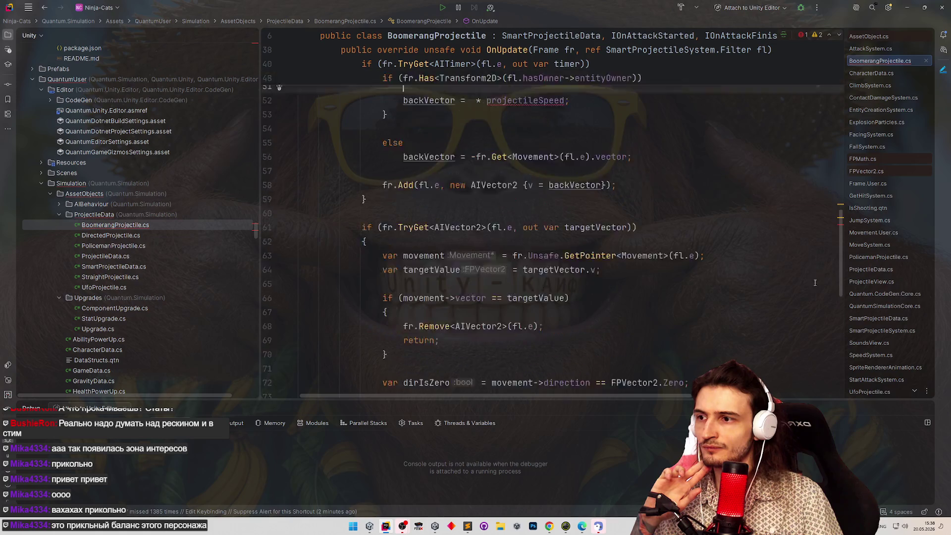
{"action": "scroll", "coordinate": [815, 307], "scroll_direction": "down", "scroll_amount": 2}
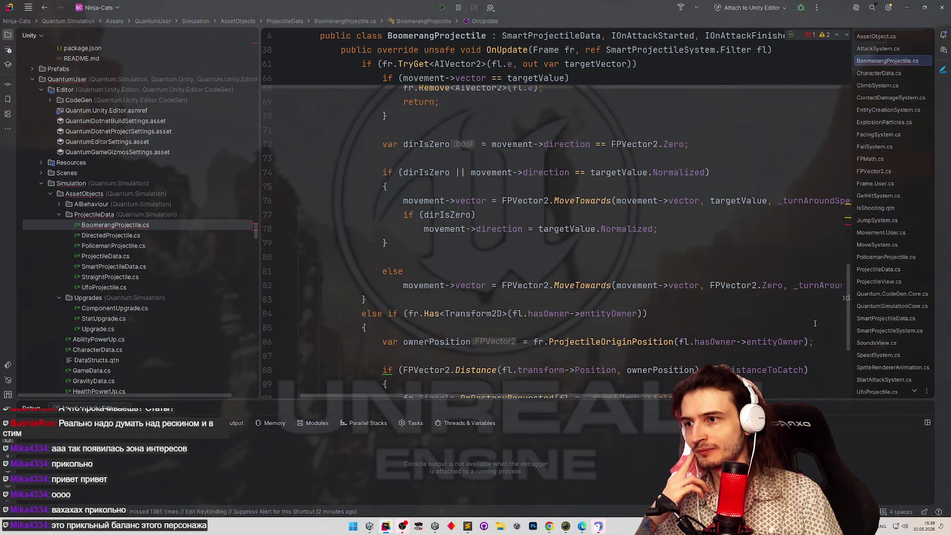
{"action": "scroll", "coordinate": [816, 328], "scroll_direction": "up", "scroll_amount": 1}
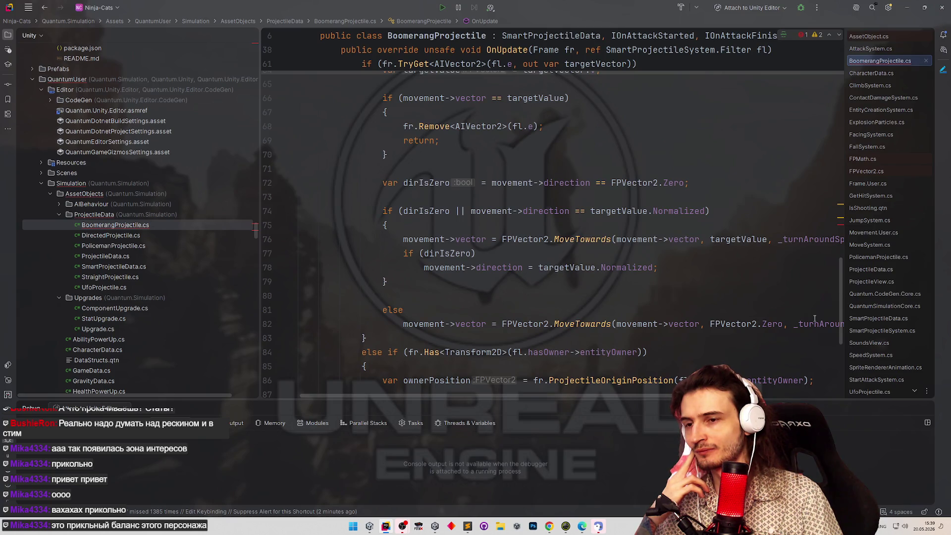
{"action": "scroll", "coordinate": [815, 319], "scroll_direction": "down", "scroll_amount": 1}
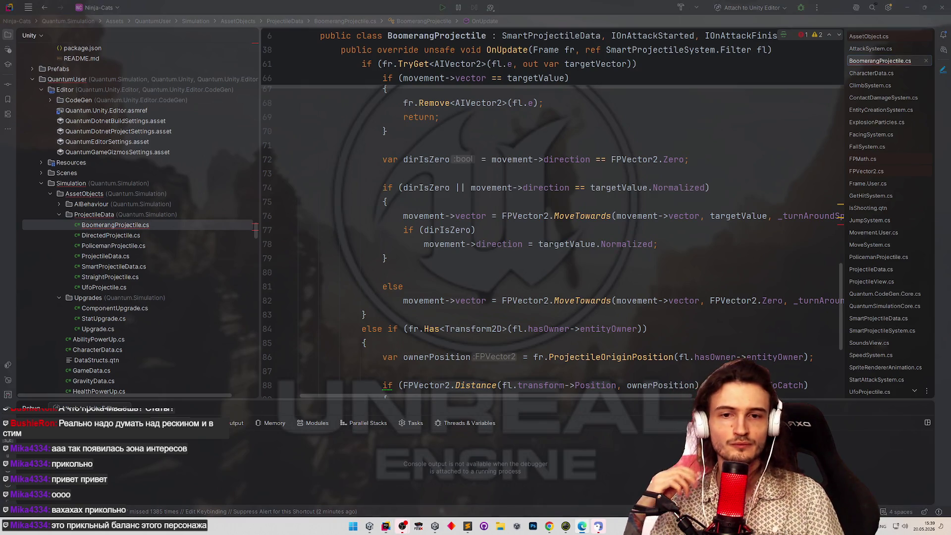
{"action": "left_click", "coordinate": [837, 227]}
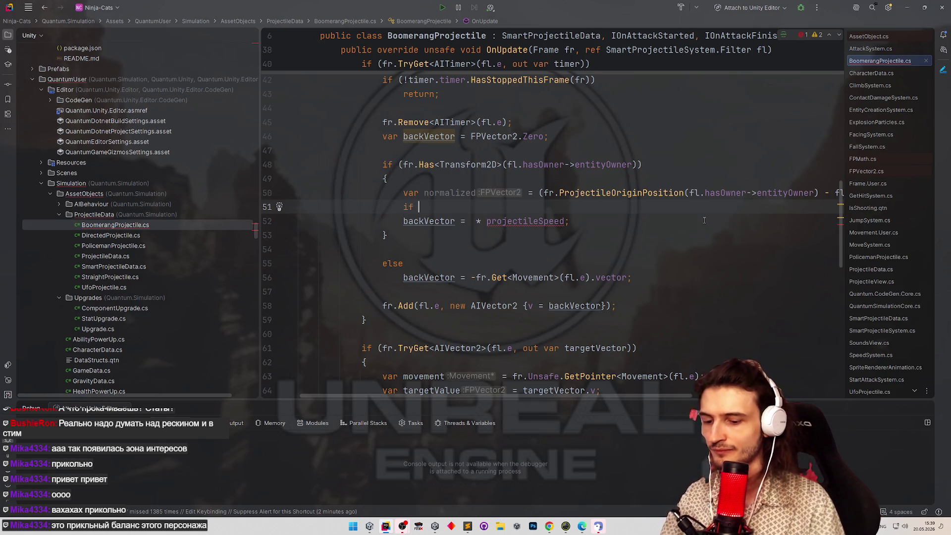
Write an if (normalized.Y == 0) check that rounds normalized.X with FPMath.Round.
{"action": "type", "text": "("}
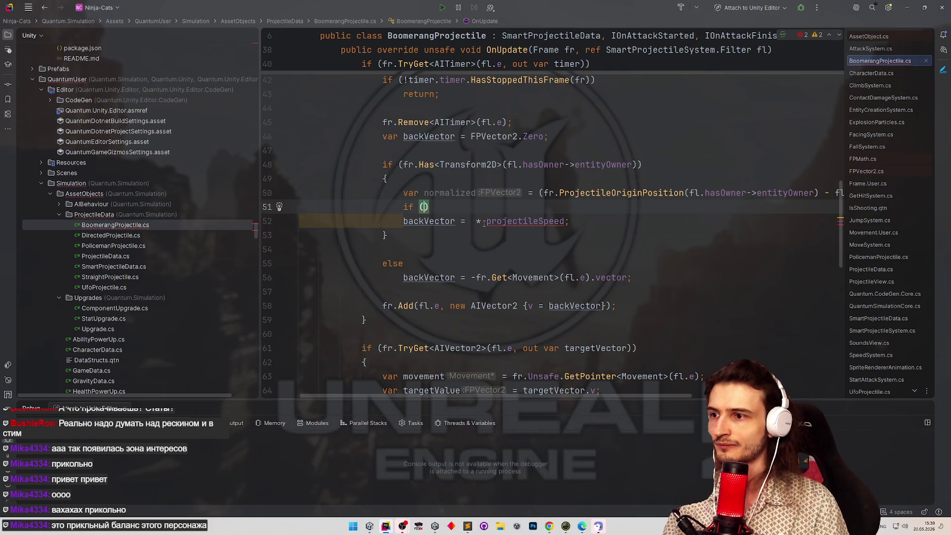
{"action": "type", "text": "normalized"}
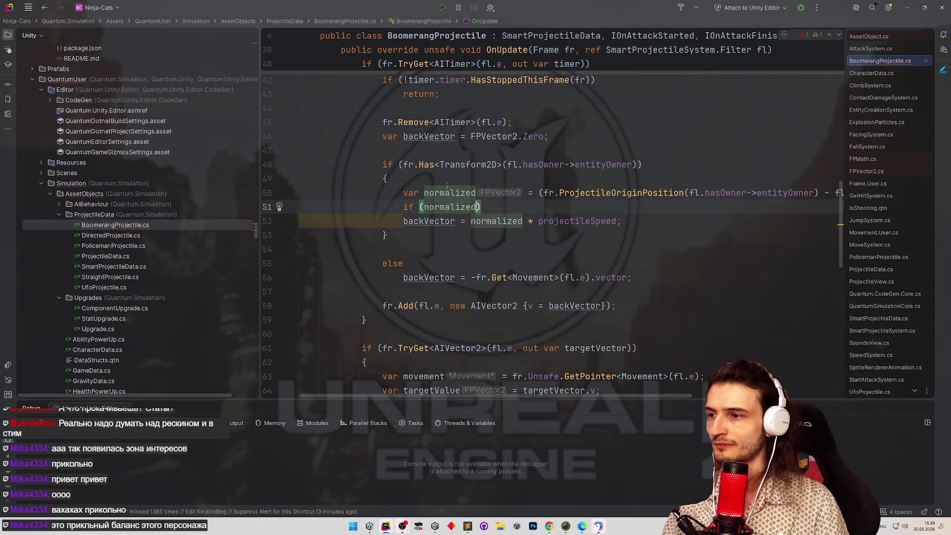
{"action": "type", "text": "."}
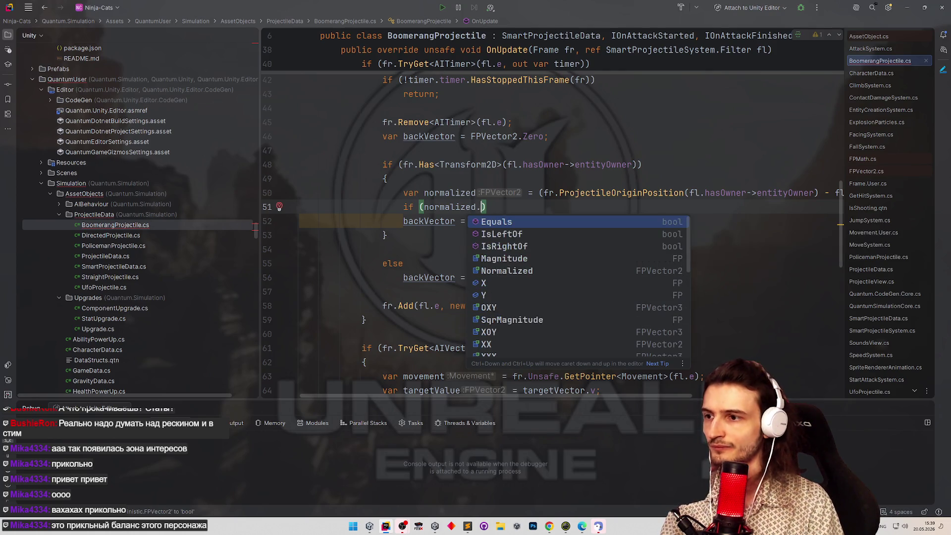
{"action": "type", "text": "y"}
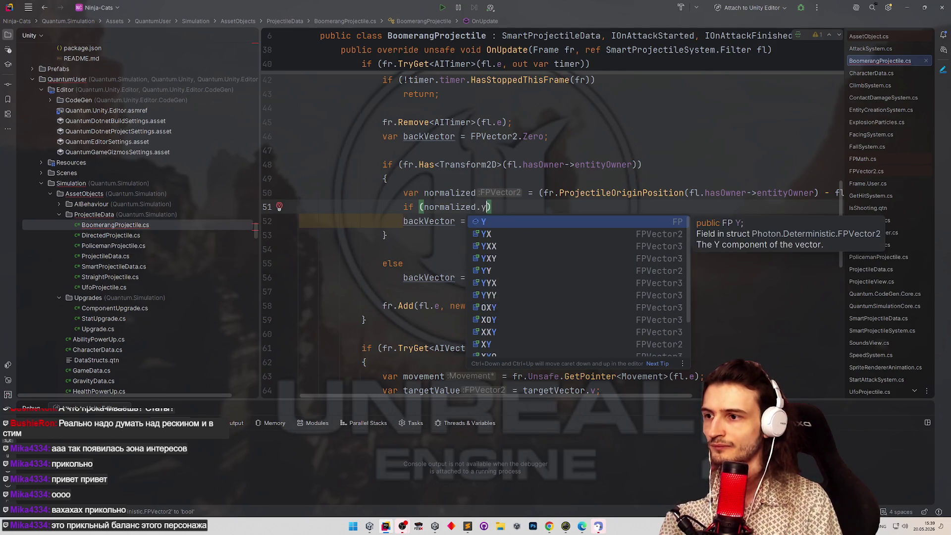
{"action": "key", "text": "Return"}
{"action": "type", "text": "== 0"}
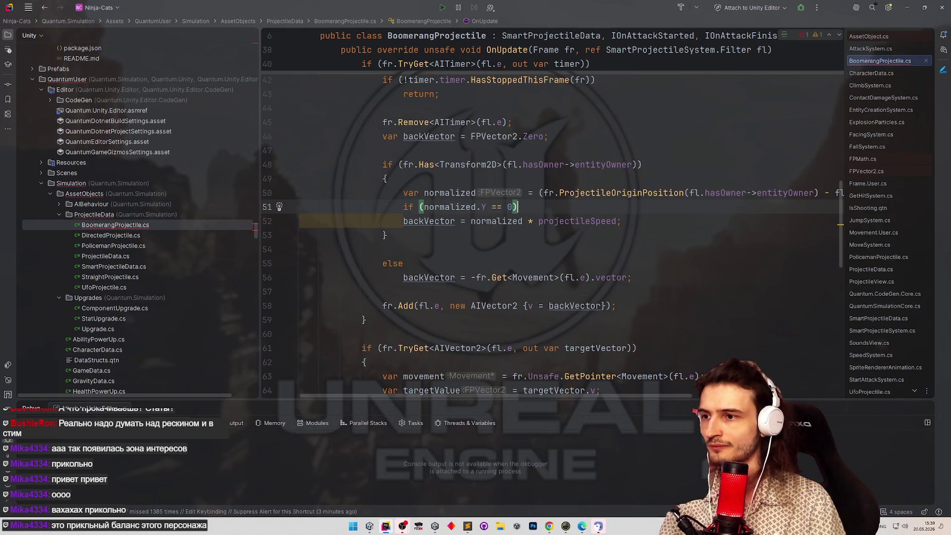
{"action": "key", "text": "Return"}
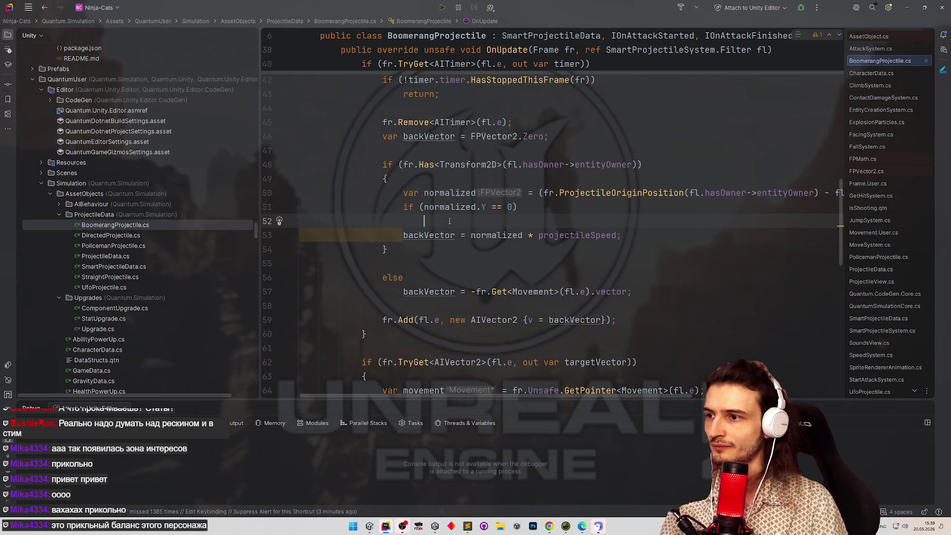
{"action": "type", "text": "normalized.X =="}
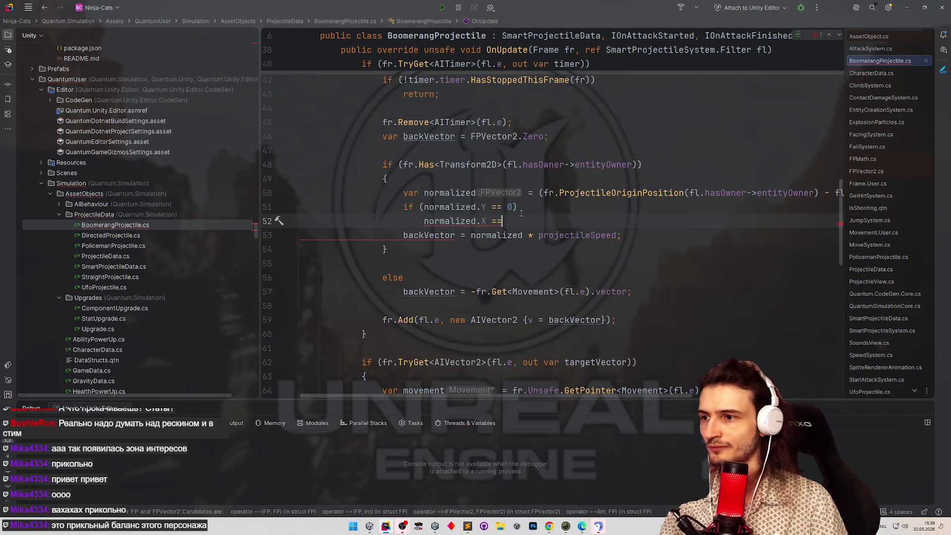
{"action": "type", "text": " FPMath.ab"}
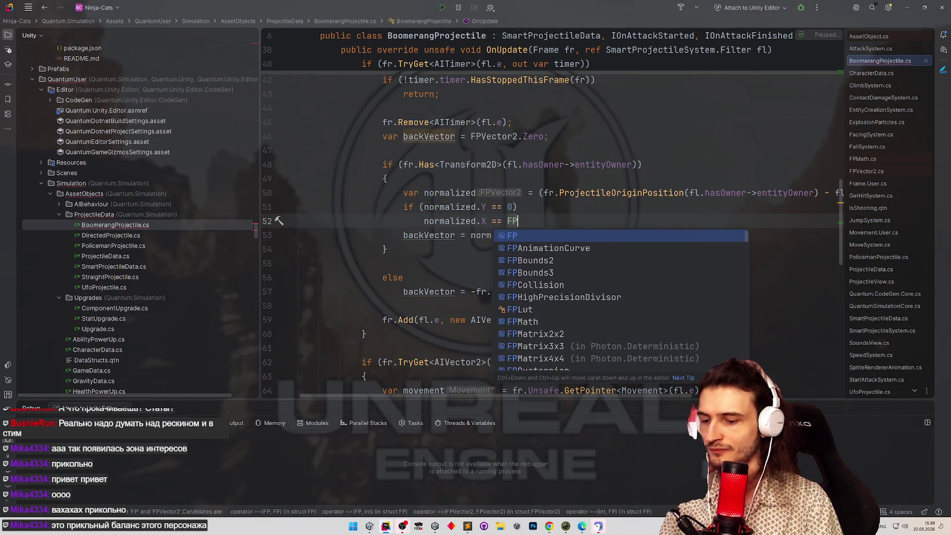
{"action": "key", "text": "BackSpace"}
{"action": "key", "text": "BackSpace"}
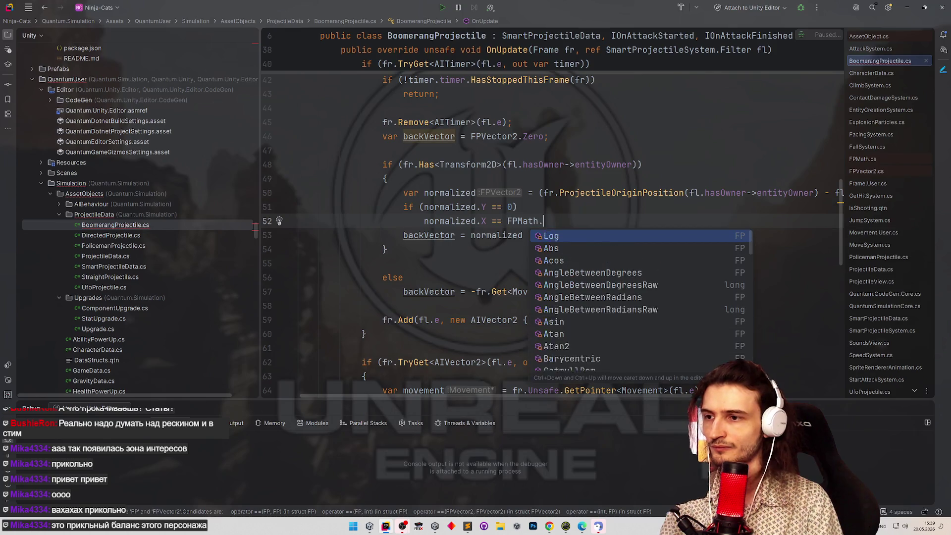
{"action": "type", "text": "Roun"}
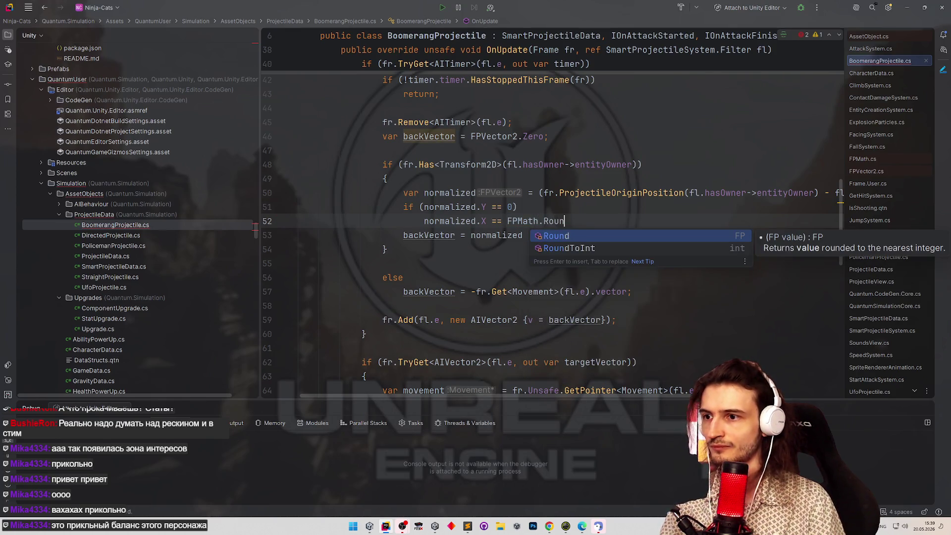
{"action": "key", "text": "Return"}
{"action": "type", "text": "normalized.X)"}
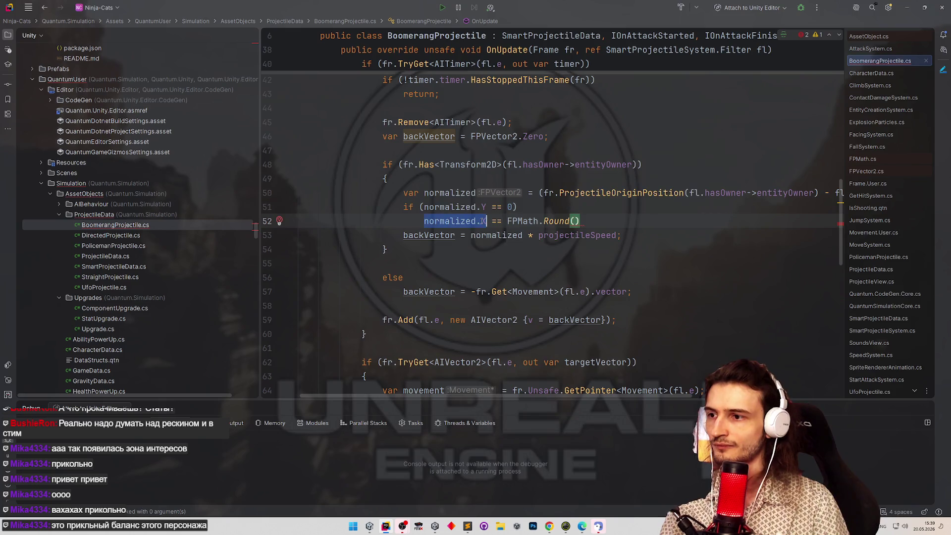
{"action": "type", "text": ";"}
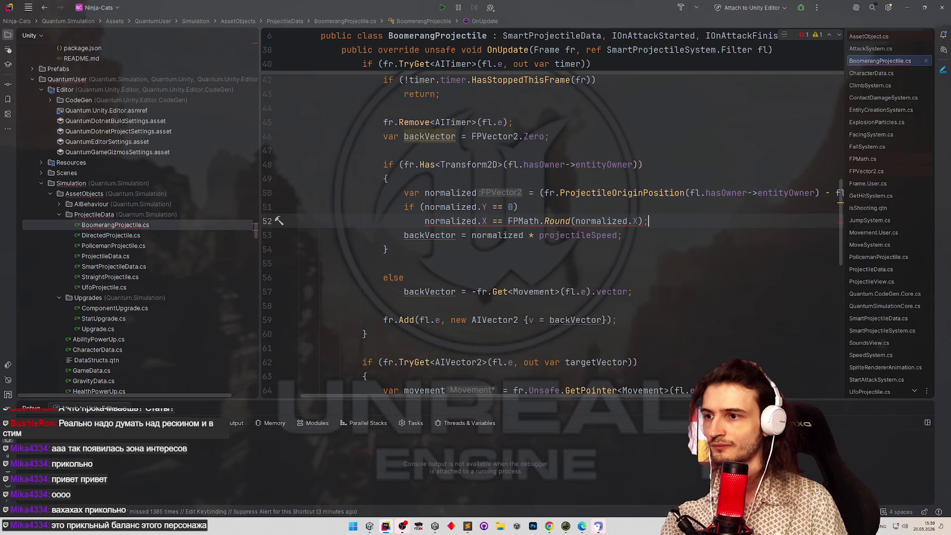
Make line 52 an assignment and add a matching normalized.X == 0 condition below it.
{"action": "left_click", "coordinate": [504, 226]}
{"action": "key", "text": "BackSpace"}
{"action": "key", "text": "End"}
{"action": "key", "text": "Return"}
{"action": "key", "text": "Return"}
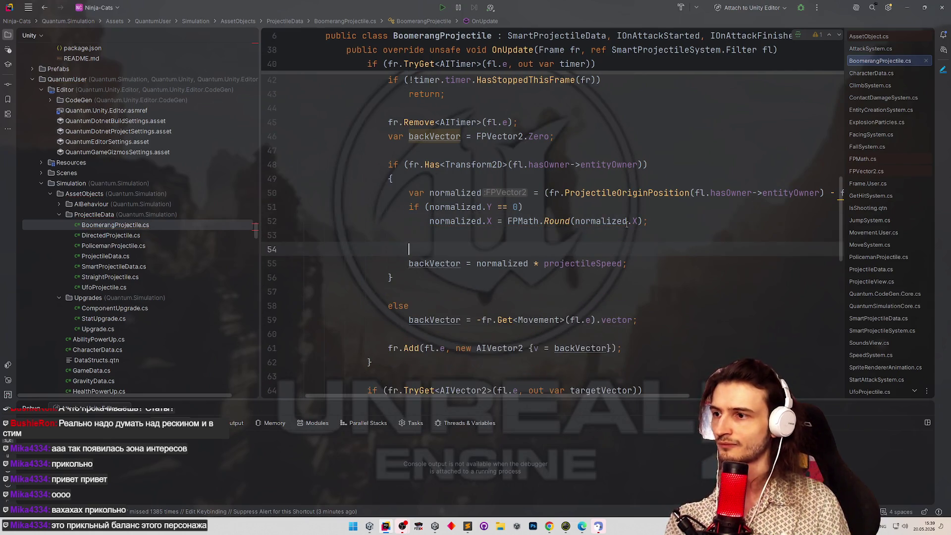
{"action": "left_click_drag", "start_coordinate": [524, 207], "coordinate": [409, 207]}
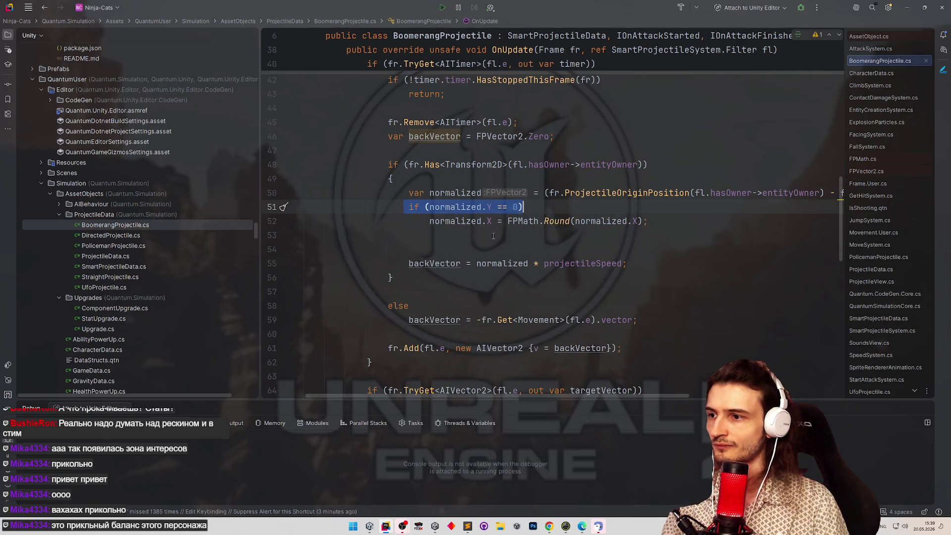
{"action": "key", "text": "ctrl+c"}
{"action": "left_click", "coordinate": [486, 235]}
{"action": "key", "text": "ctrl+v"}
{"action": "double_click", "coordinate": [488, 236]}
{"action": "type", "text": "X"}
{"action": "left_click", "coordinate": [534, 237]}
{"action": "key", "text": "Return"}
Under the X-is-zero check, add a statement setting normalized.Y to FPMath.Round(normalized.Y).
{"action": "key", "text": "Up"}
{"action": "key", "text": "Up"}
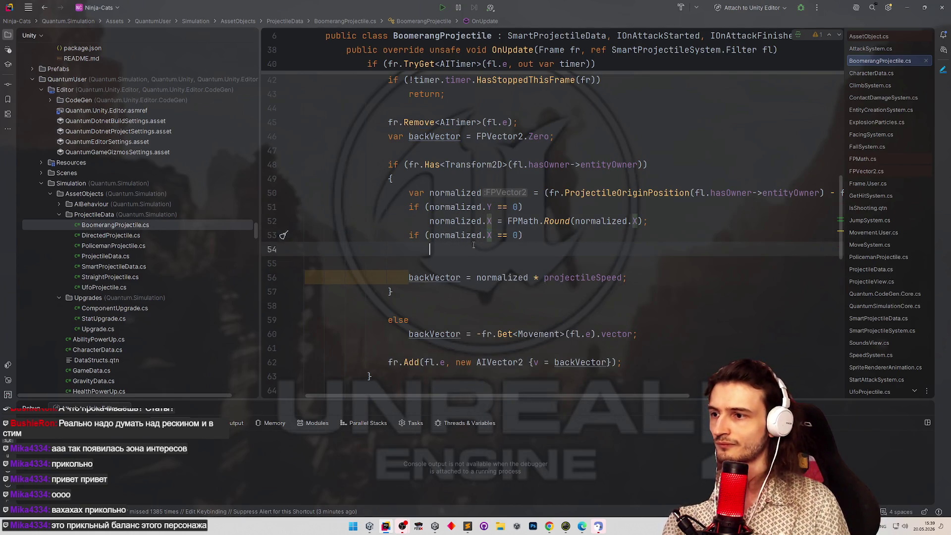
{"action": "key", "text": "shift+End"}
{"action": "key", "text": "ctrl+c"}
{"action": "key", "text": "Down"}
{"action": "key", "text": "Down"}
{"action": "key", "text": "ctrl+v"}
{"action": "double_click", "coordinate": [489, 249]}
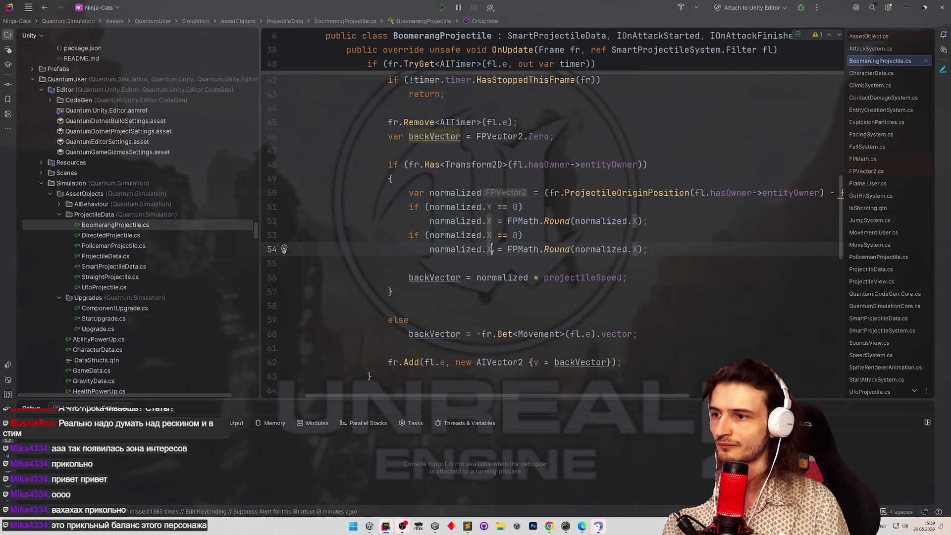
{"action": "type", "text": "Y"}
{"action": "key", "text": "Up"}
{"action": "key", "text": "Up"}
{"action": "key", "text": "End"}
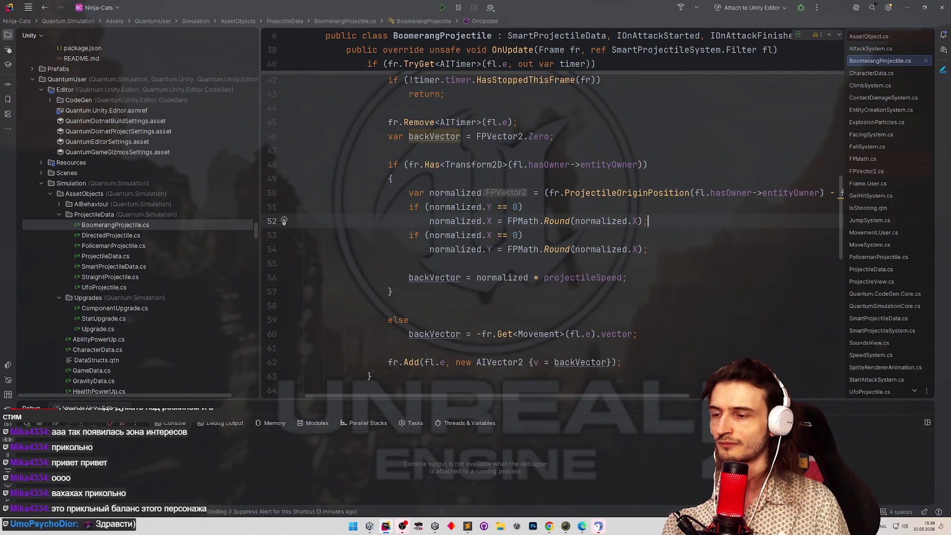
{"action": "double_click", "coordinate": [635, 249]}
{"action": "type", "text": "Y"}
{"action": "key", "text": "Up"}
{"action": "key", "text": "End"}
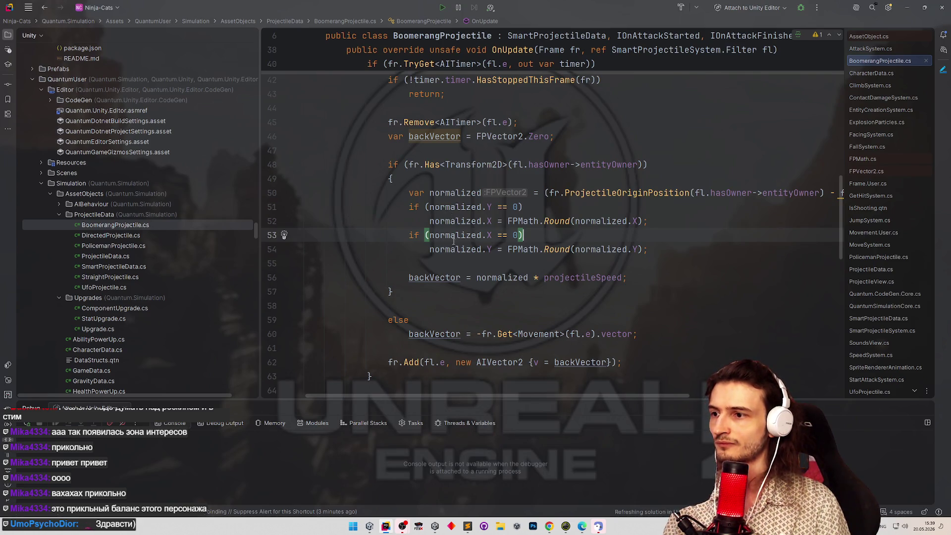
Set breakpoints on lines 56 and 51 and start debugging the attached Unity session.
{"action": "left_click", "coordinate": [273, 277]}
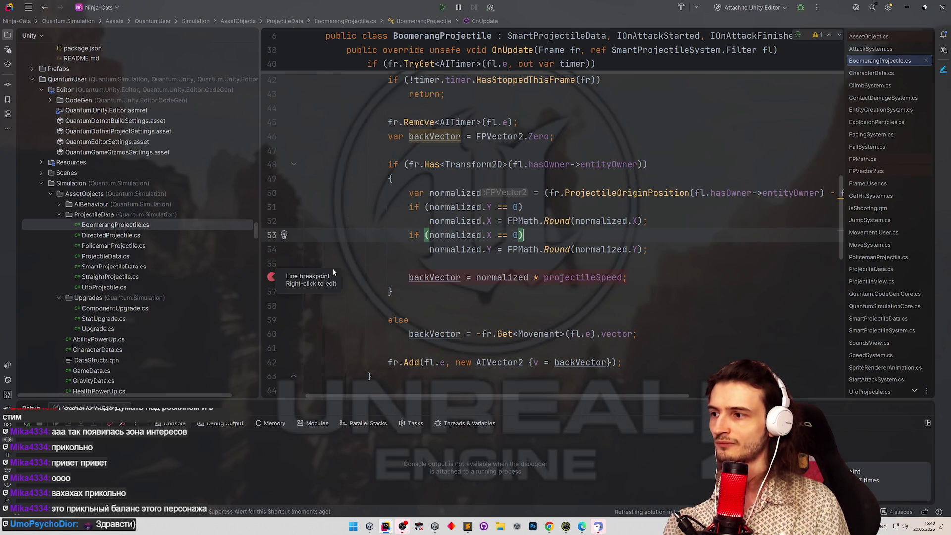
{"action": "left_click", "coordinate": [273, 207]}
{"action": "left_click", "coordinate": [801, 7]}
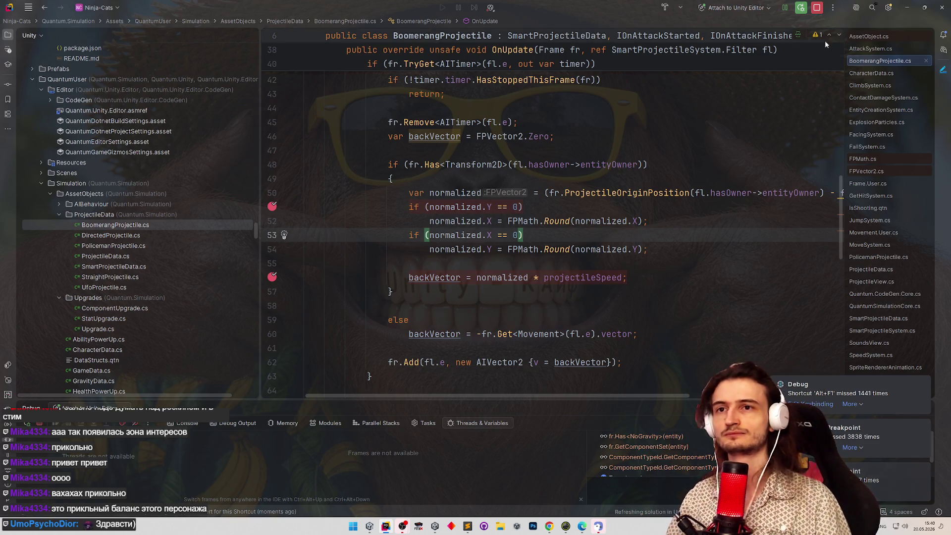
{"action": "key", "text": "alt+Tab"}
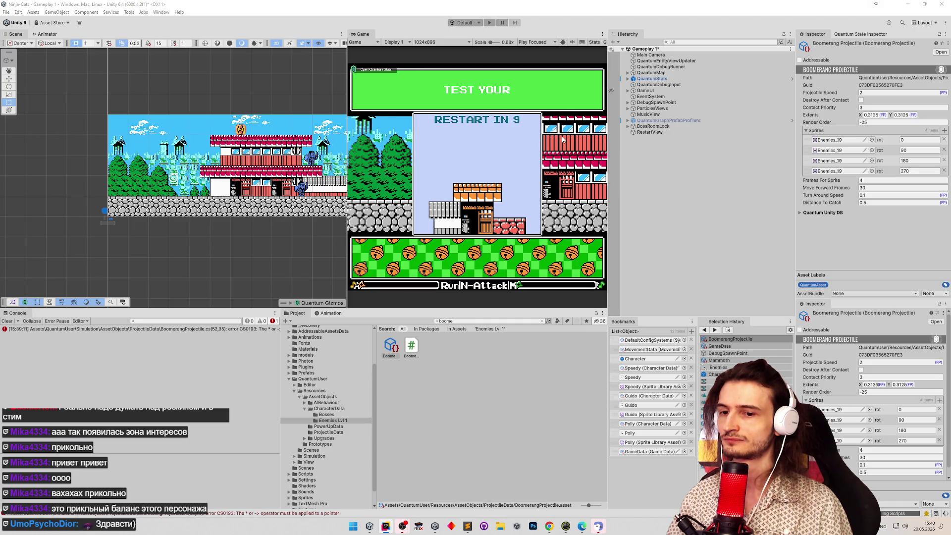
Start Play mode and confirm the character to enter gameplay until the breakpoint hits.
{"action": "key", "text": "ctrl+p"}
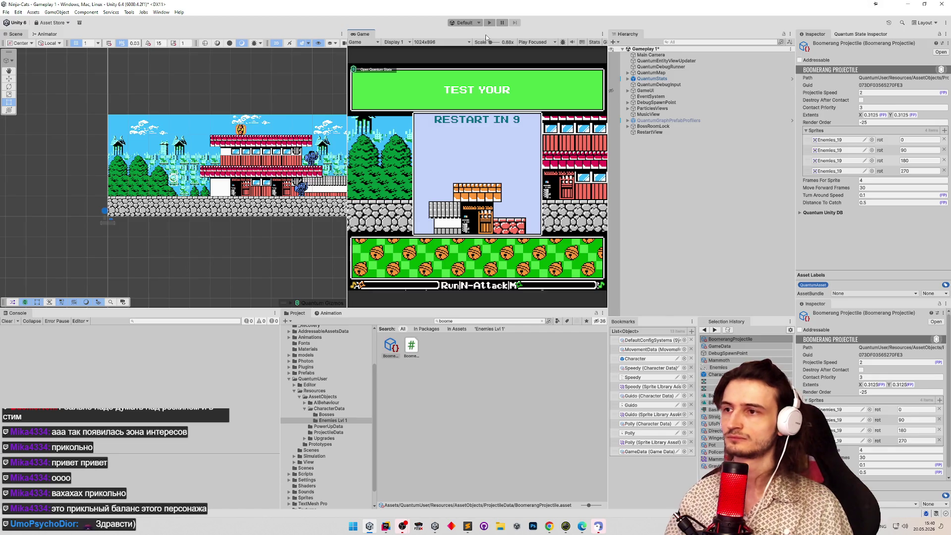
{"action": "key", "text": "ctrl+p"}
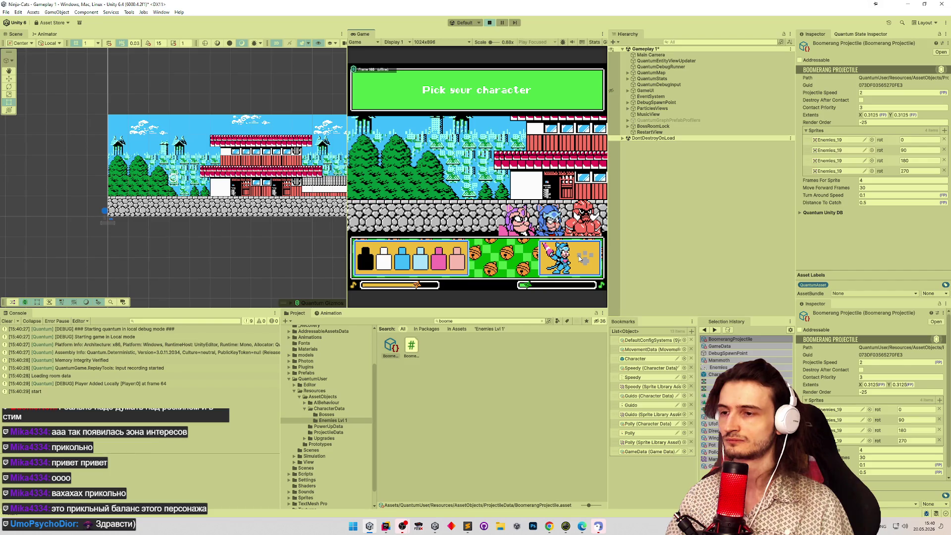
{"action": "left_click", "coordinate": [581, 258]}
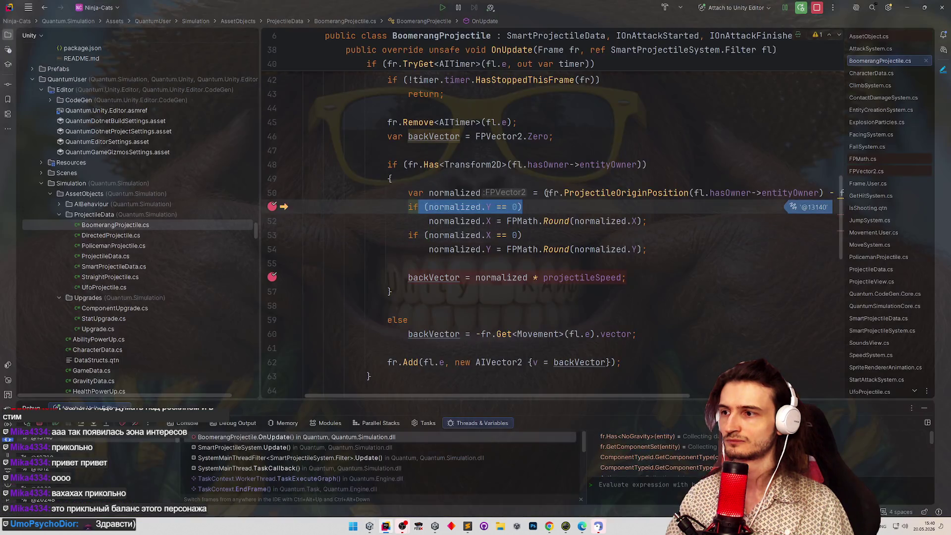
{"action": "mouse_move", "coordinate": [546, 193]}
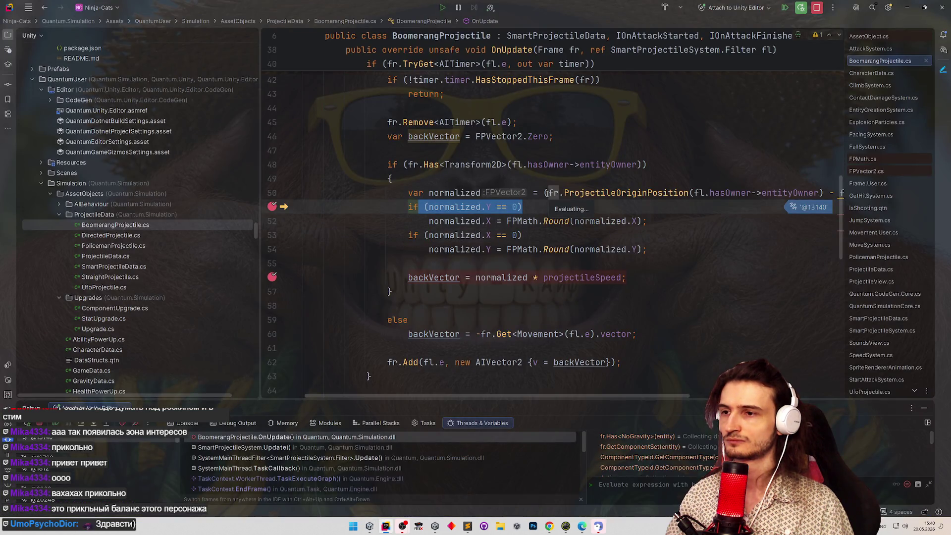
Step through lines 51–56, confirming normalized is (-1, 0) and backVector (-2, 0).
{"action": "mouse_move", "coordinate": [476, 196]}
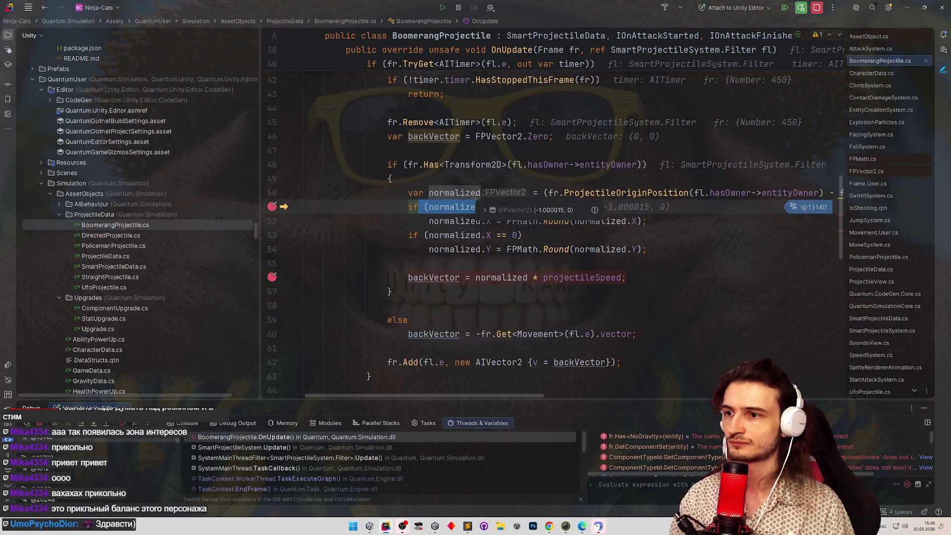
{"action": "key", "text": "F8"}
{"action": "key", "text": "F8"}
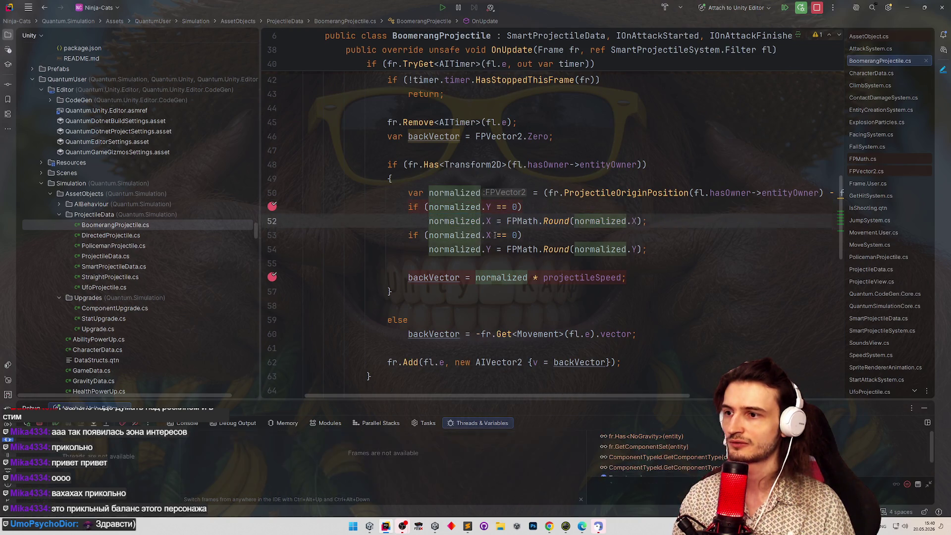
{"action": "mouse_move", "coordinate": [488, 222]}
{"action": "key", "text": "F8"}
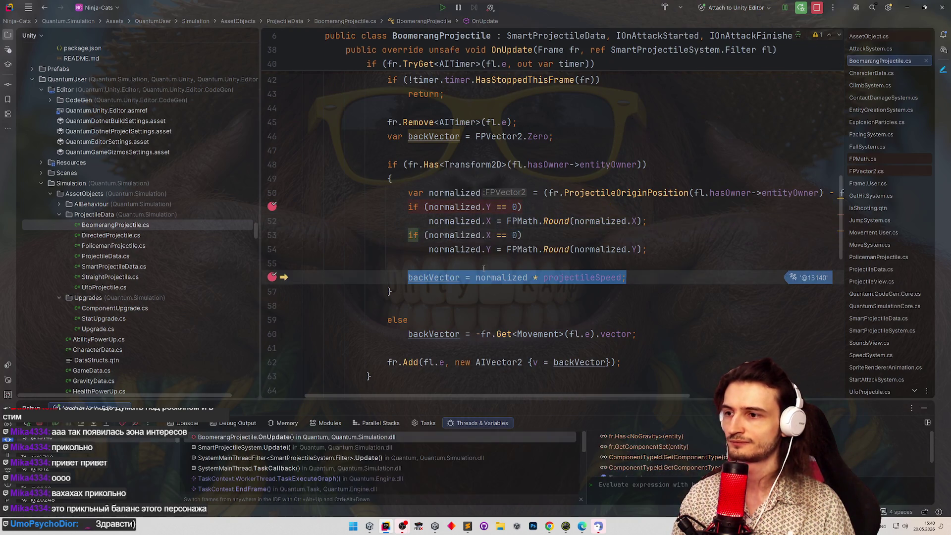
{"action": "key", "text": "F9"}
{"action": "mouse_move", "coordinate": [442, 277]}
{"action": "scroll", "coordinate": [448, 278], "scroll_direction": "down", "scroll_amount": 3}
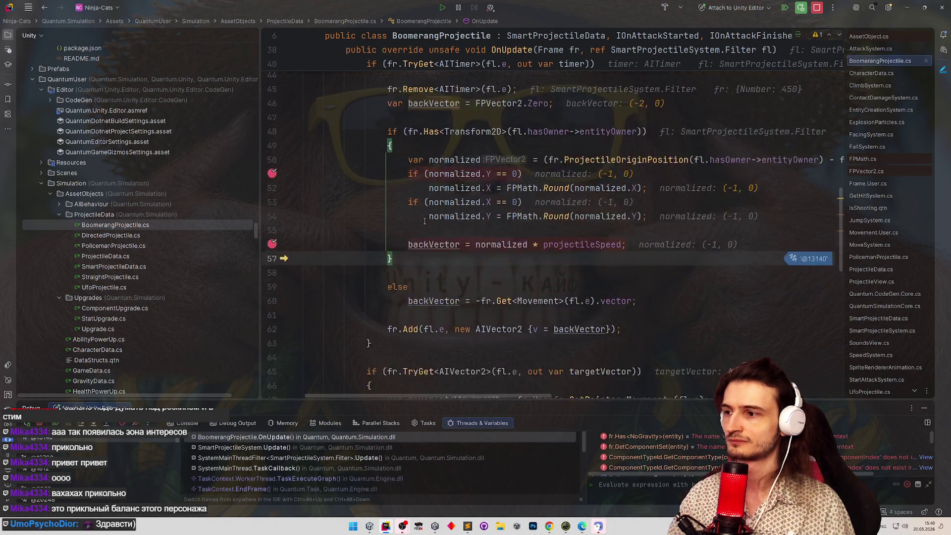
Resume the game, throw another boomerang with N, and bring Rider back.
{"action": "key", "text": "F9"}
{"action": "key", "text": "alt+Tab"}
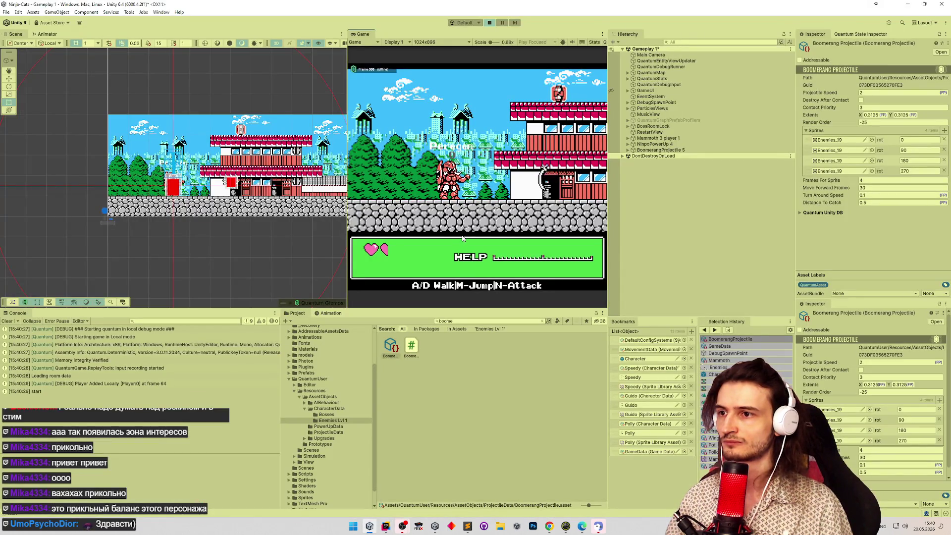
{"action": "key", "text": "n"}
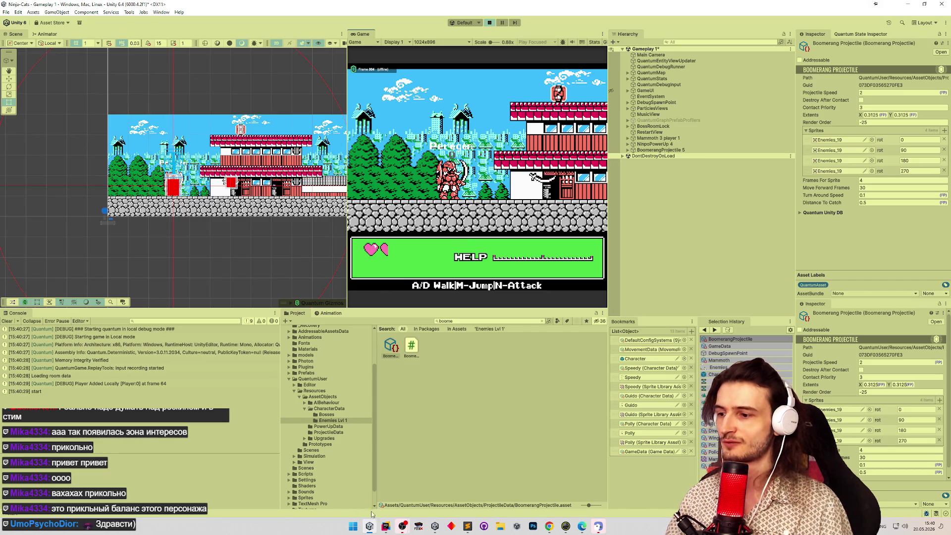
{"action": "left_click", "coordinate": [386, 526]}
{"action": "scroll", "coordinate": [390, 217], "scroll_direction": "down", "scroll_amount": 6}
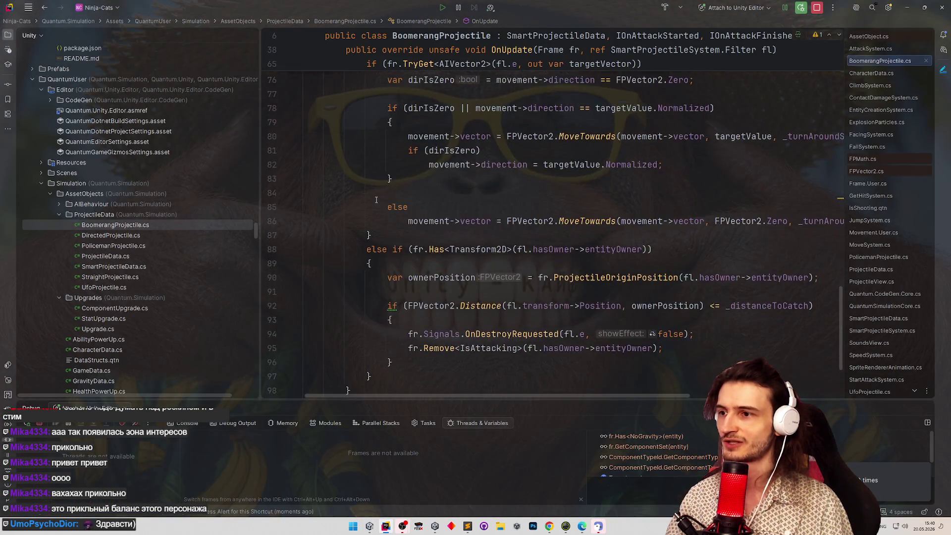
Add a breakpoint on the line 78 direction check, then resume the debugger and game.
{"action": "left_click", "coordinate": [273, 179]}
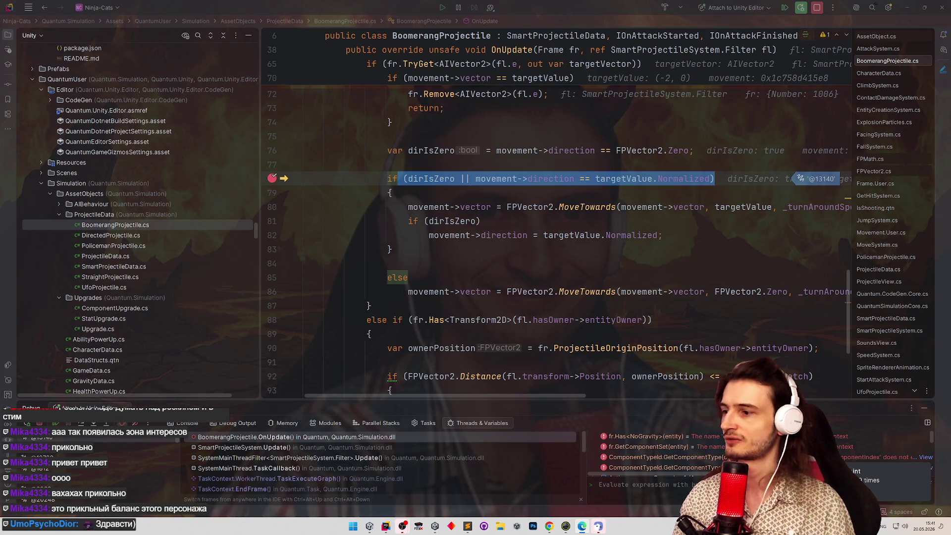
{"action": "key", "text": "F5"}
{"action": "left_click", "coordinate": [906, 8]}
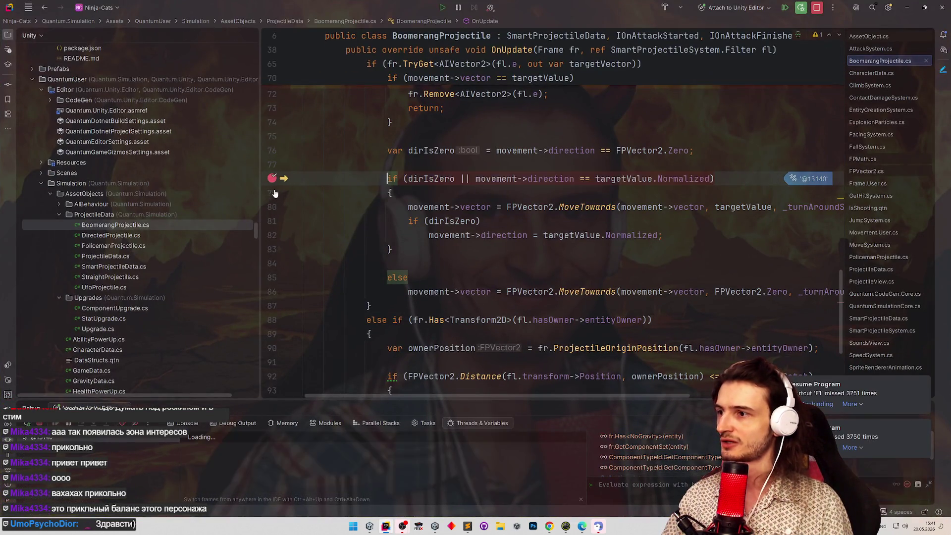
{"action": "left_click", "coordinate": [816, 8]}
Stop Unity's Play mode to end the debugged run.
{"action": "left_click", "coordinate": [489, 25]}
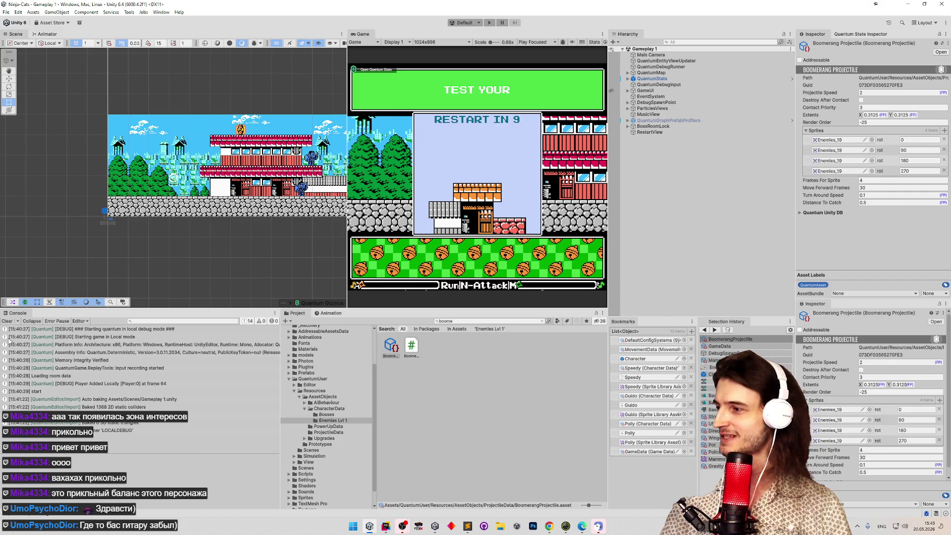
Clear the Console and Project search, then start Play mode with the game view maximized.
{"action": "left_click", "coordinate": [7, 322]}
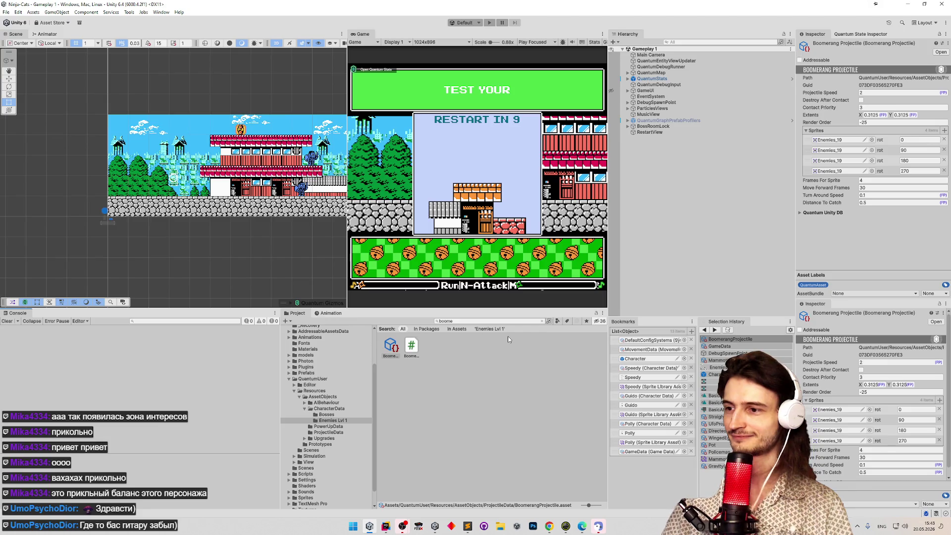
{"action": "left_click", "coordinate": [542, 321]}
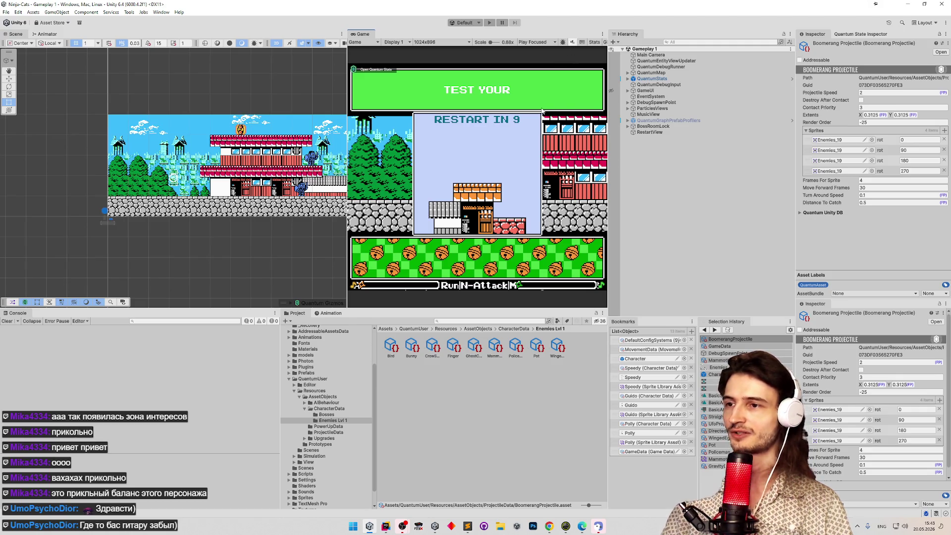
{"action": "key", "text": "ctrl+p"}
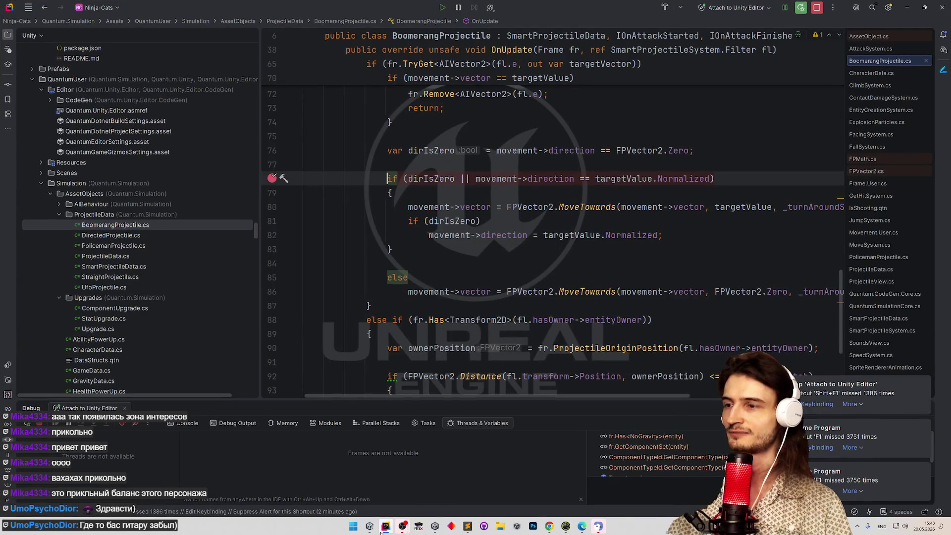
{"action": "key", "text": "shift+space"}
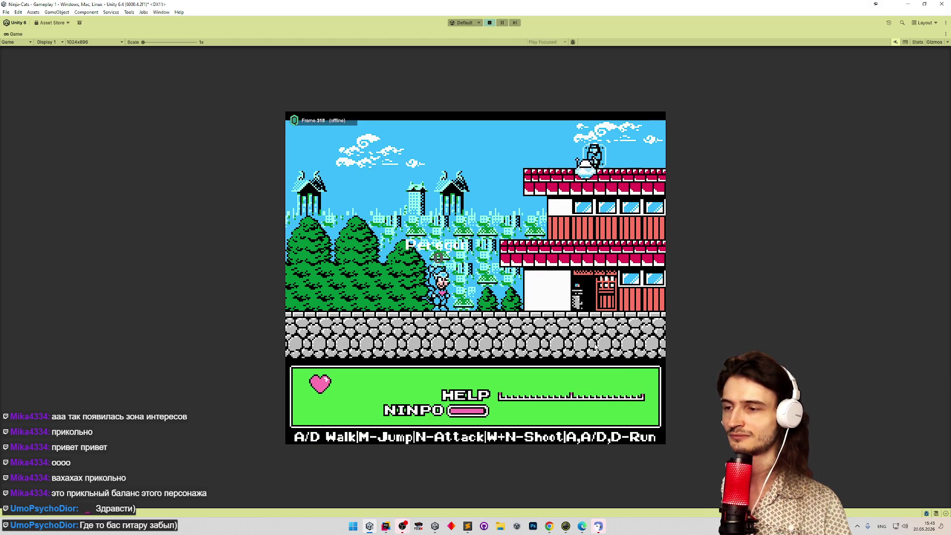
Restart maximized Play mode, pick a character, and throw the boomerang with N to hit the breakpoint.
{"action": "key", "text": "ctrl+p"}
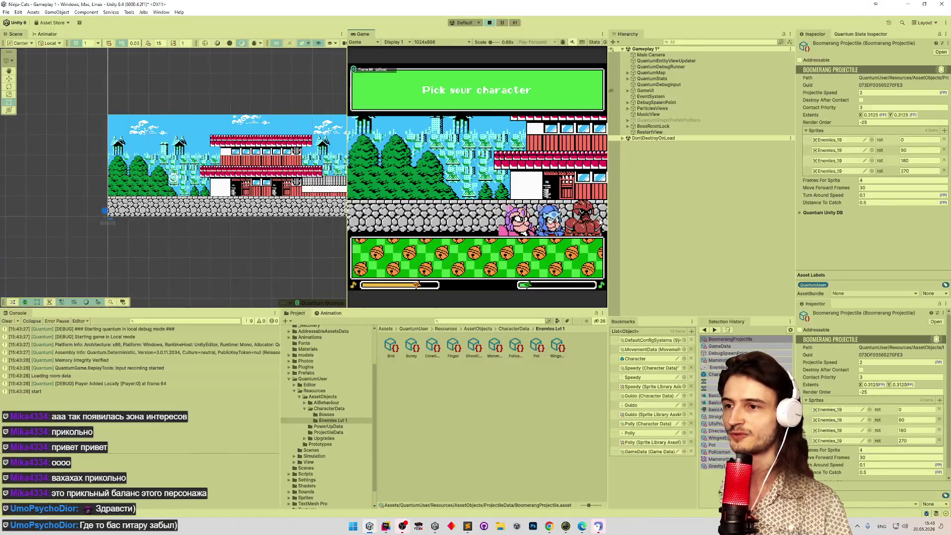
{"action": "key", "text": "shift+space"}
{"action": "key", "text": "n"}
{"action": "key", "text": "n"}
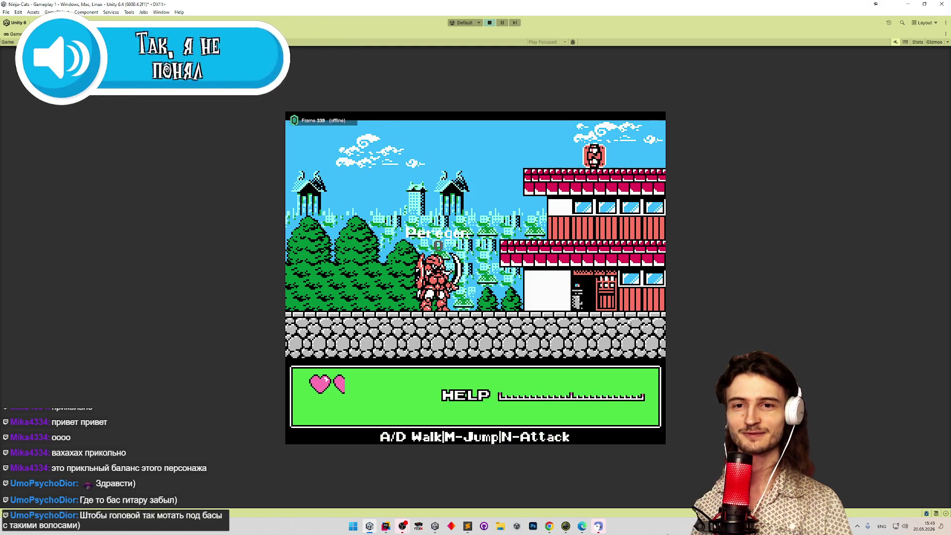
{"action": "key", "text": "n"}
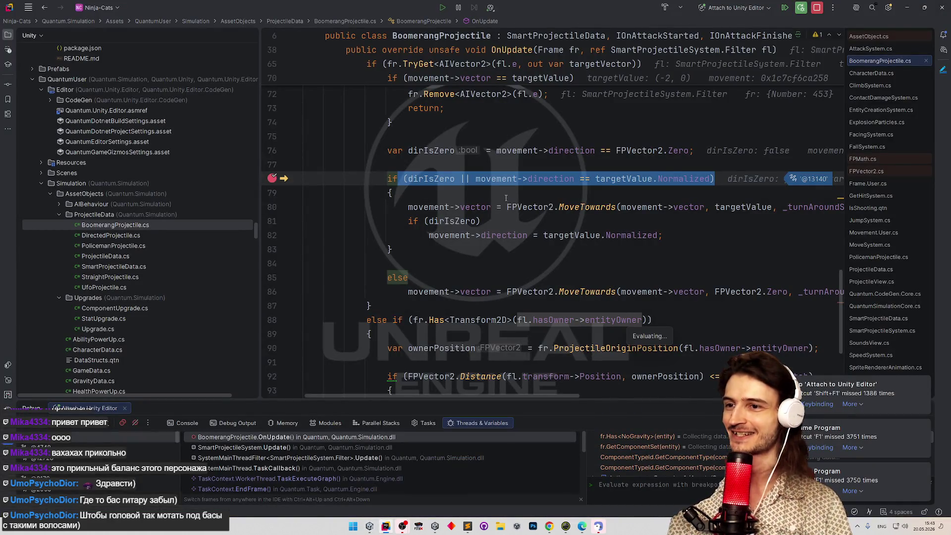
Move the breakpoint from line 78 to lines 80 and 86 and run to line 80.
{"action": "key", "text": "F1"}
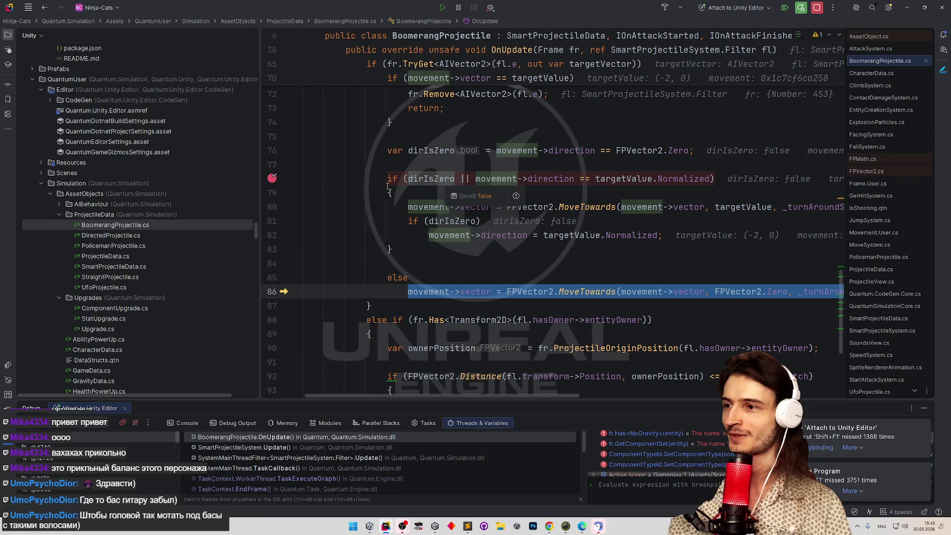
{"action": "left_click", "coordinate": [274, 209]}
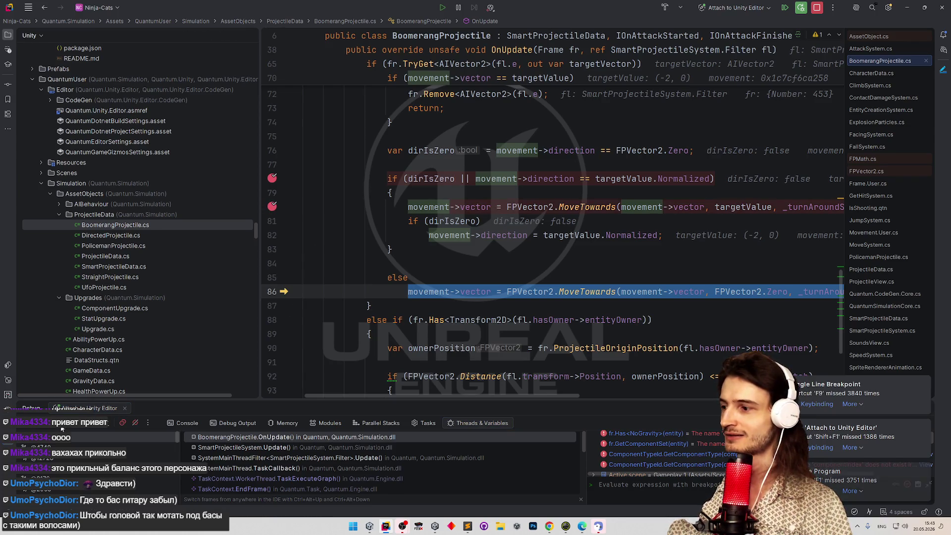
{"action": "left_click", "coordinate": [59, 427]}
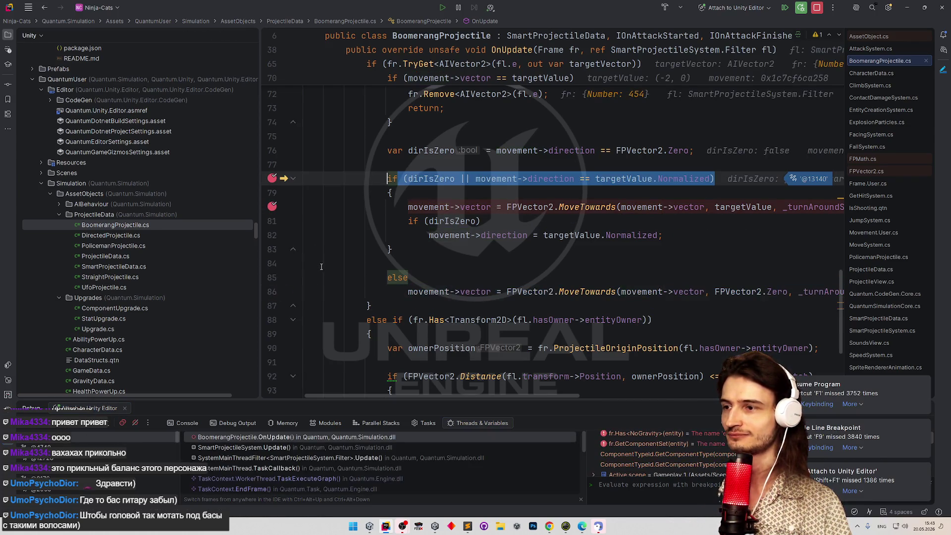
{"action": "left_click", "coordinate": [273, 179]}
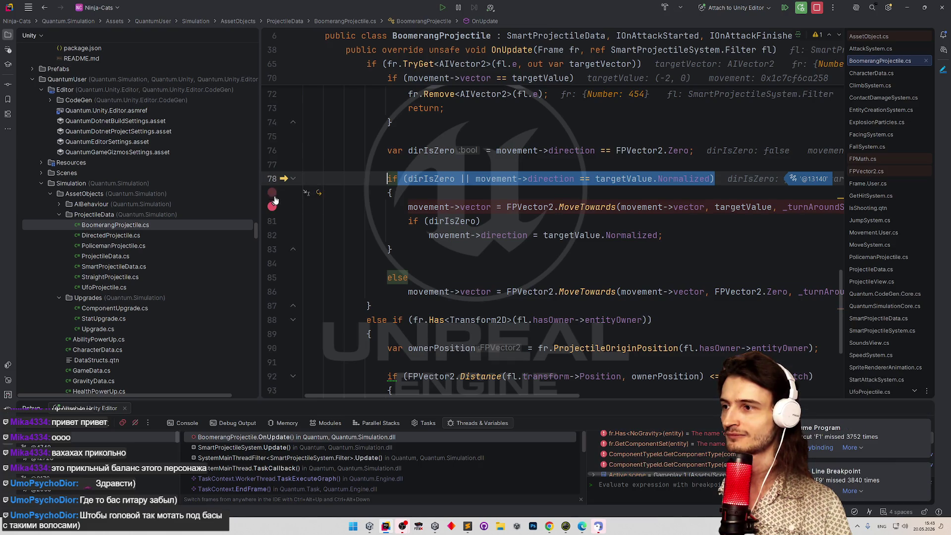
{"action": "left_click", "coordinate": [59, 427]}
{"action": "left_click", "coordinate": [272, 291]}
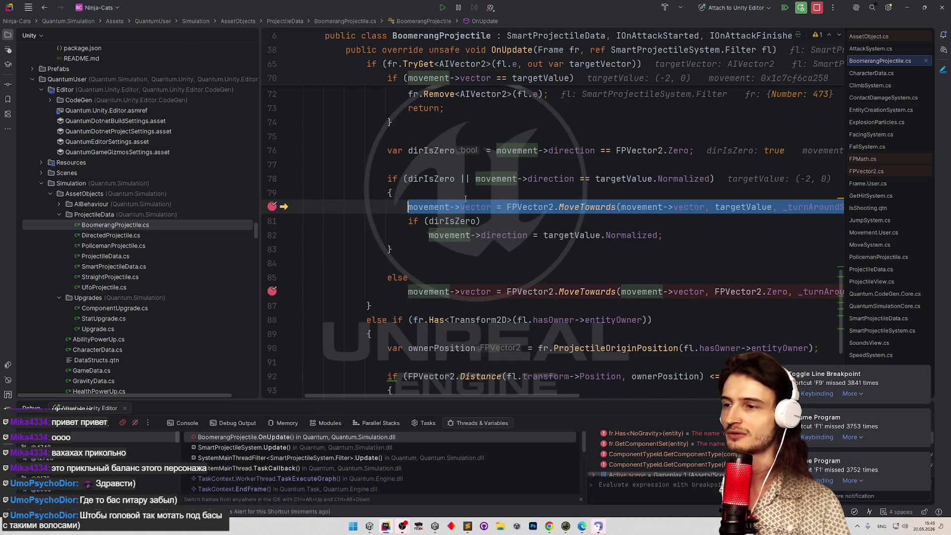
Step over to line 83 and inspect direction after the line 82 assignment.
{"action": "left_click", "coordinate": [518, 223]}
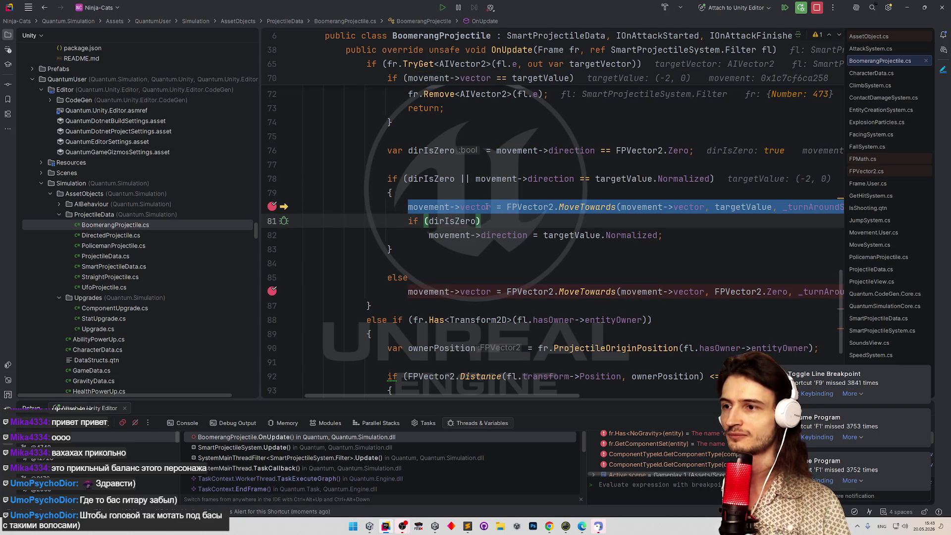
{"action": "mouse_move", "coordinate": [431, 174]}
{"action": "key", "text": "F10"}
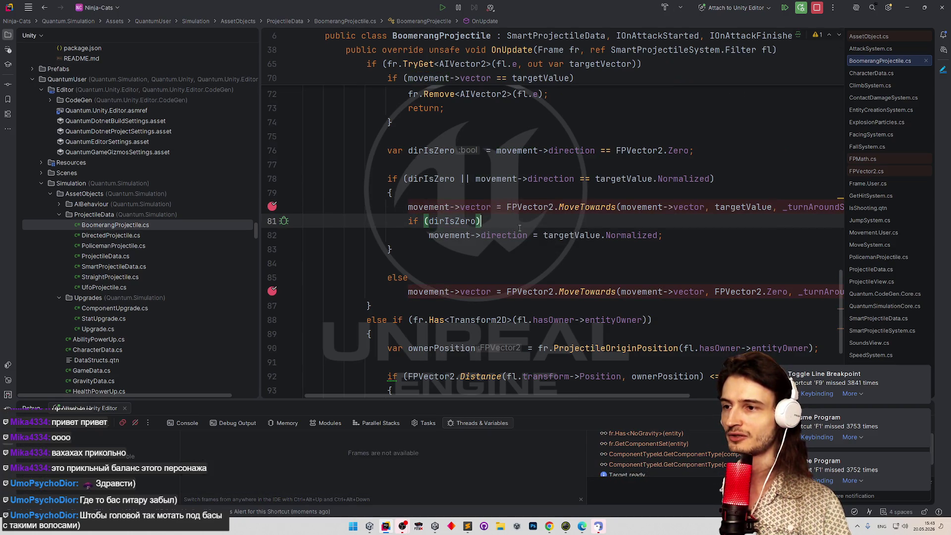
{"action": "mouse_move", "coordinate": [483, 234]}
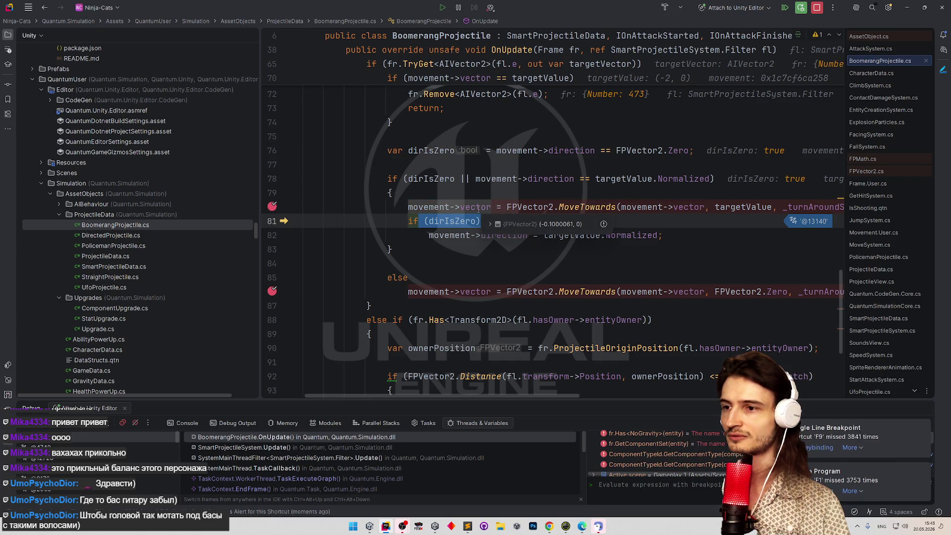
{"action": "key", "text": "F10"}
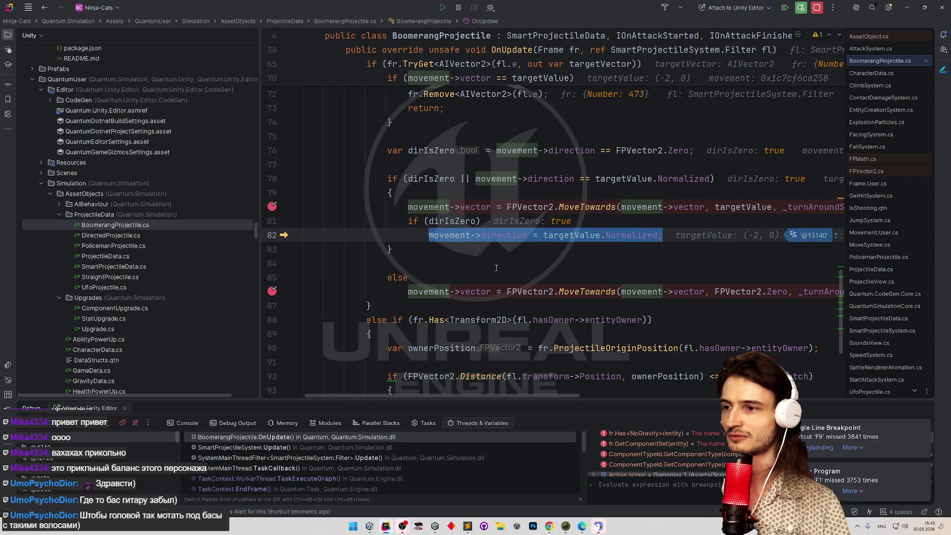
{"action": "key", "text": "F10"}
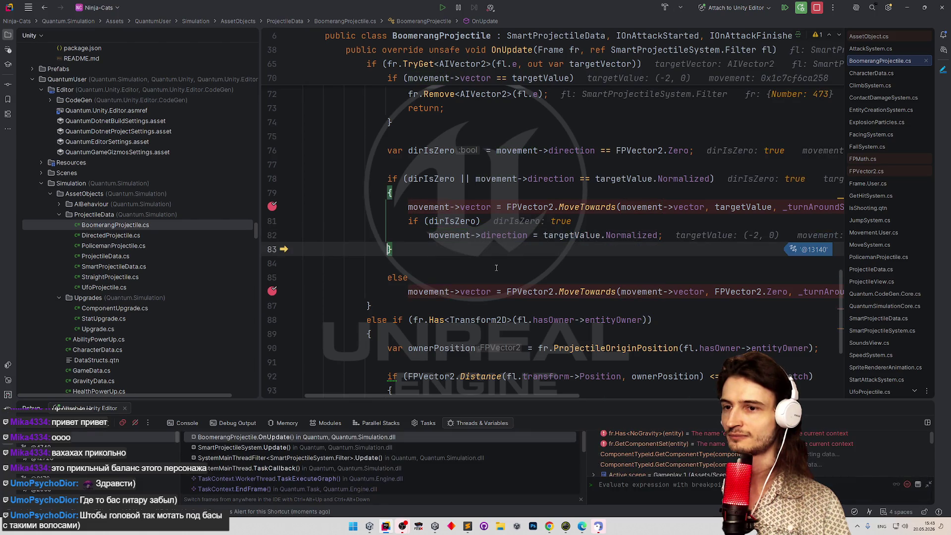
{"action": "mouse_move", "coordinate": [511, 236]}
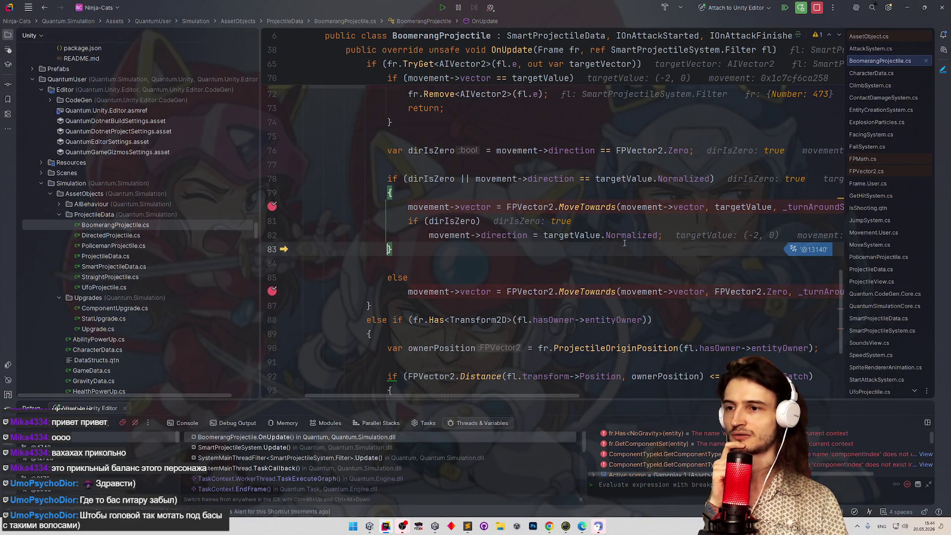
{"action": "mouse_move", "coordinate": [628, 236]}
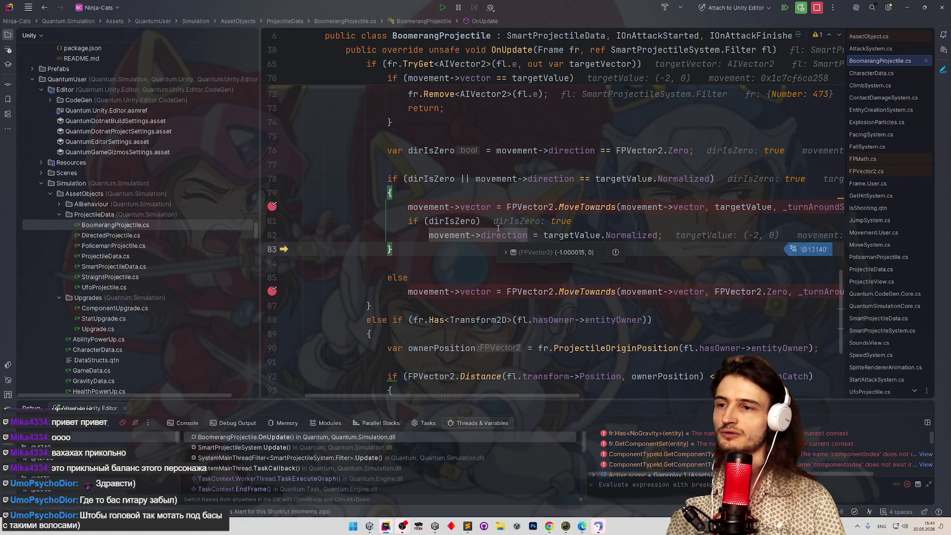
{"action": "mouse_move", "coordinate": [479, 212]}
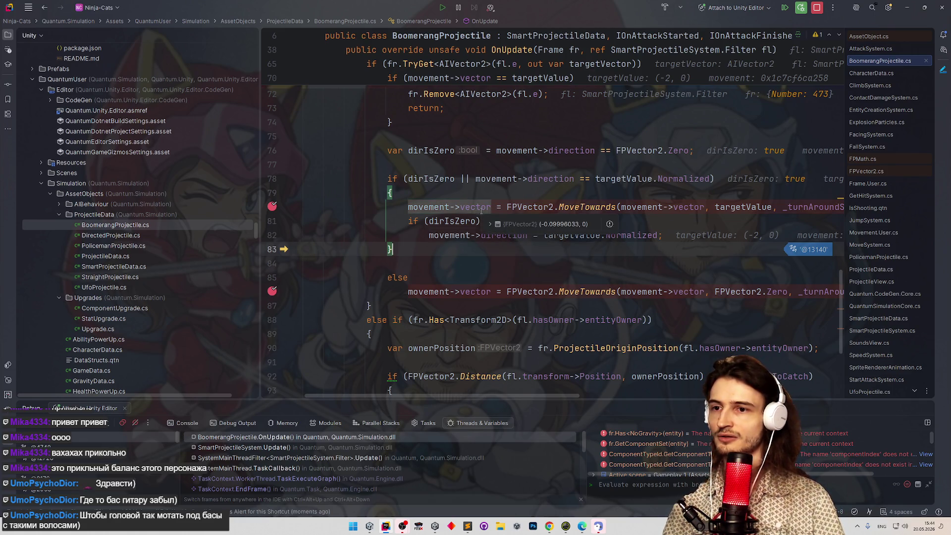
{"action": "mouse_move", "coordinate": [805, 207]}
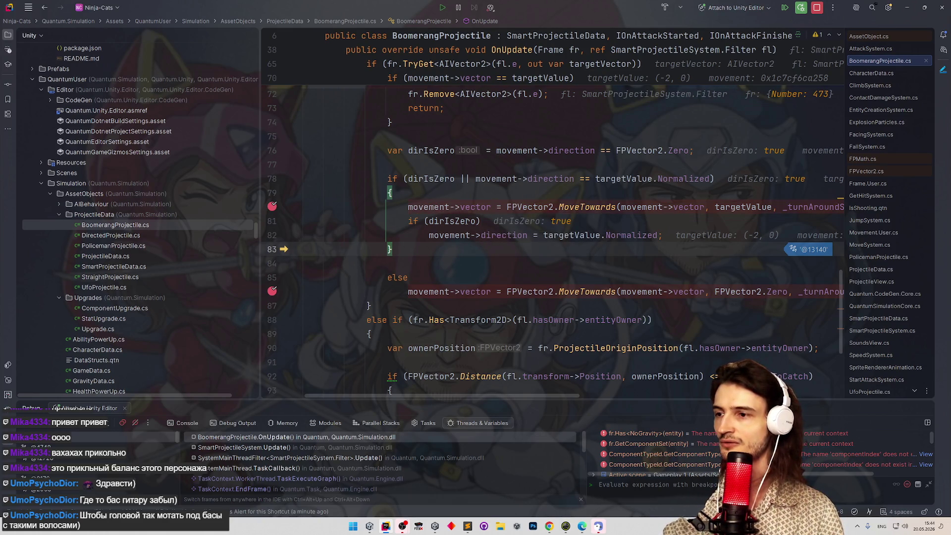
Go to the definition of the direction property in Movement.User.cs.
{"action": "left_click", "coordinate": [500, 277]}
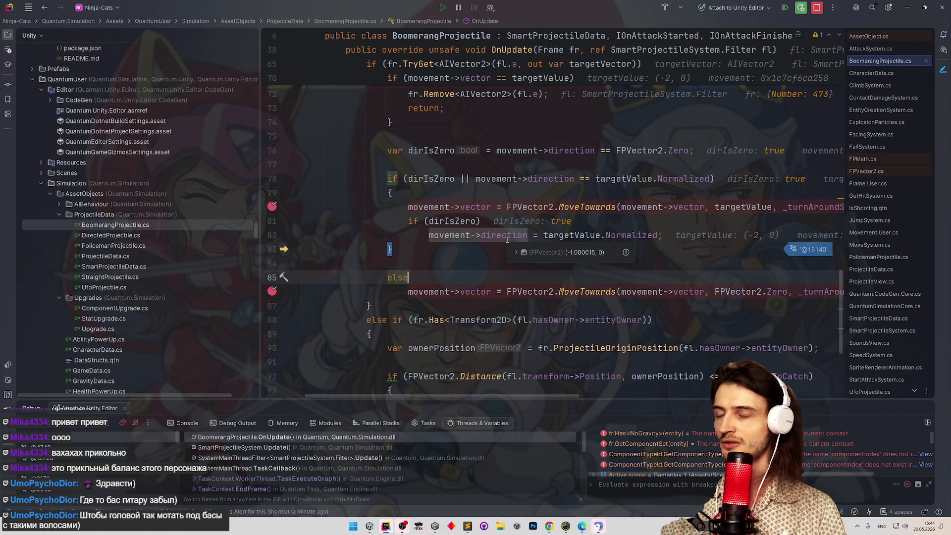
{"action": "mouse_move", "coordinate": [496, 231]}
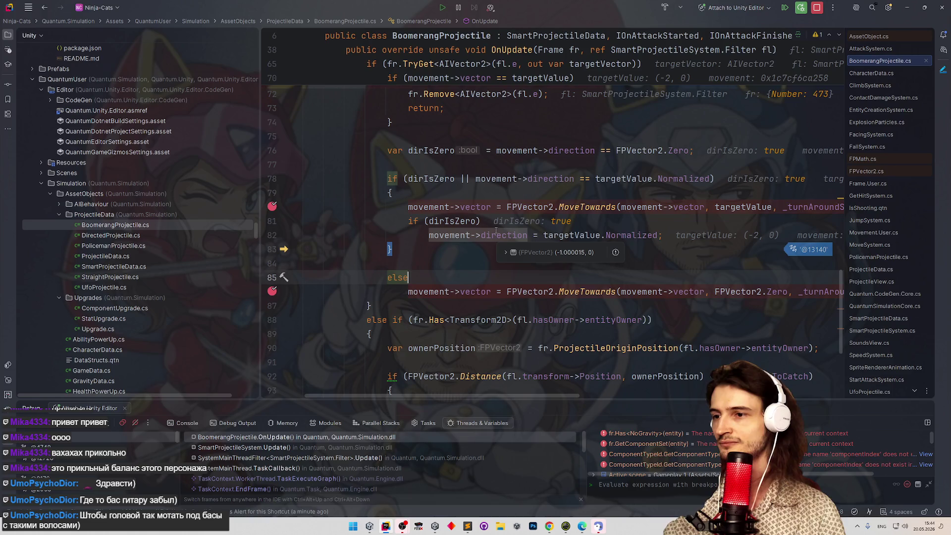
{"action": "left_click", "coordinate": [496, 231], "text": "ctrl"}
{"action": "left_click", "coordinate": [529, 269]}
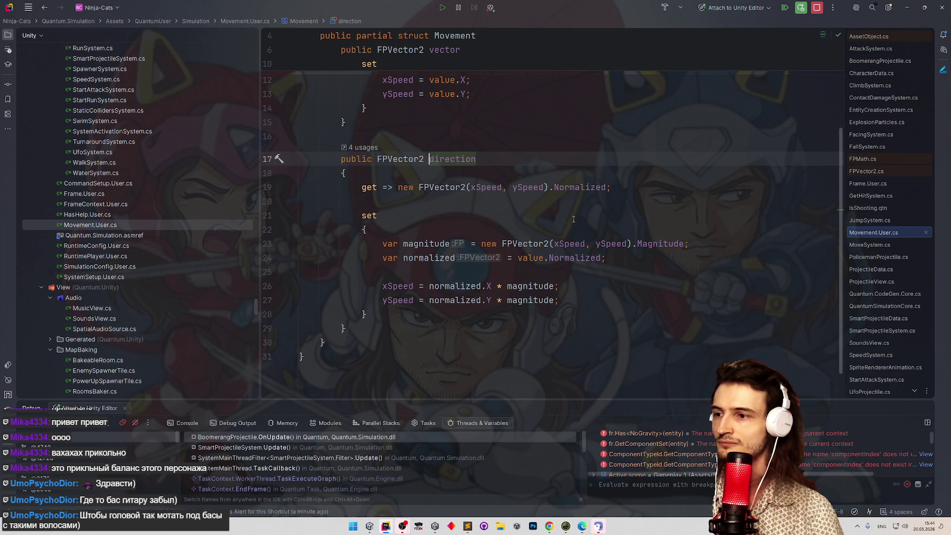
Jump from BoomerangProjectile.cs to the direction declaration in Movement.User.cs.
{"action": "left_click", "coordinate": [545, 257]}
{"action": "double_click", "coordinate": [421, 258]}
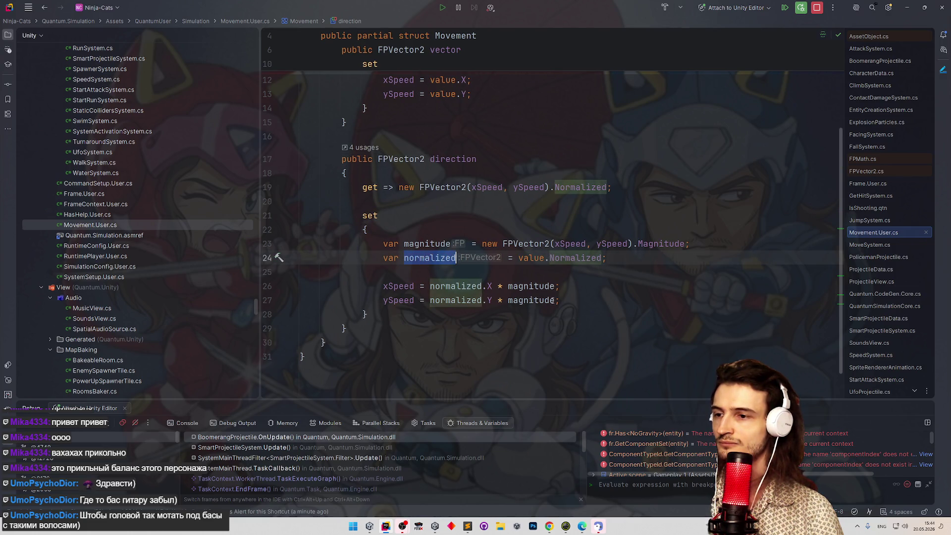
{"action": "key", "text": "ctrl+minus"}
{"action": "key", "text": "ctrl+minus"}
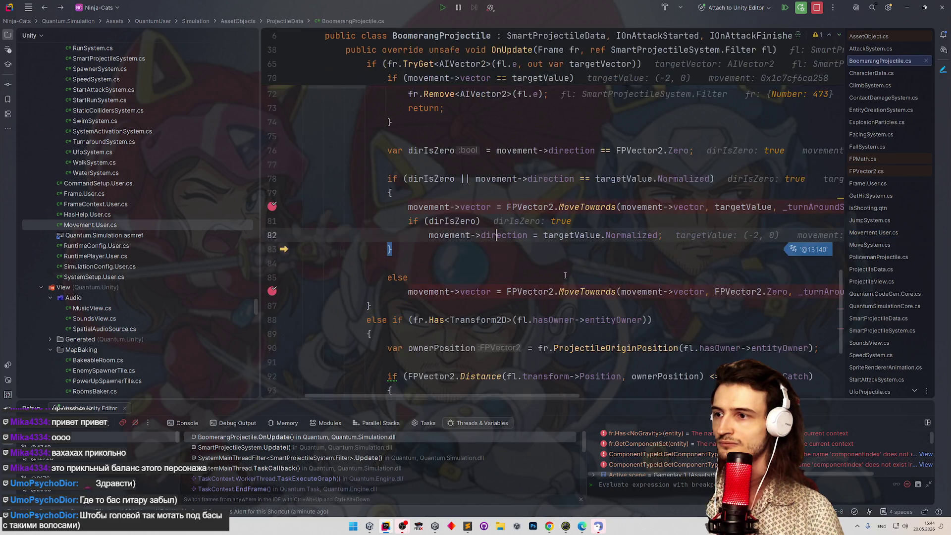
{"action": "key", "text": "F12"}
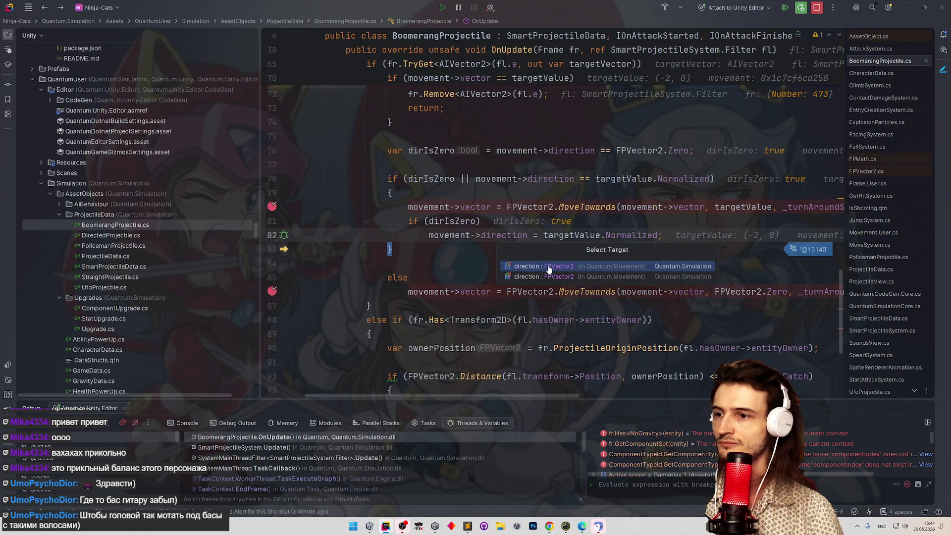
{"action": "left_click", "coordinate": [549, 268]}
Delete .Normalized on line 24 so the setter reads 'var normalized = value;'.
{"action": "double_click", "coordinate": [574, 287]}
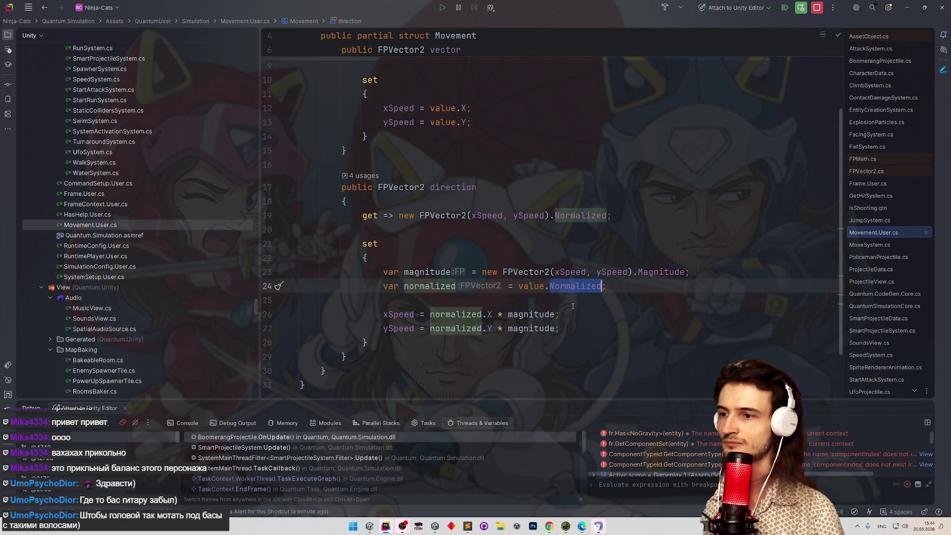
{"action": "key", "text": "BackSpace"}
{"action": "key", "text": "BackSpace"}
{"action": "key", "text": "Down"}
{"action": "key", "text": "Down"}
{"action": "key", "text": "End"}
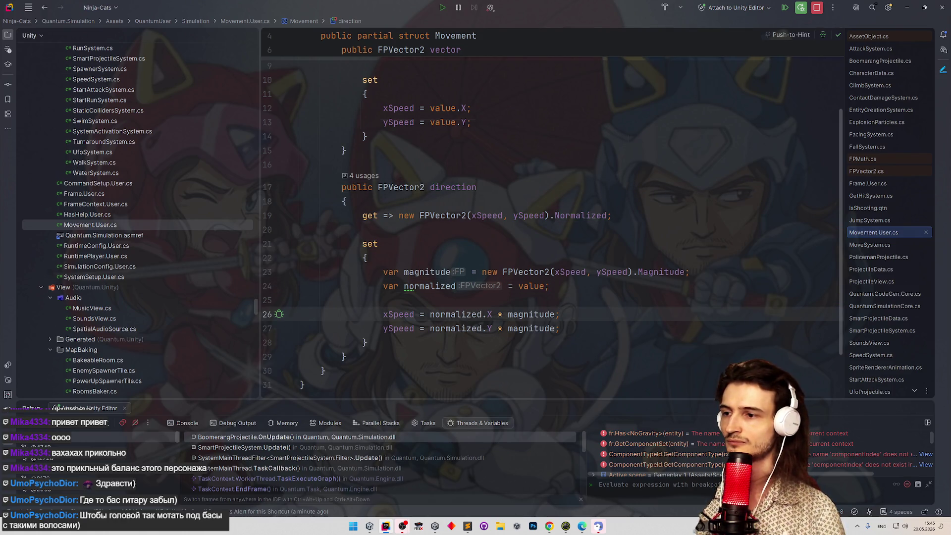
{"action": "left_click", "coordinate": [456, 286]}
{"action": "key", "text": "Down"}
{"action": "key", "text": "Down"}
{"action": "key", "text": "Down"}
{"action": "key", "text": "End"}
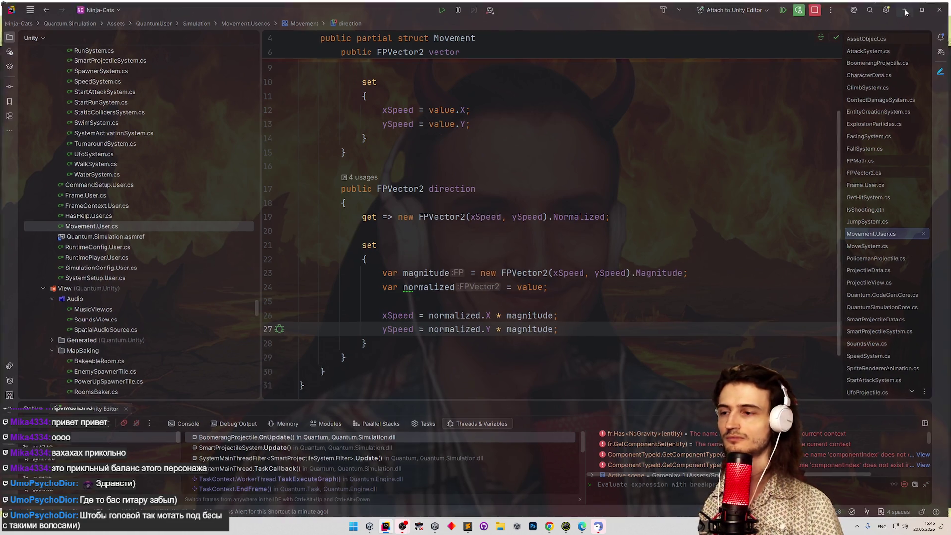
{"action": "key", "text": "alt+Tab"}
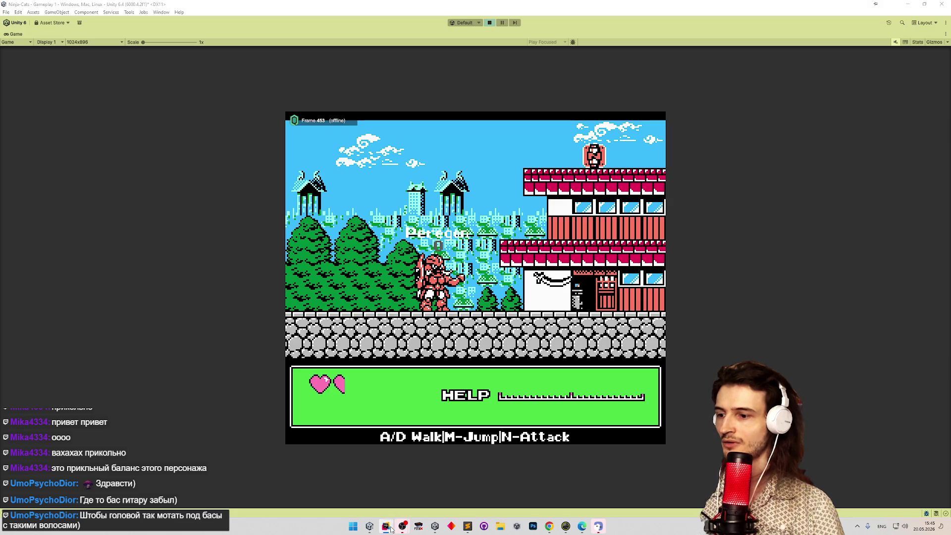
Stop the current debugging session and return to the Rider editor.
{"action": "left_click", "coordinate": [386, 526]}
{"action": "left_click", "coordinate": [802, 11]}
{"action": "left_click", "coordinate": [549, 245]}
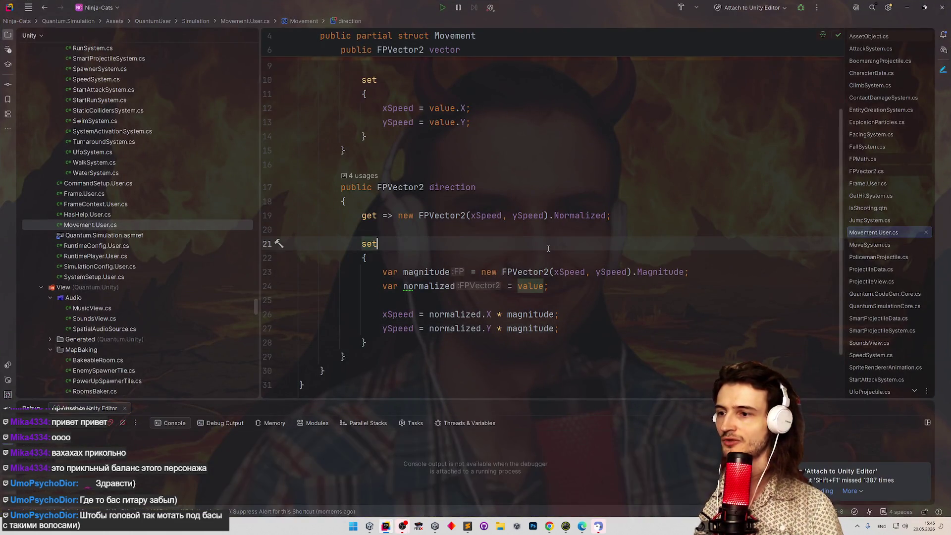
{"action": "left_click", "coordinate": [387, 525]}
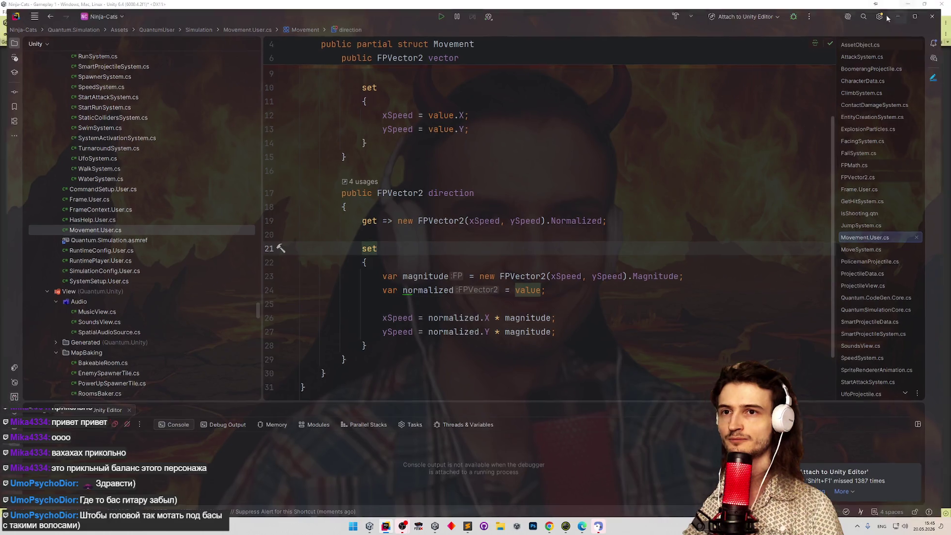
{"action": "left_click", "coordinate": [387, 525]}
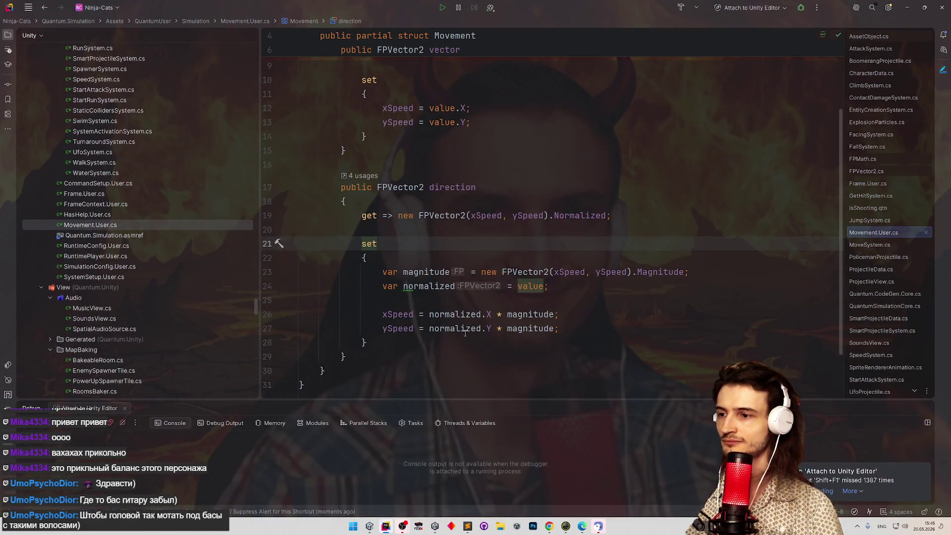
Delete the if (dirIsZero) line, unindent the direction assignment, and restart debugging.
{"action": "key", "text": "ctrl+alt+Left"}
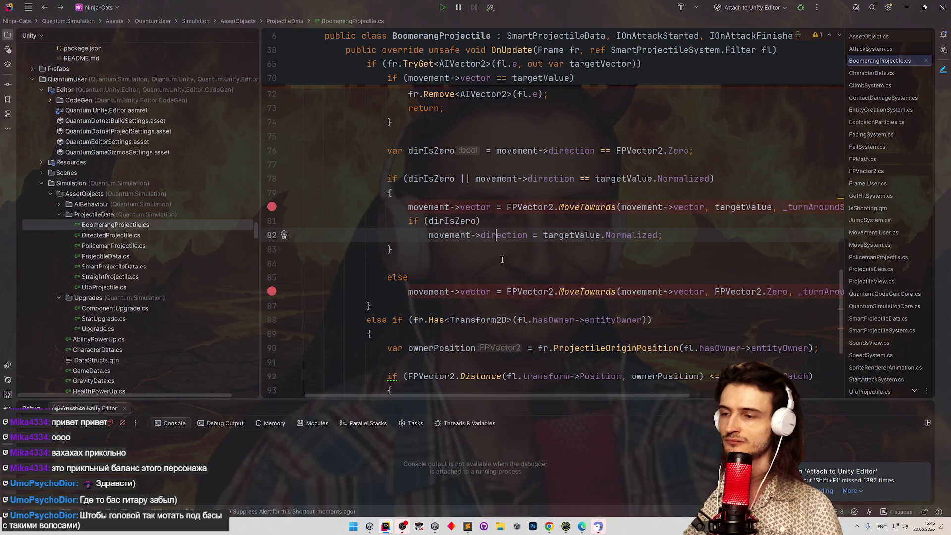
{"action": "left_click_drag", "start_coordinate": [409, 221], "coordinate": [484, 219]}
{"action": "key", "text": "ctrl+y"}
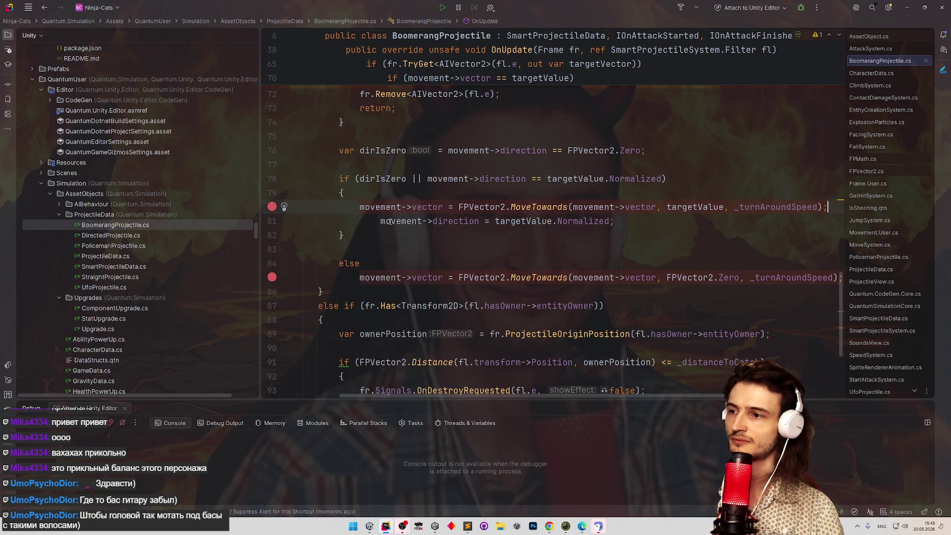
{"action": "key", "text": "shift+Tab"}
{"action": "key", "text": "Down"}
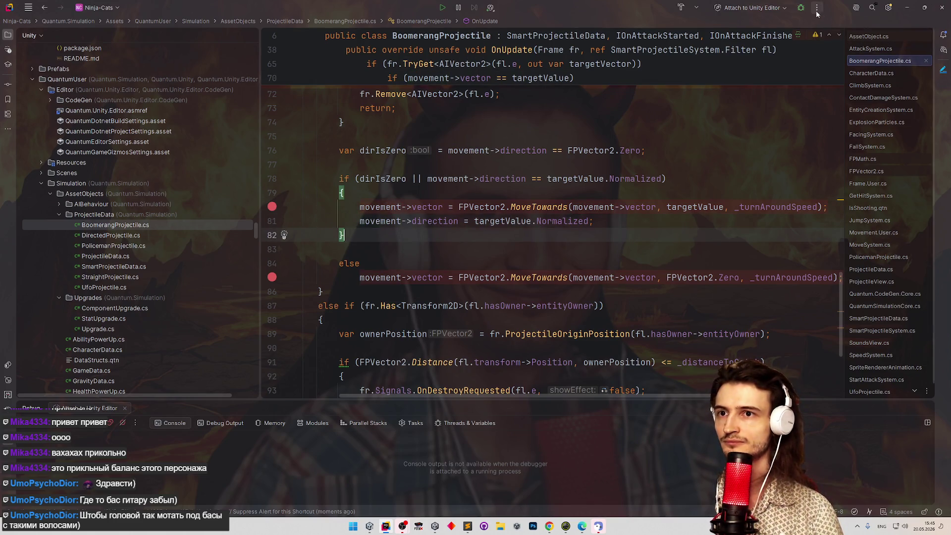
{"action": "left_click", "coordinate": [801, 7]}
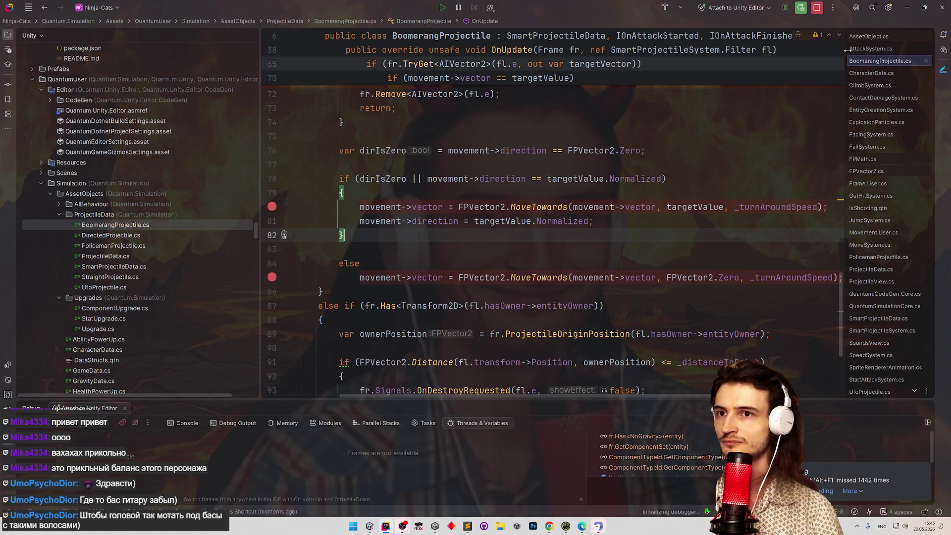
{"action": "left_click", "coordinate": [909, 11]}
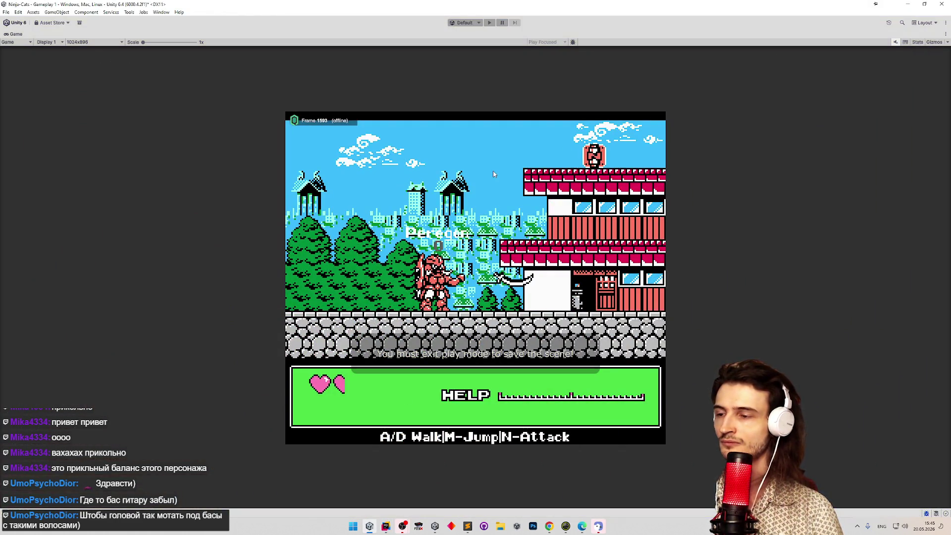
Restore the full Unity layout, enter Play mode, and pick a character to start gameplay.
{"action": "key", "text": "shift+space"}
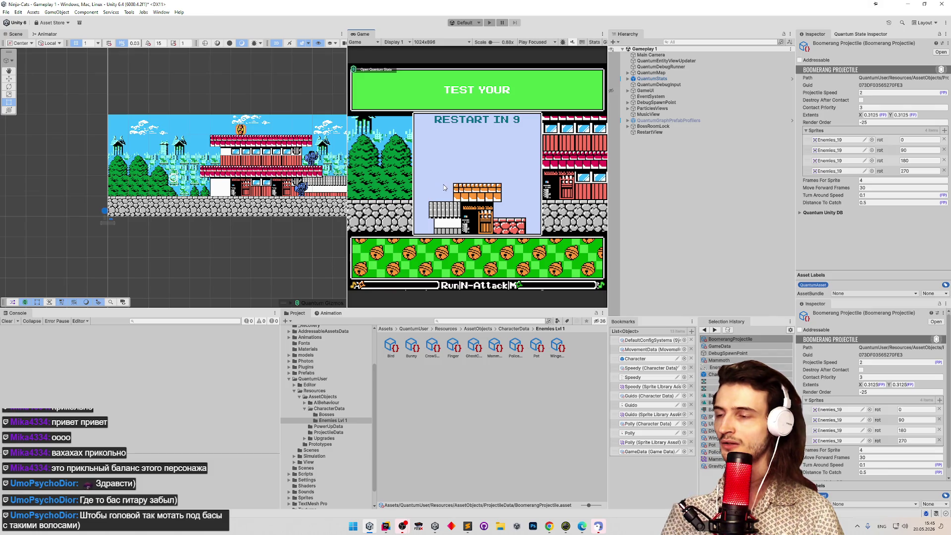
{"action": "key", "text": "ctrl+p"}
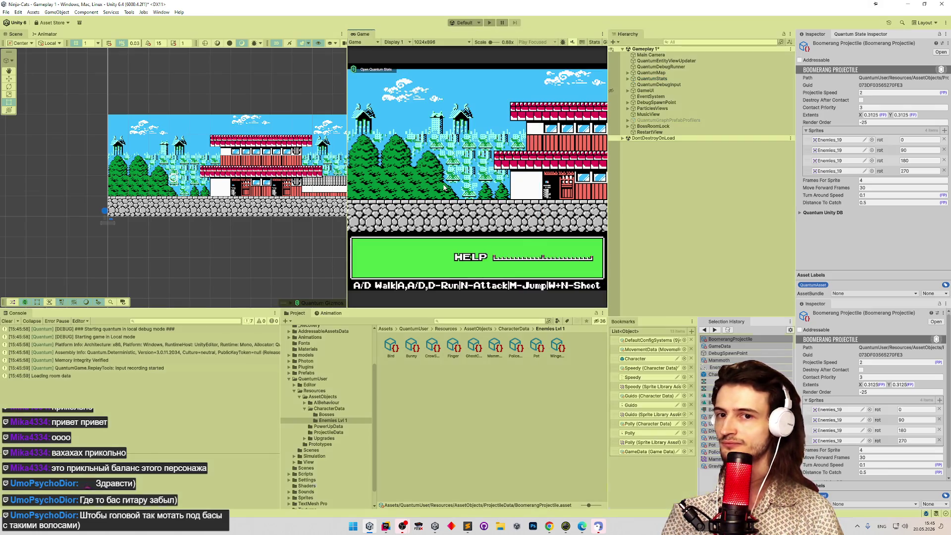
{"action": "left_click", "coordinate": [591, 236]}
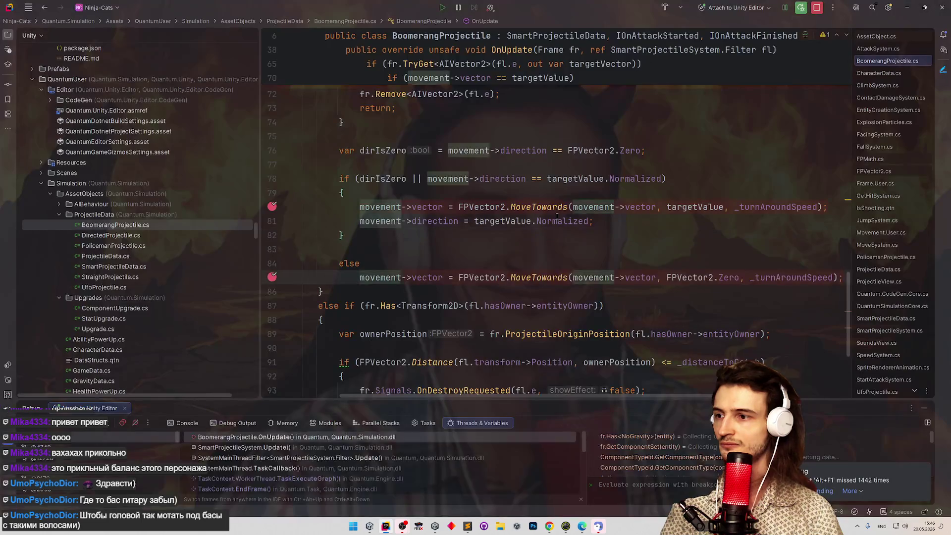
Resume to the line 80 breakpoint and step over lines 80–81 to line 82.
{"action": "left_click", "coordinate": [272, 278]}
{"action": "key", "text": "F9"}
{"action": "left_click", "coordinate": [270, 279]}
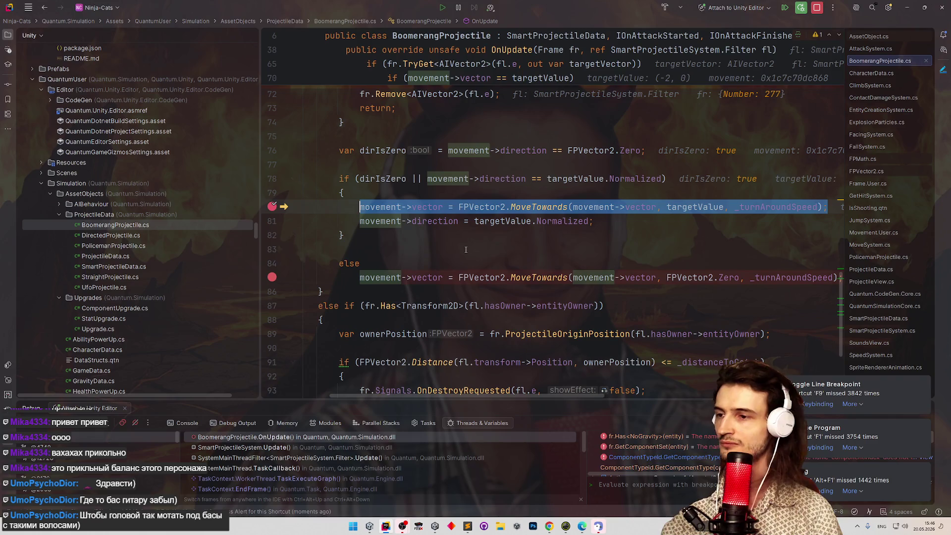
{"action": "key", "text": "F8"}
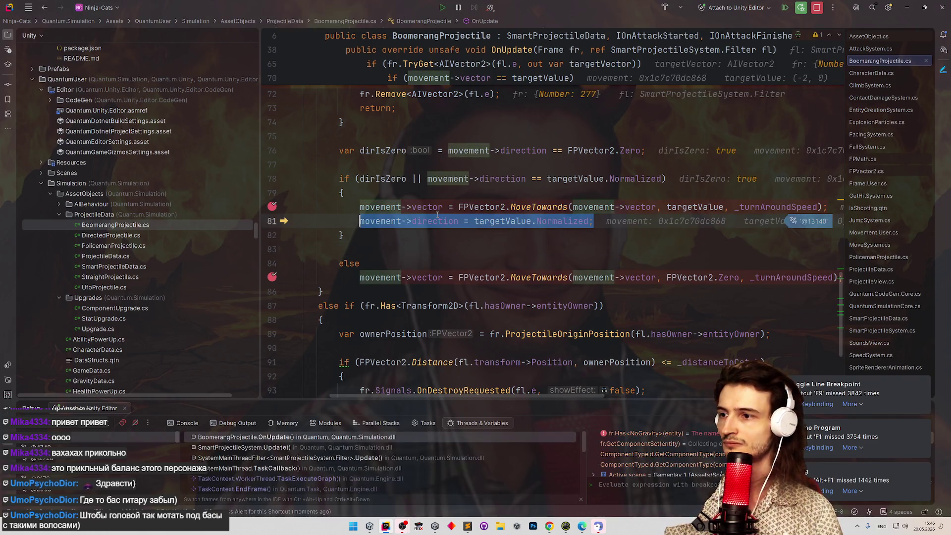
{"action": "mouse_move", "coordinate": [434, 208]}
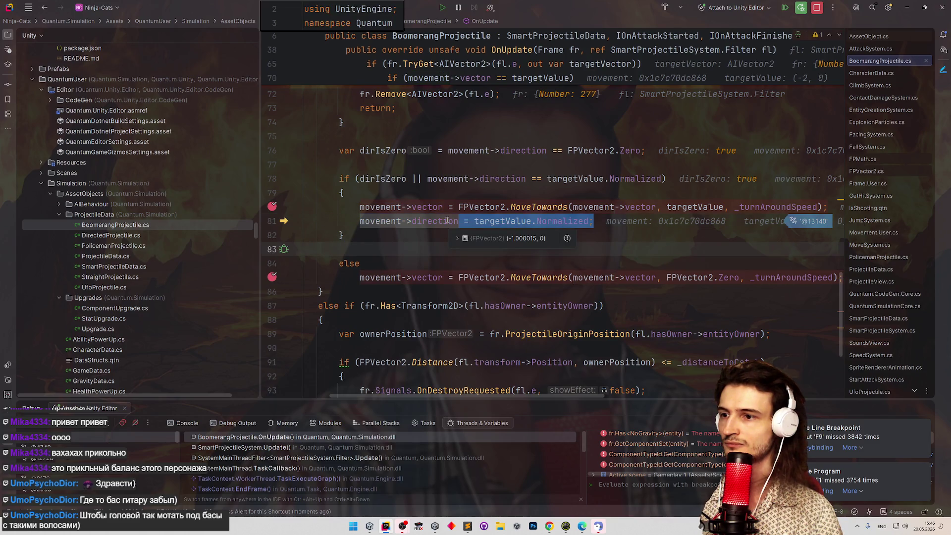
{"action": "key", "text": "F8"}
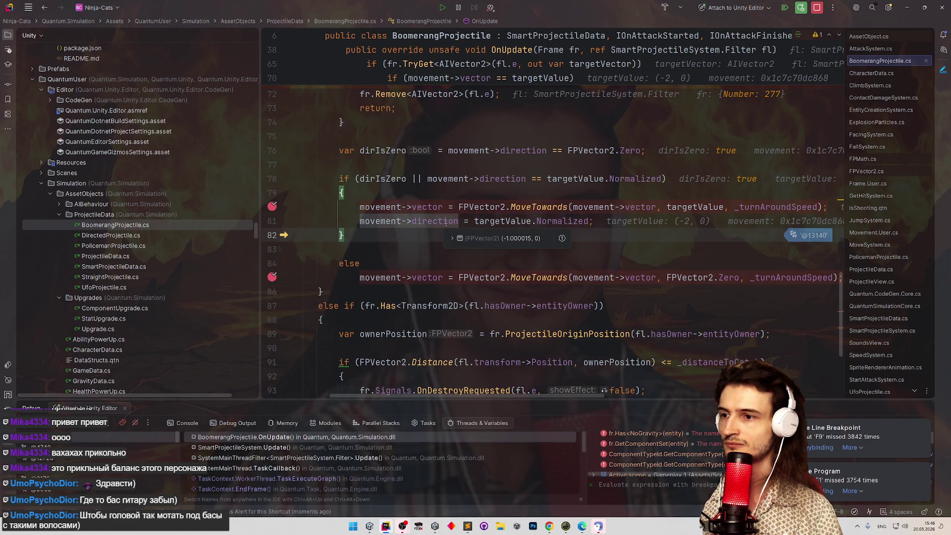
{"action": "mouse_move", "coordinate": [548, 225]}
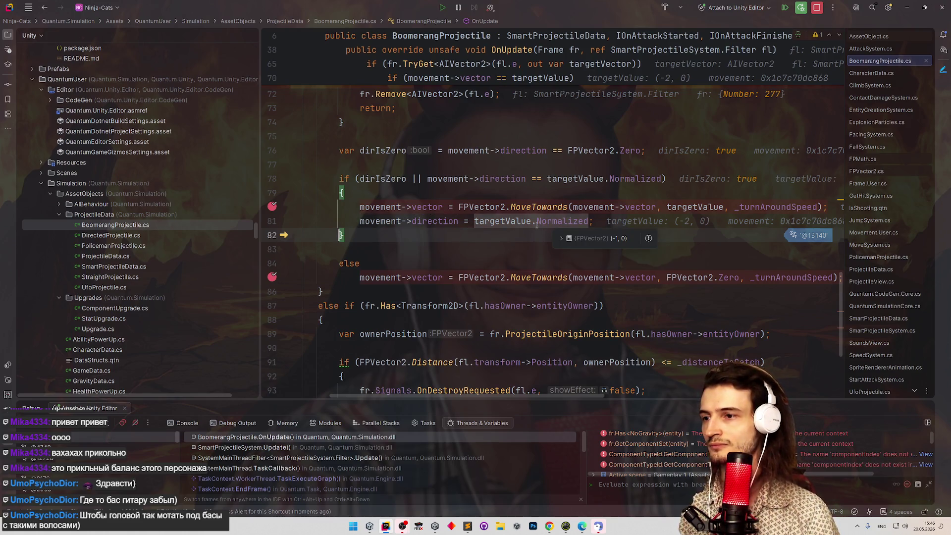
{"action": "mouse_move", "coordinate": [497, 223]}
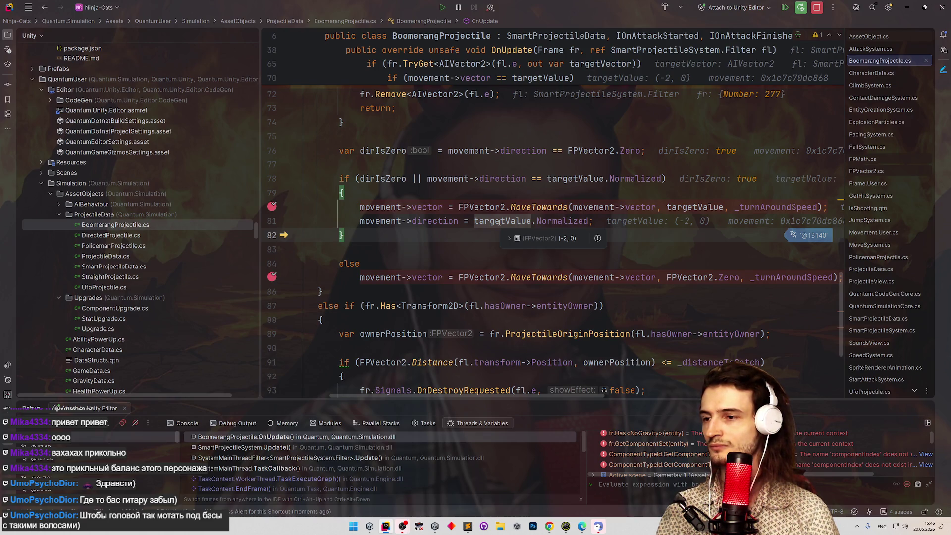
Evaluate targetValue (-2, 0) and confirm movement direction reads about (-1, 0).
{"action": "double_click", "coordinate": [498, 222]}
{"action": "key", "text": "ctrl+c"}
{"action": "left_click", "coordinate": [607, 483]}
{"action": "key", "text": "ctrl+v"}
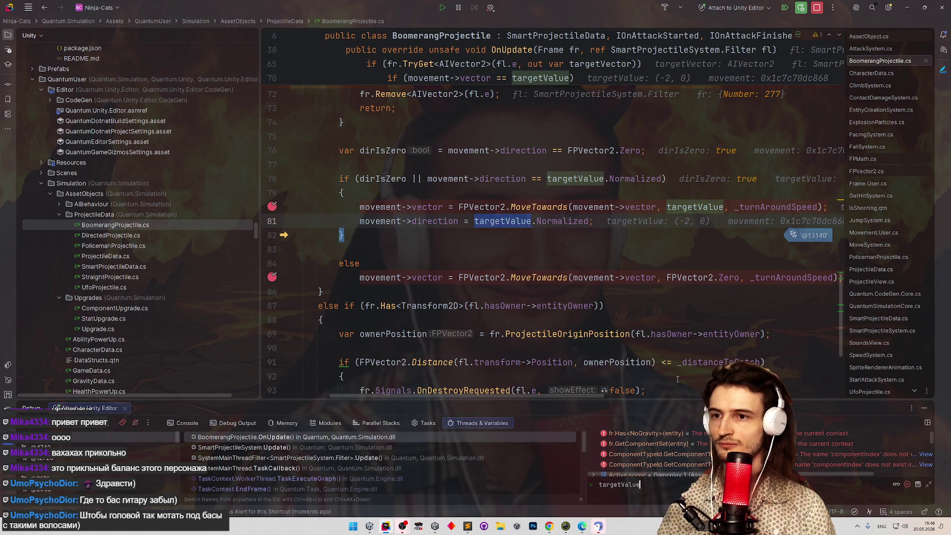
{"action": "key", "text": "Return"}
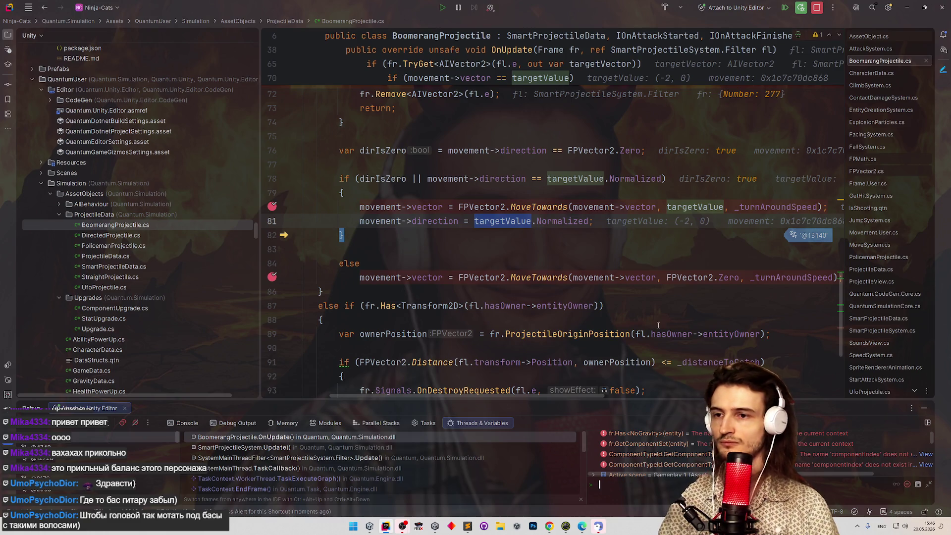
{"action": "left_click", "coordinate": [545, 235]}
{"action": "mouse_move", "coordinate": [758, 207]}
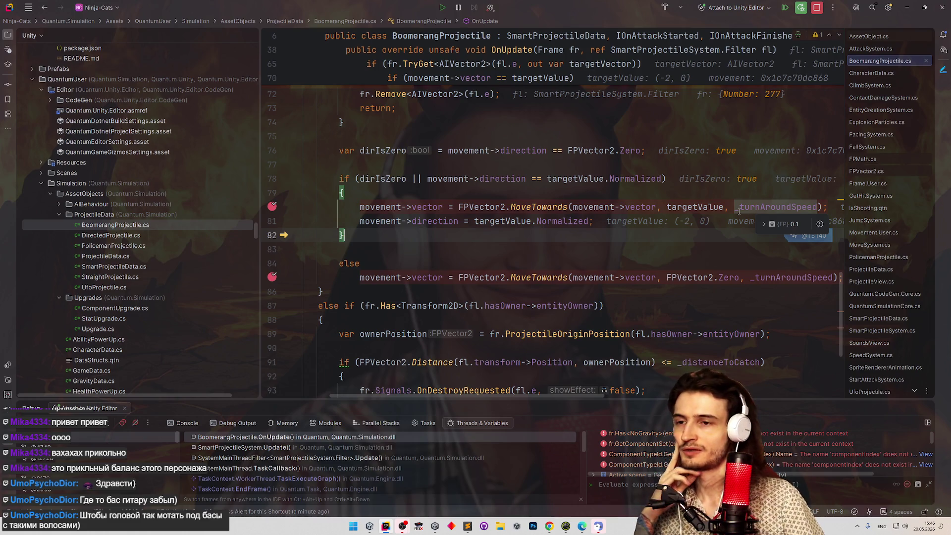
{"action": "mouse_move", "coordinate": [648, 207]}
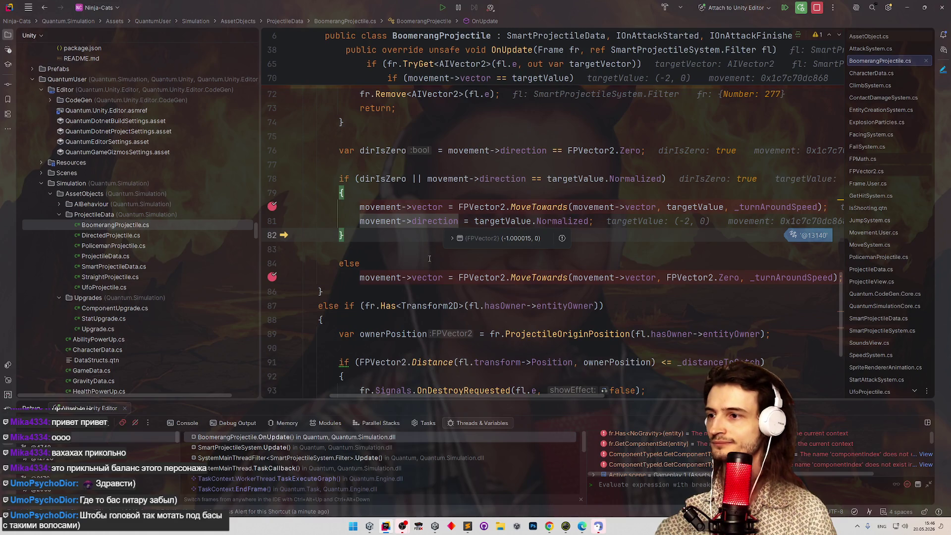
Remove the breakpoints on lines 80 and 85 in BoomerangProjectile.cs.
{"action": "scroll", "coordinate": [429, 257], "scroll_direction": "up", "scroll_amount": 2}
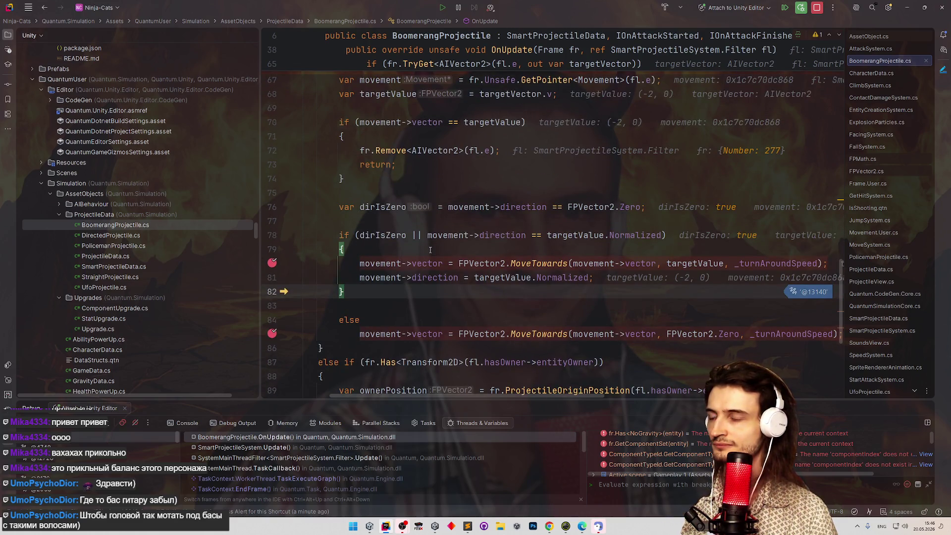
{"action": "mouse_move", "coordinate": [429, 241]}
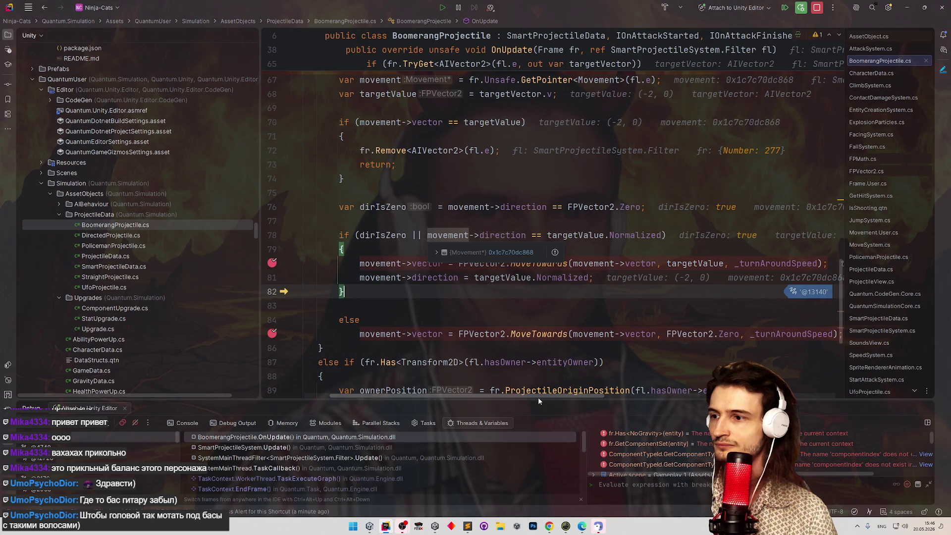
{"action": "left_click", "coordinate": [507, 314]}
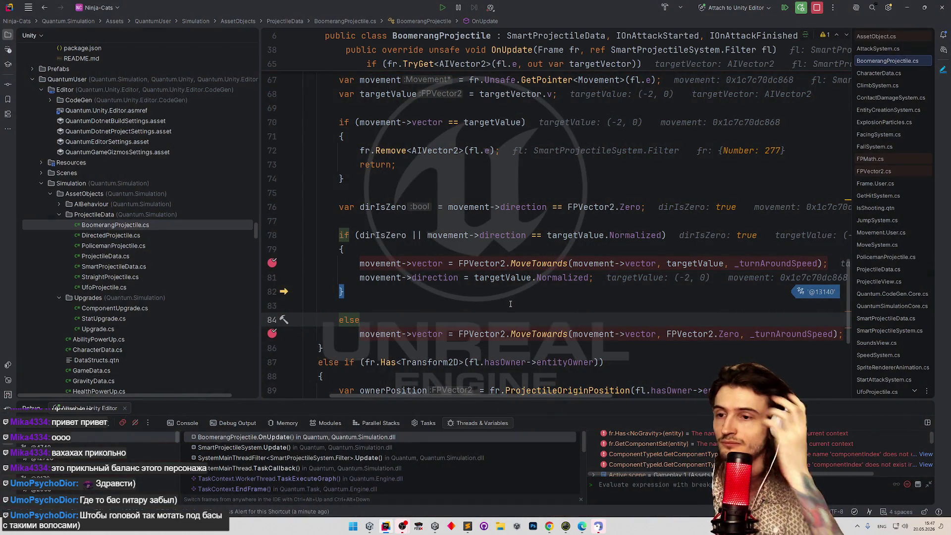
{"action": "left_click", "coordinate": [272, 263]}
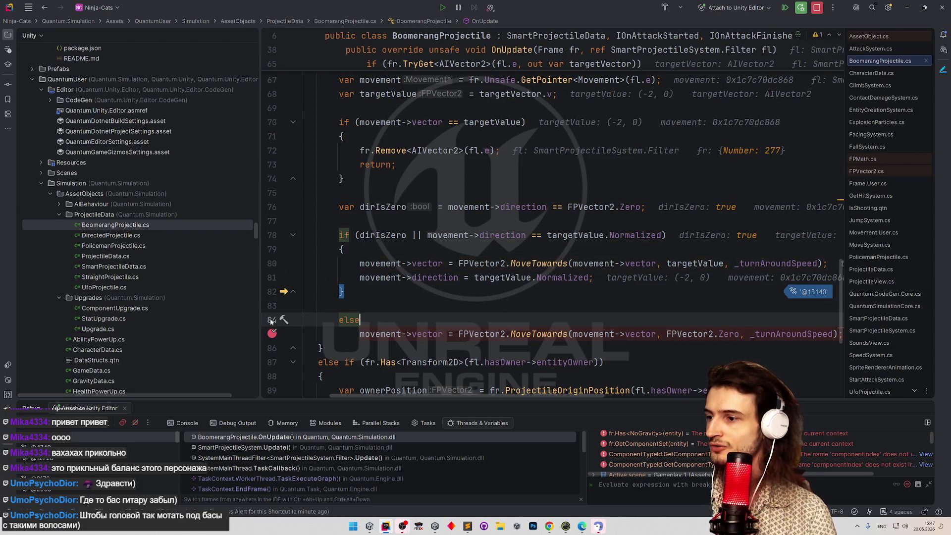
{"action": "left_click_drag", "start_coordinate": [276, 321], "coordinate": [272, 335]}
{"action": "left_click", "coordinate": [272, 334]}
Stop the debug session and reattach the debugger to the Unity Editor.
{"action": "left_click", "coordinate": [801, 7]}
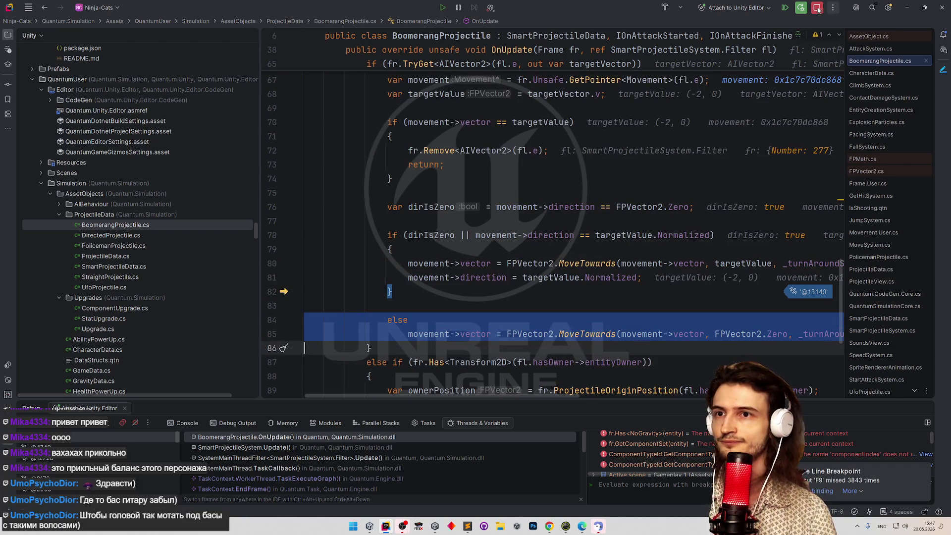
{"action": "left_click", "coordinate": [602, 152]}
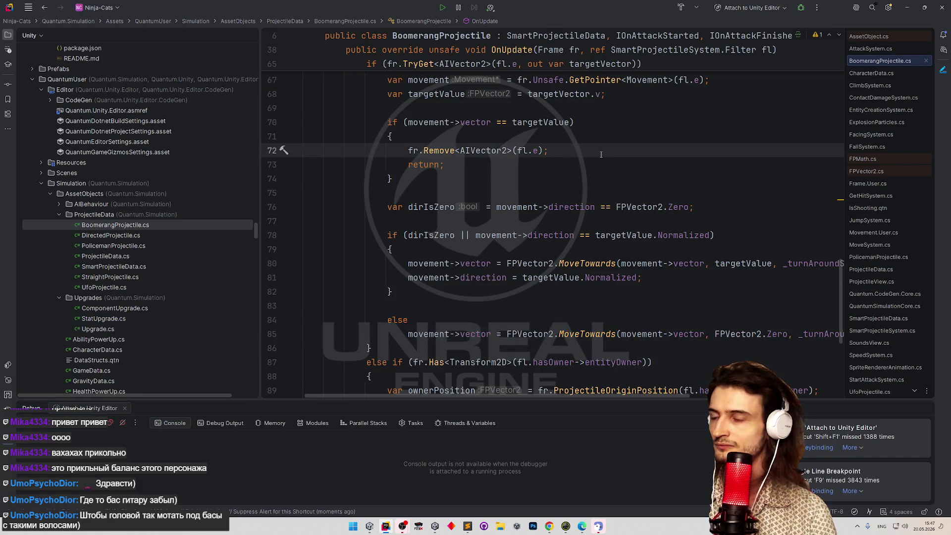
{"action": "scroll", "coordinate": [838, 282], "scroll_direction": "up", "scroll_amount": 2}
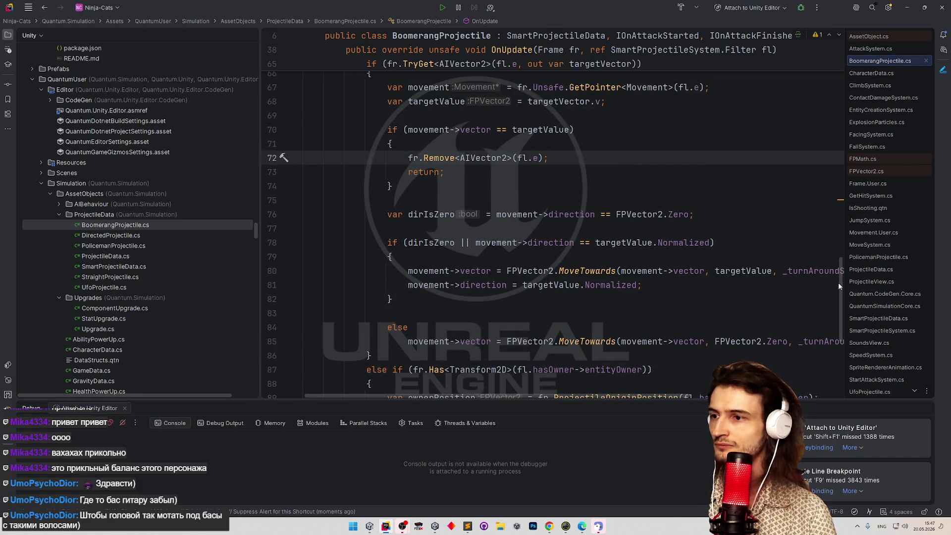
{"action": "scroll", "coordinate": [838, 277], "scroll_direction": "down", "scroll_amount": 3}
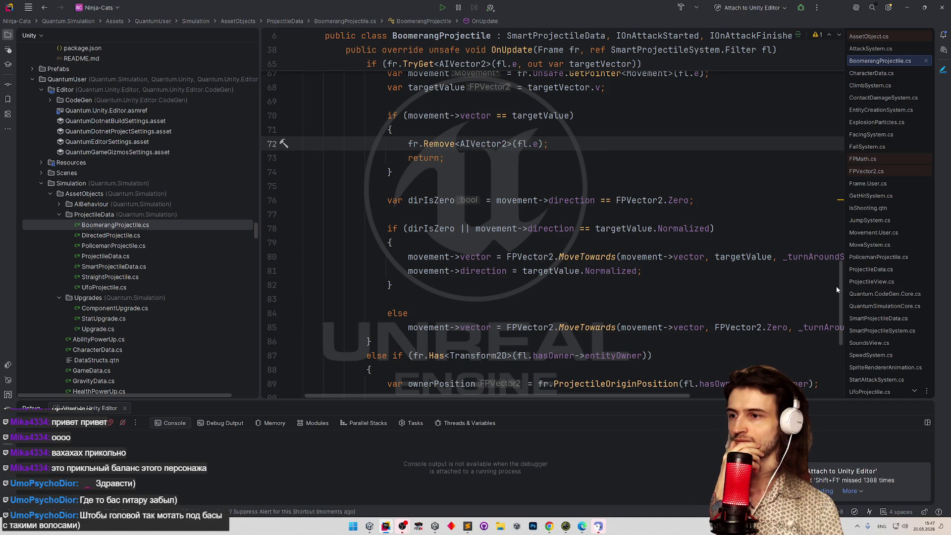
{"action": "scroll", "coordinate": [836, 287], "scroll_direction": "down", "scroll_amount": 1}
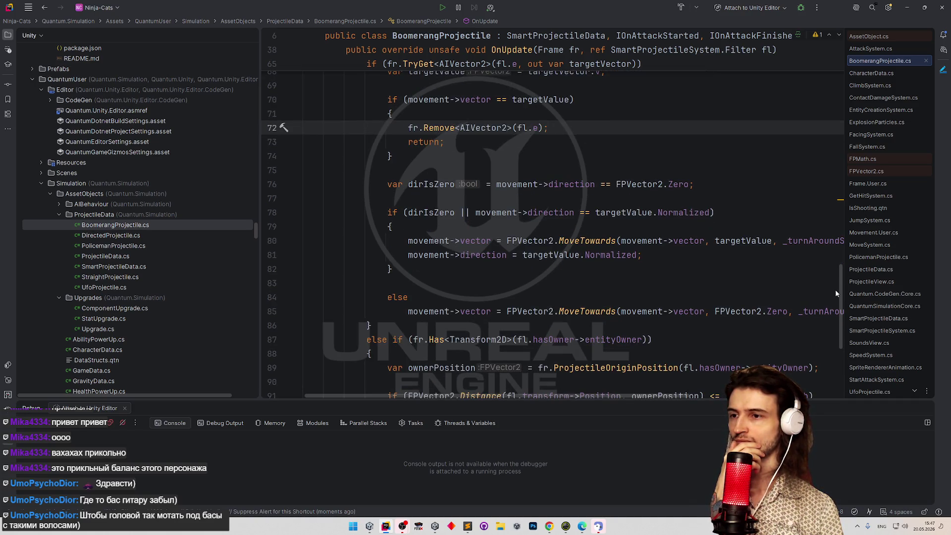
{"action": "scroll", "coordinate": [835, 290], "scroll_direction": "down", "scroll_amount": 1}
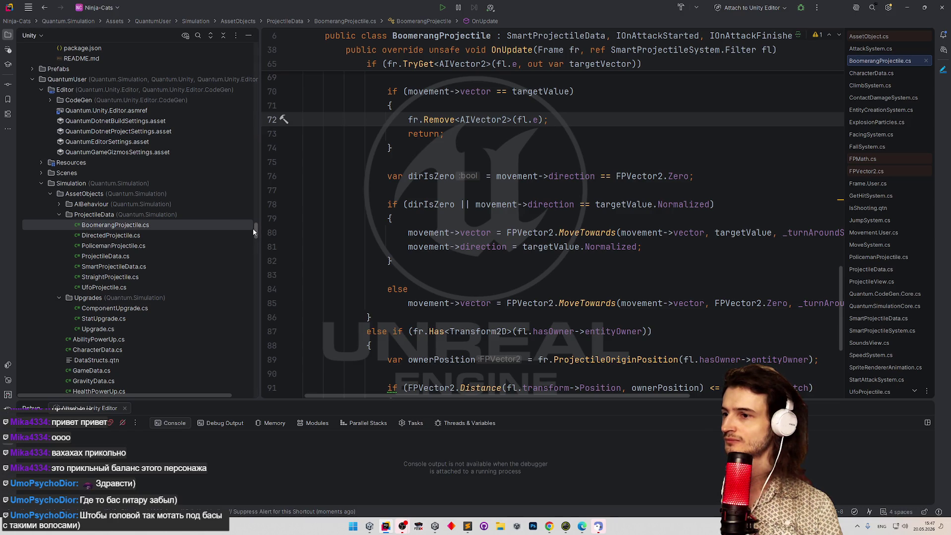
{"action": "left_click_drag", "start_coordinate": [252, 228], "coordinate": [253, 230]}
{"action": "scroll", "coordinate": [353, 223], "scroll_direction": "up", "scroll_amount": 5}
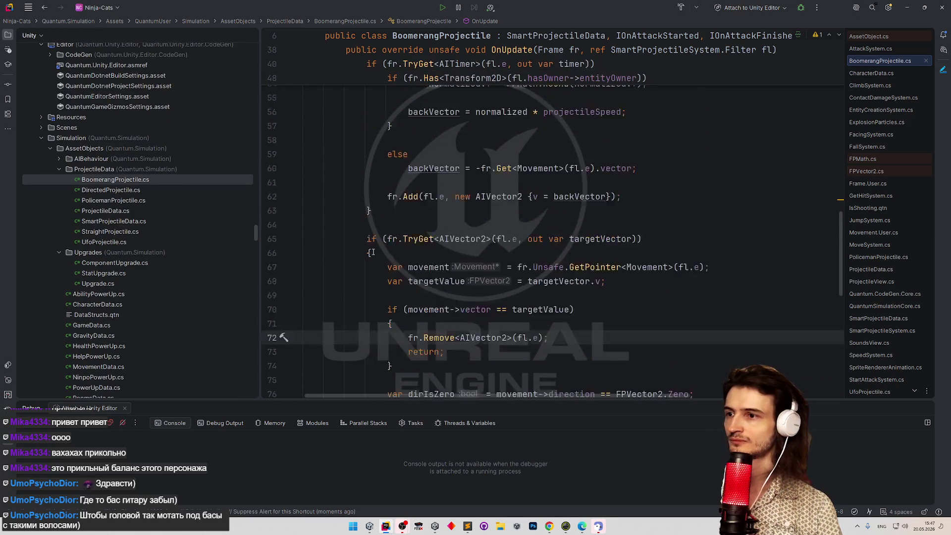
{"action": "scroll", "coordinate": [354, 224], "scroll_direction": "down", "scroll_amount": 3}
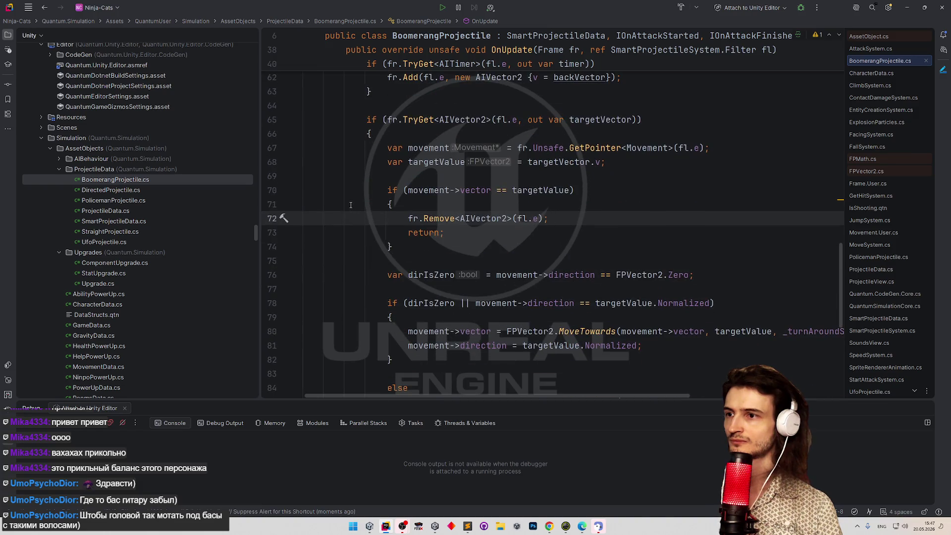
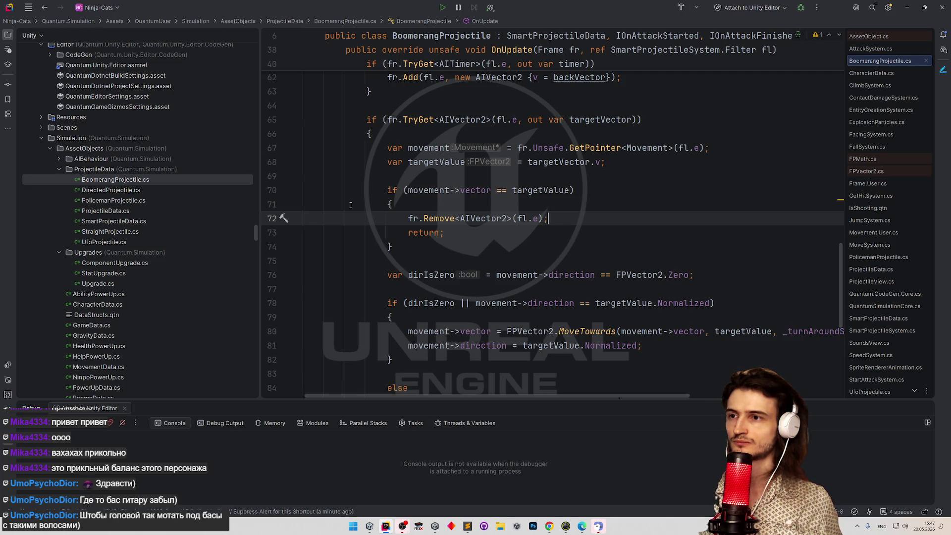
Replace FPVector2.Zero with targetValue on line 85 of BoomerangProjectile.
{"action": "scroll", "coordinate": [573, 198], "scroll_direction": "down", "scroll_amount": 3}
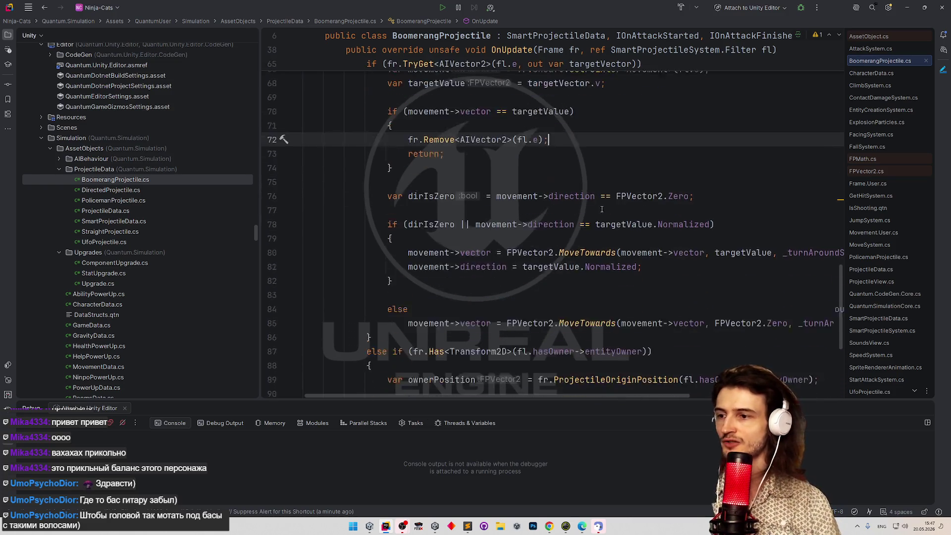
{"action": "double_click", "coordinate": [743, 232]}
{"action": "key", "text": "ctrl+c"}
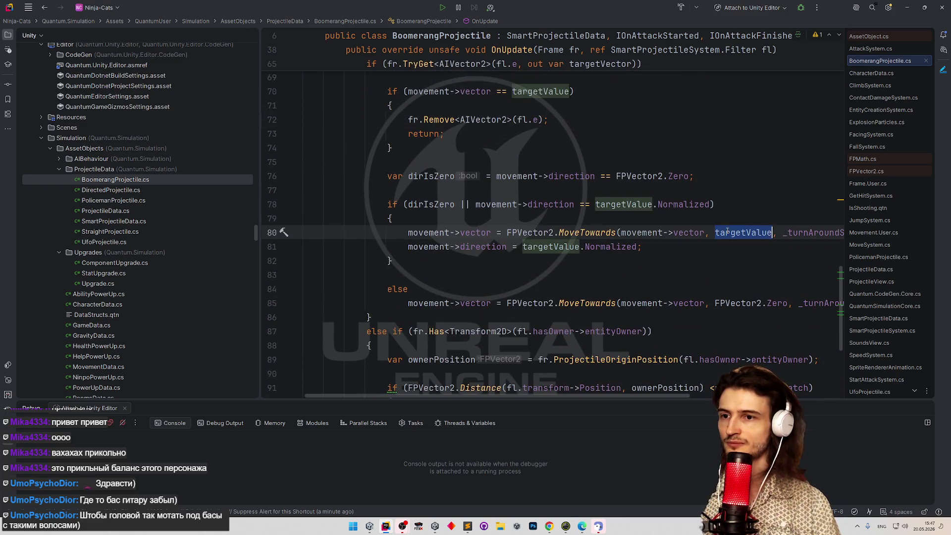
{"action": "left_click_drag", "start_coordinate": [716, 303], "coordinate": [787, 303]}
{"action": "key", "text": "ctrl+v"}
Comment out the dirIsZero check block on lines 76–84, then minimize Rider.
{"action": "mouse_move", "coordinate": [430, 286]}
{"action": "left_mouse_down"}
{"action": "mouse_move", "coordinate": [374, 192]}
{"action": "mouse_move", "coordinate": [426, 283]}
{"action": "left_mouse_up"}
{"action": "key", "text": "ctrl+slash"}
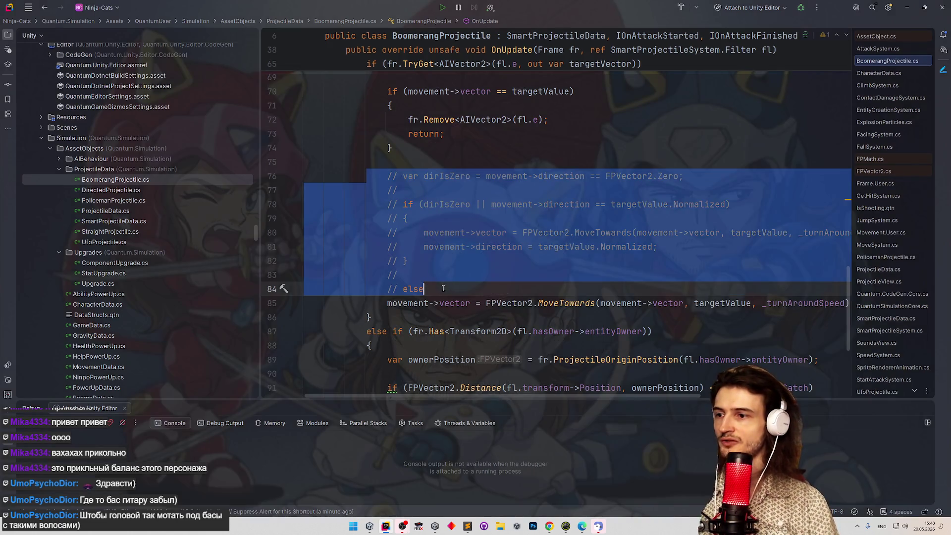
{"action": "left_click", "coordinate": [442, 287]}
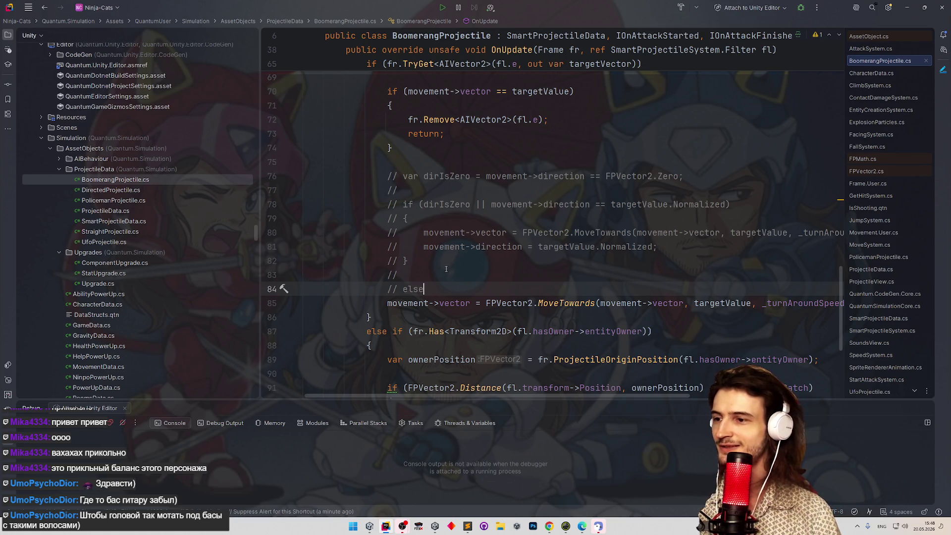
{"action": "scroll", "coordinate": [445, 271], "scroll_direction": "down", "scroll_amount": 5}
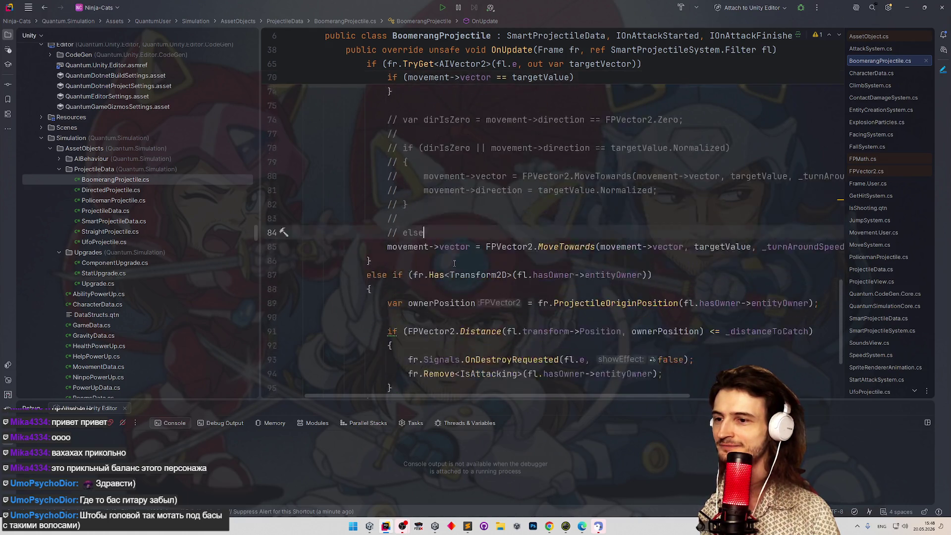
{"action": "scroll", "coordinate": [278, 270], "scroll_direction": "up", "scroll_amount": 4}
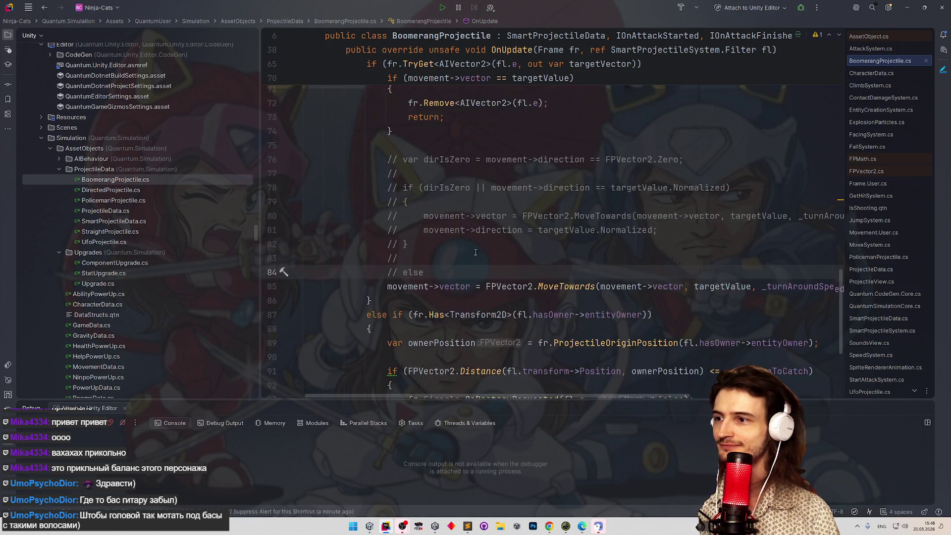
{"action": "left_click", "coordinate": [908, 8]}
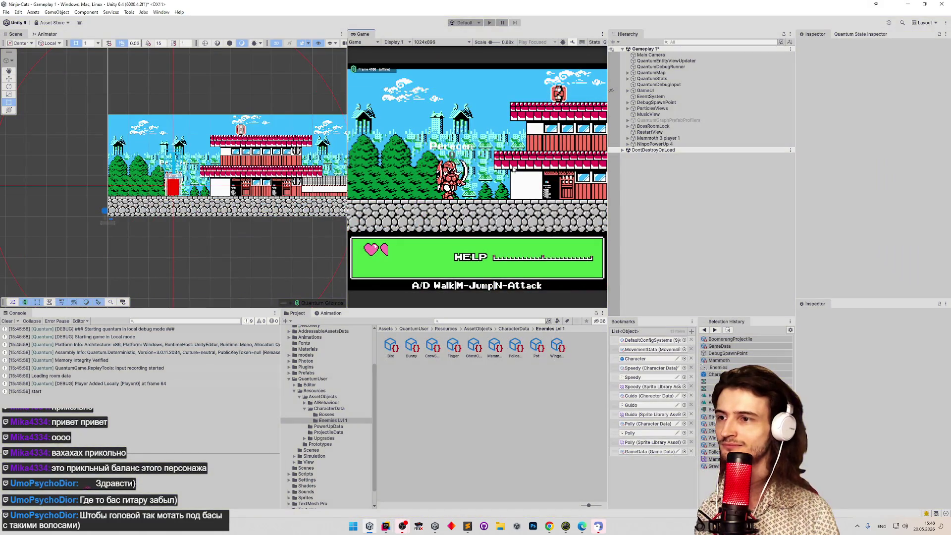
Stop the running game and start Play mode again with the recompiled script.
{"action": "left_click", "coordinate": [513, 169]}
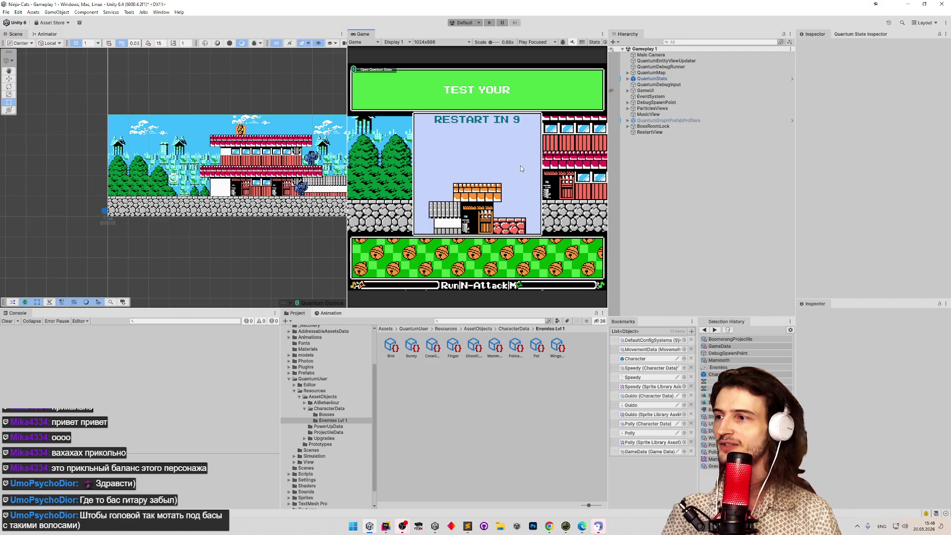
{"action": "key", "text": "ctrl+p"}
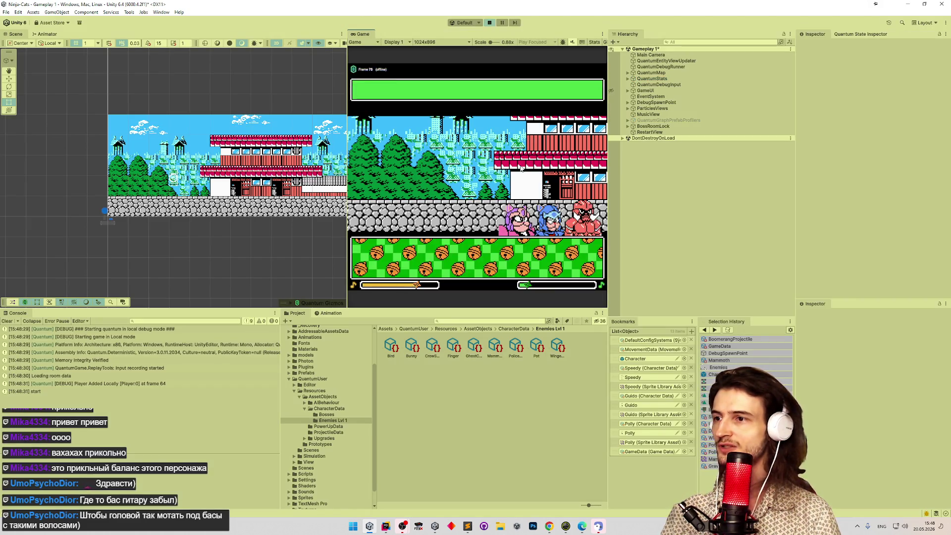
Confirm the character and upgrade, then walk the ninja right and back left.
{"action": "key", "text": "m"}
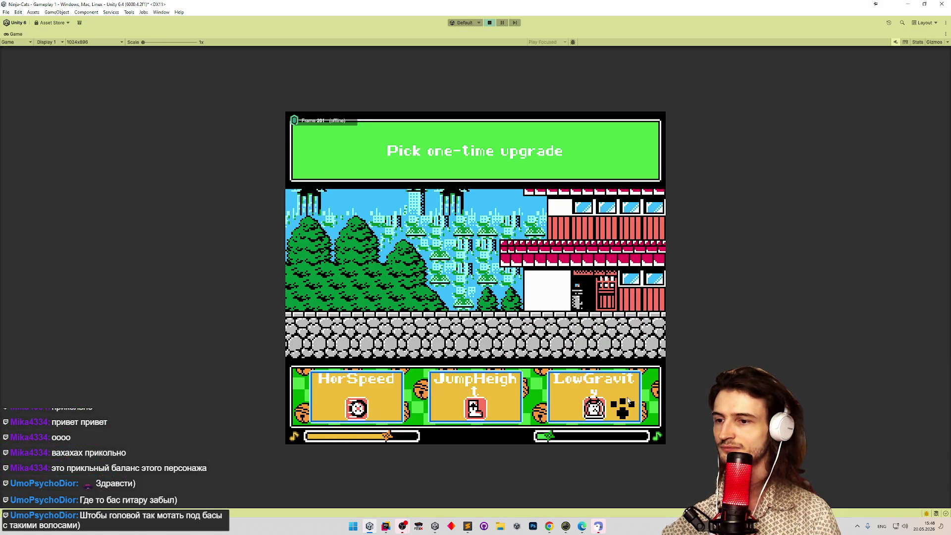
{"action": "key", "text": "m"}
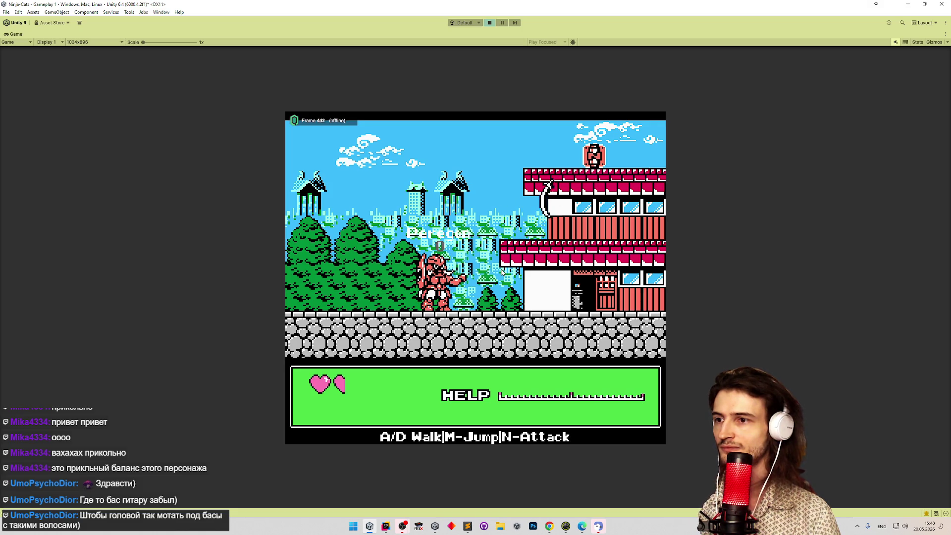
{"action": "key", "text": "d"}
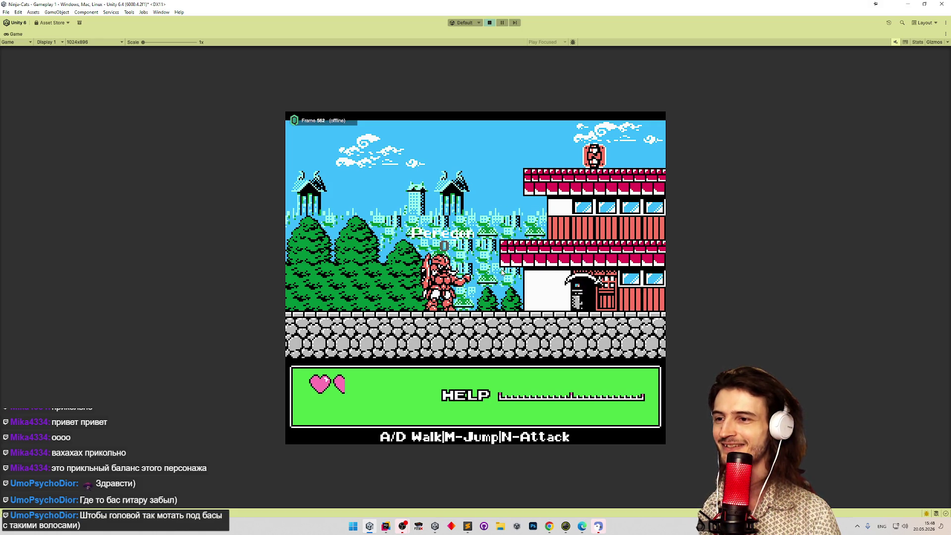
{"action": "key", "text": "d"}
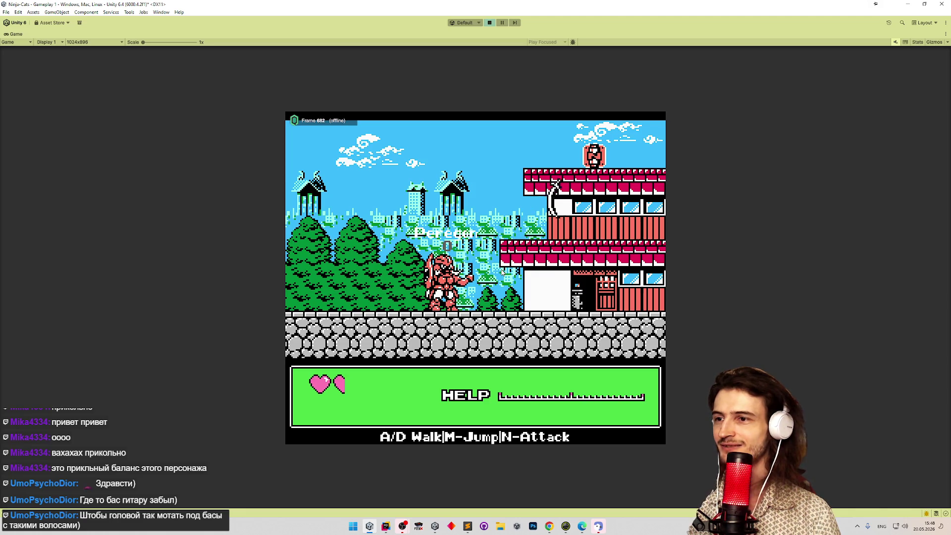
{"action": "key", "text": "d"}
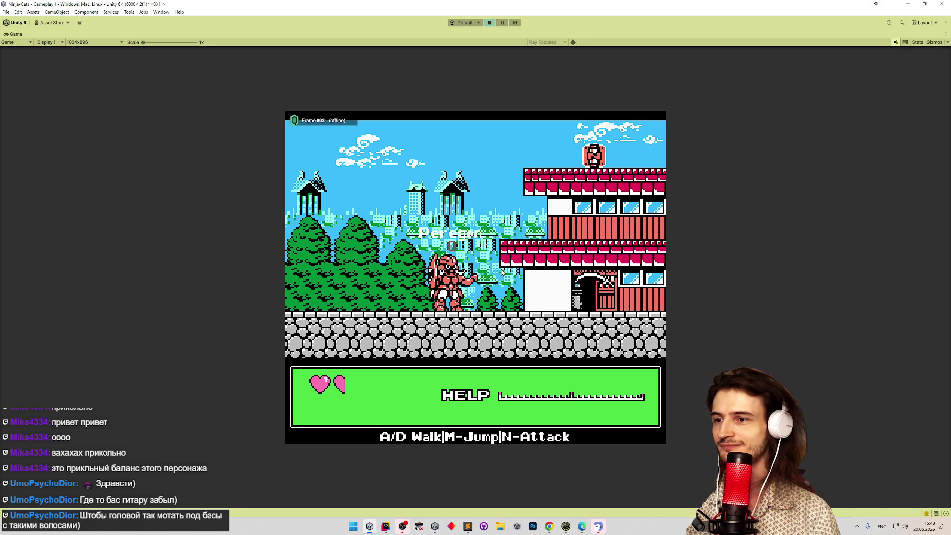
{"action": "key", "text": "a"}
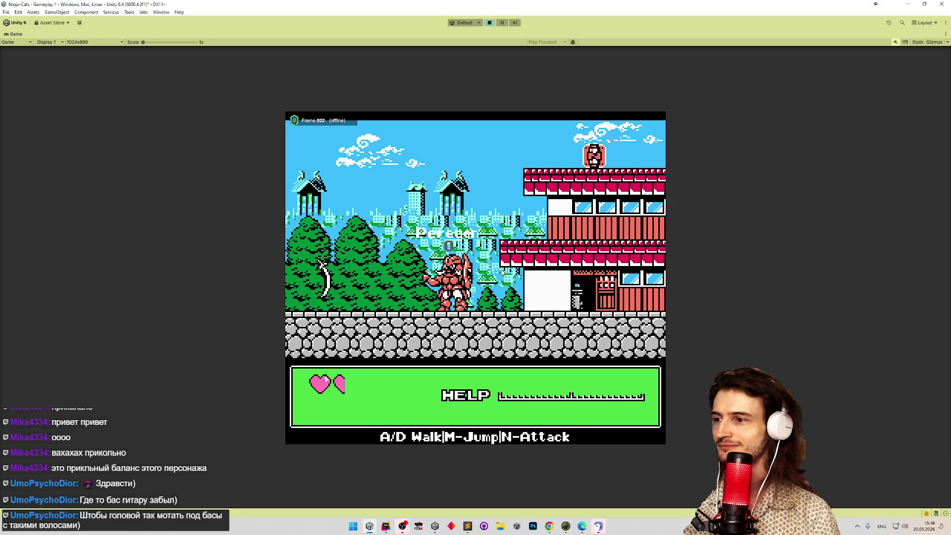
{"action": "key", "text": "a"}
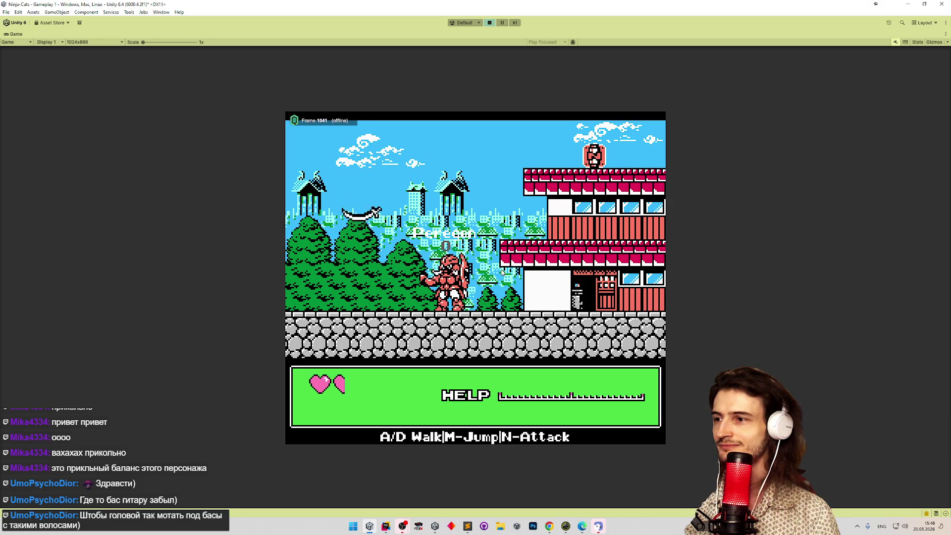
Throw boomerangs up-right and to the left while jumping around.
{"action": "key", "text": "d"}
{"action": "key", "text": "n"}
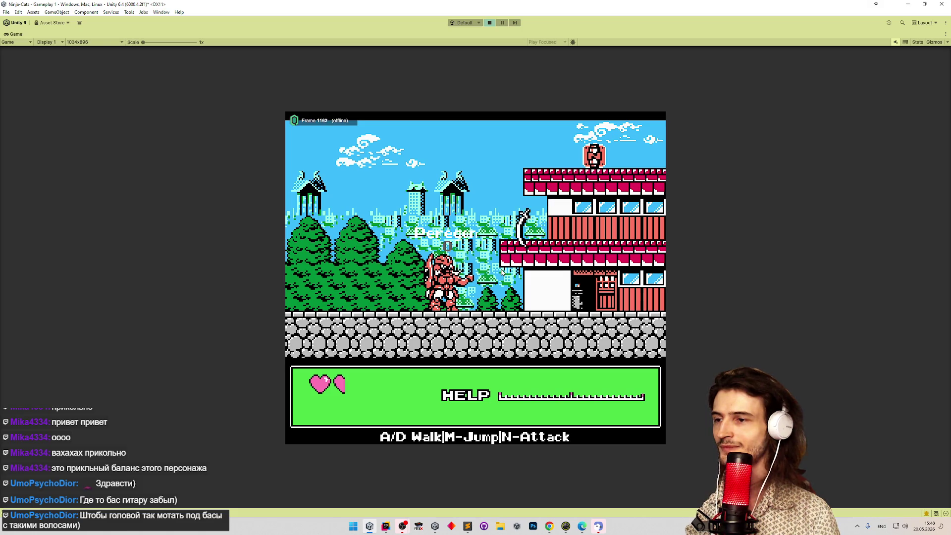
{"action": "key", "text": "m"}
{"action": "key", "text": "d"}
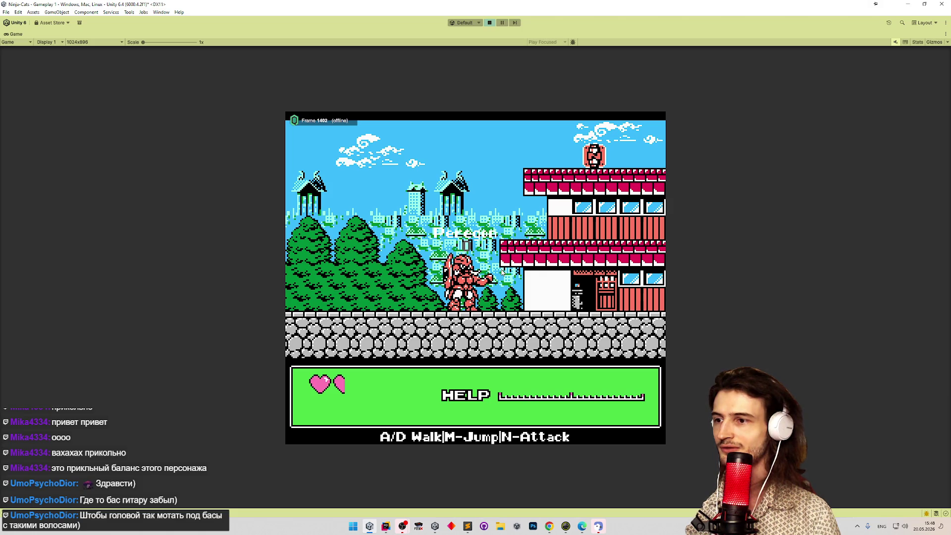
{"action": "key", "text": "m"}
{"action": "key", "text": "a"}
{"action": "key", "text": "n"}
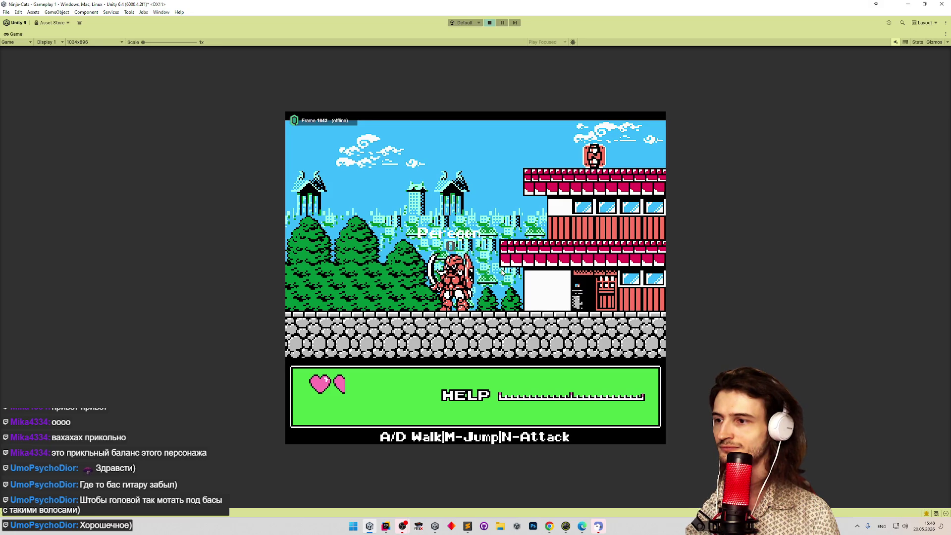
{"action": "key", "text": "m"}
{"action": "key", "text": "a"}
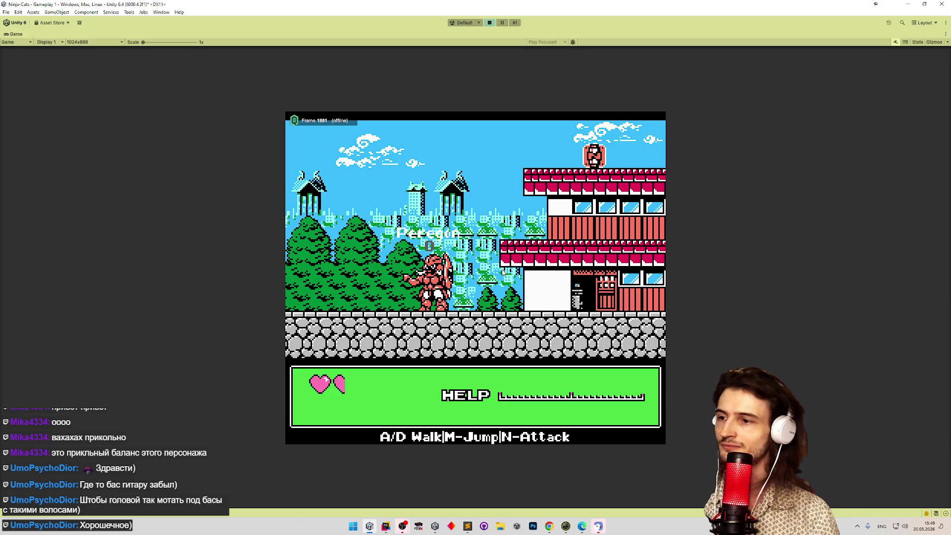
Jump leftward throwing two boomerangs up-left, then turn and throw one up-right.
{"action": "key", "text": "m"}
{"action": "key", "text": "a"}
{"action": "key", "text": "n"}
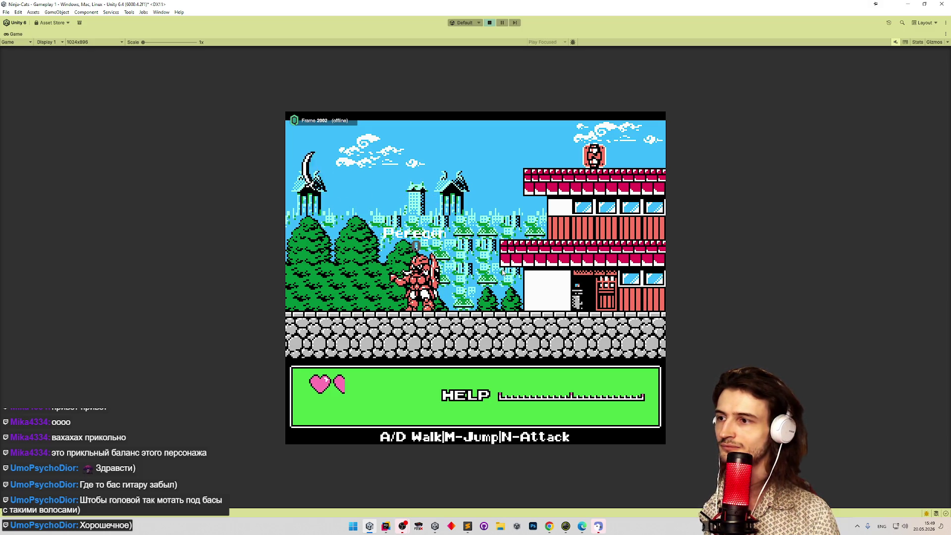
{"action": "key", "text": "m"}
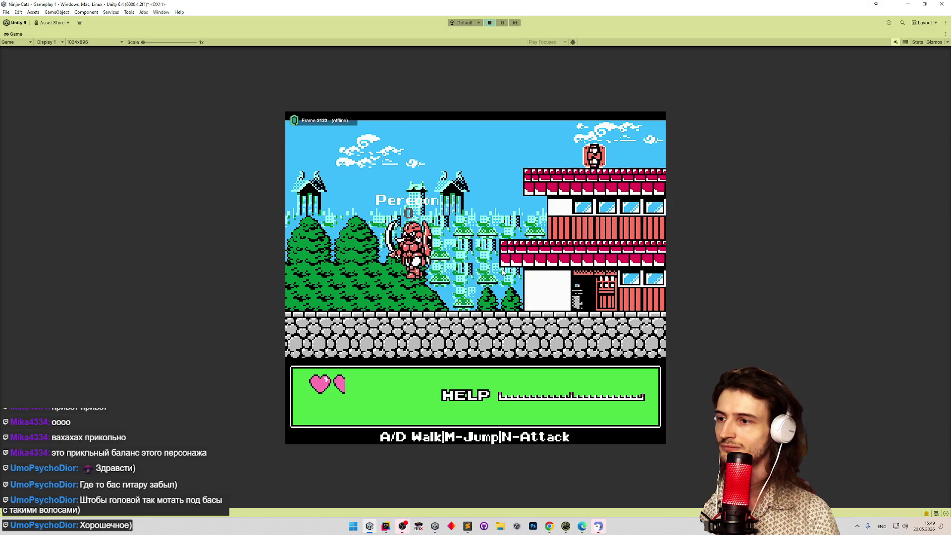
{"action": "key", "text": "a"}
{"action": "key", "text": "n"}
{"action": "key", "text": "d"}
{"action": "key", "text": "m"}
{"action": "key", "text": "n"}
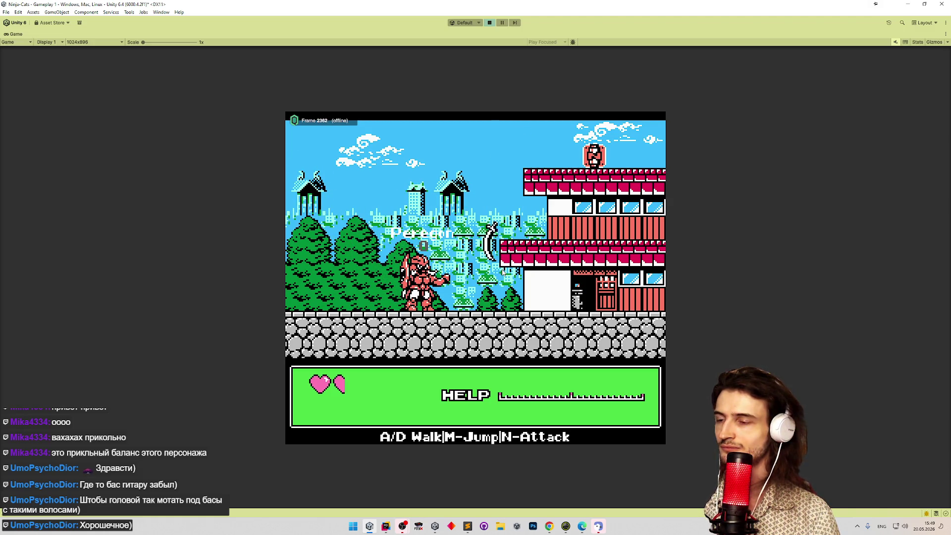
Move right, throw the boomerang toward the roof and catch it as it returns.
{"action": "key", "text": "d"}
{"action": "key", "text": "m"}
{"action": "key", "text": "n"}
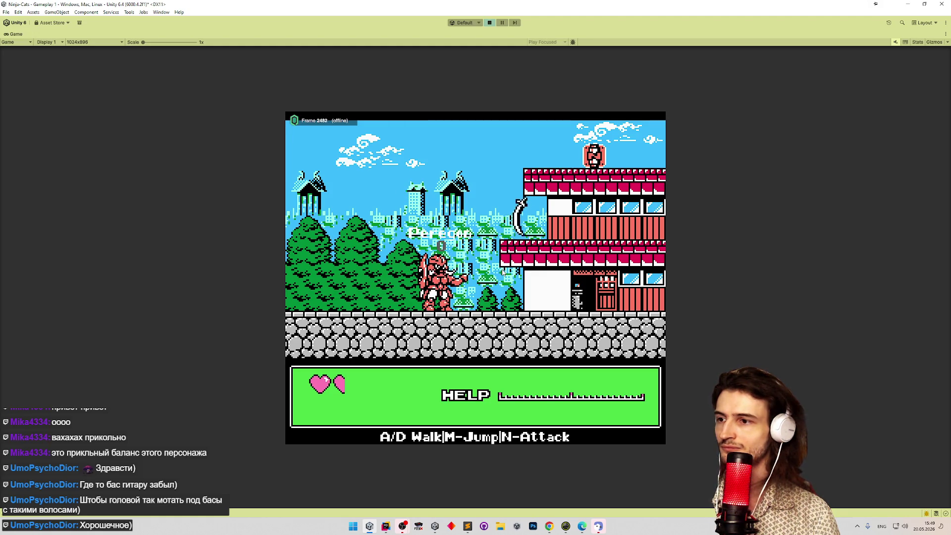
{"action": "key", "text": "d"}
{"action": "key", "text": "m"}
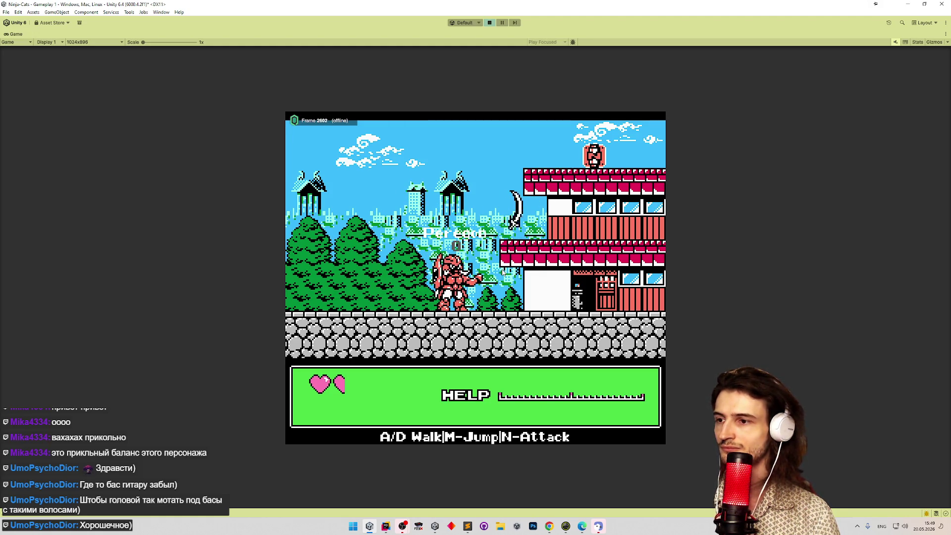
{"action": "key", "text": "d"}
{"action": "key", "text": "m"}
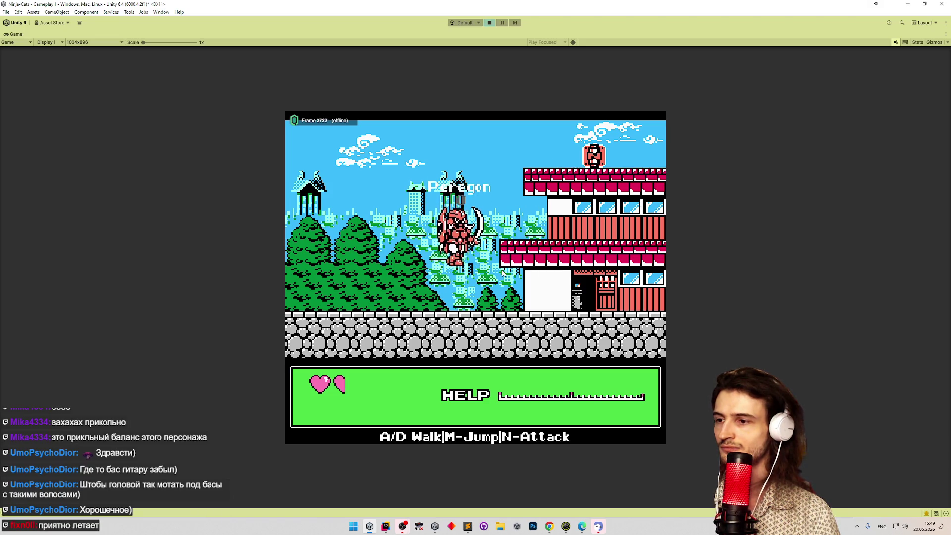
{"action": "key", "text": "d"}
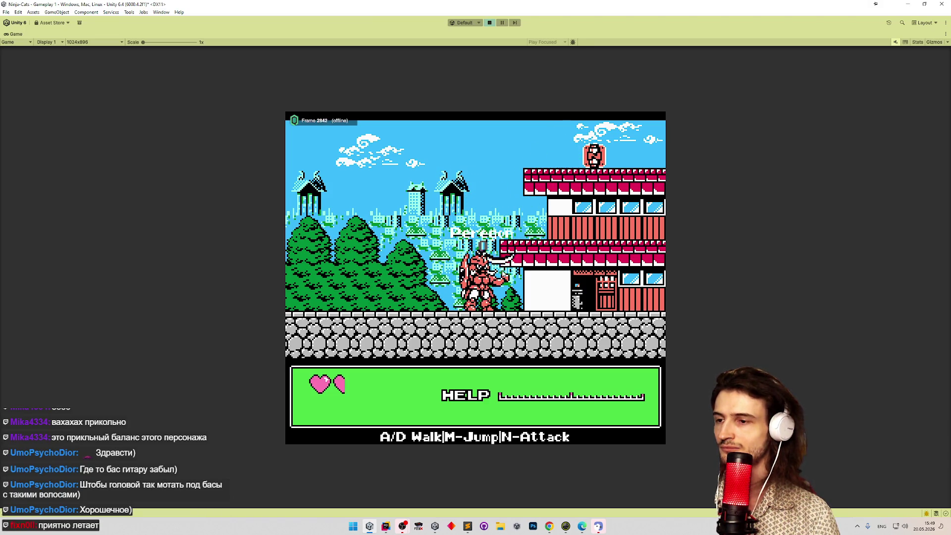
Throw the boomerang up-left, jump to roof level, then walk left off the ledge.
{"action": "key", "text": "a"}
{"action": "key", "text": "n"}
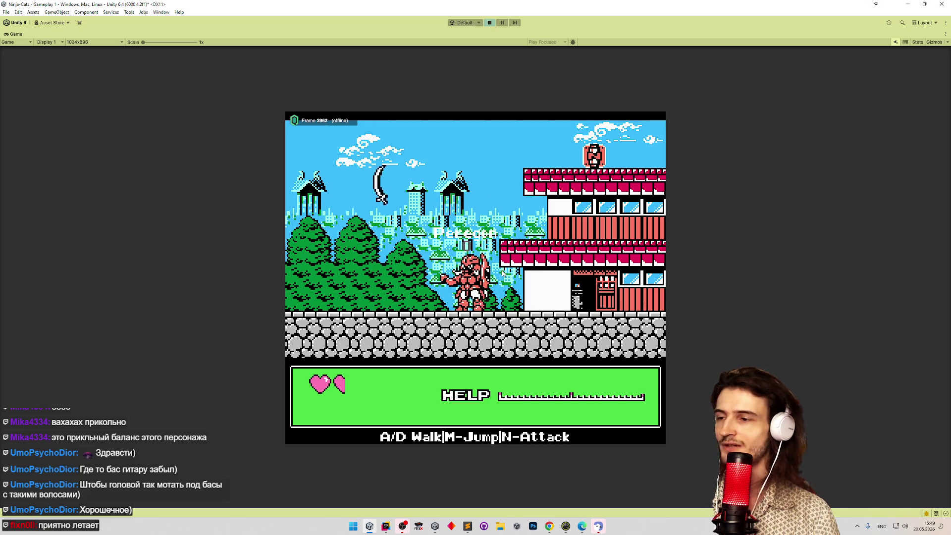
{"action": "key", "text": "d"}
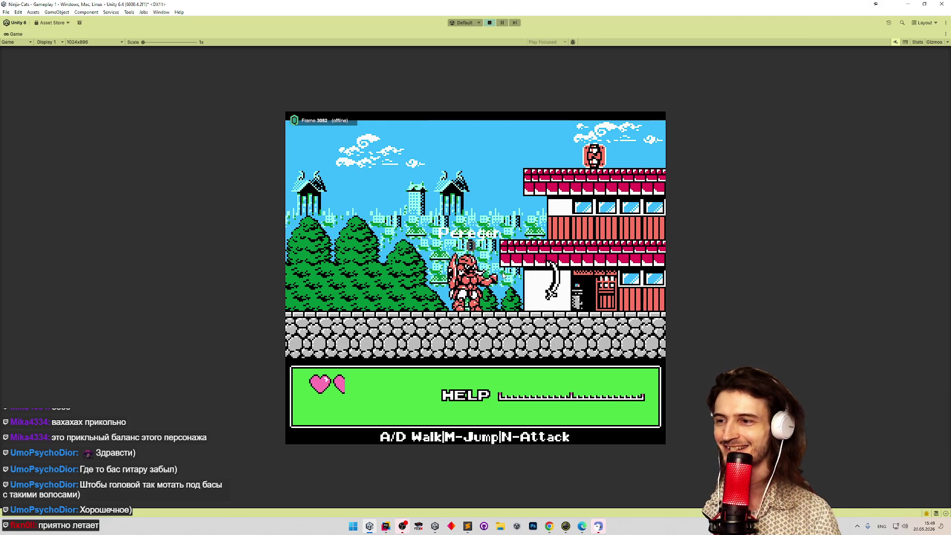
{"action": "key", "text": "d"}
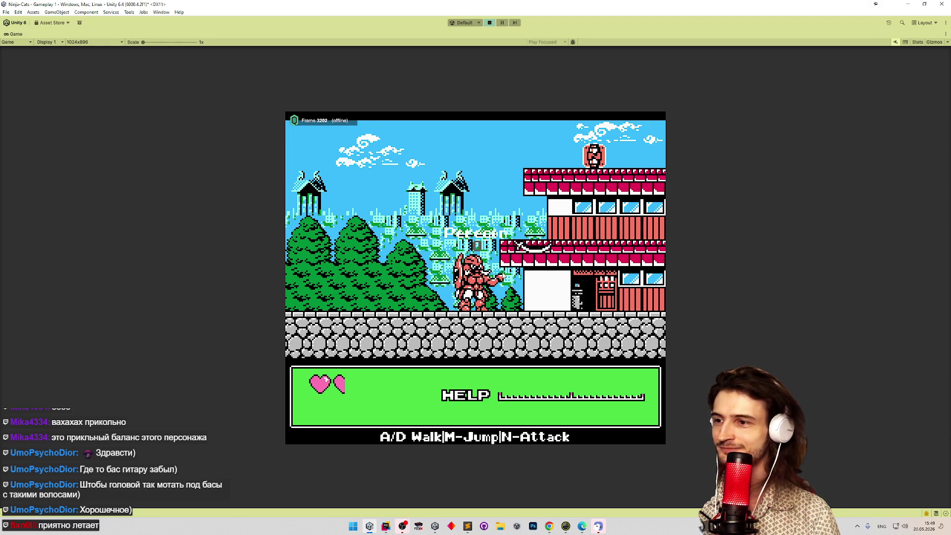
{"action": "key", "text": "m"}
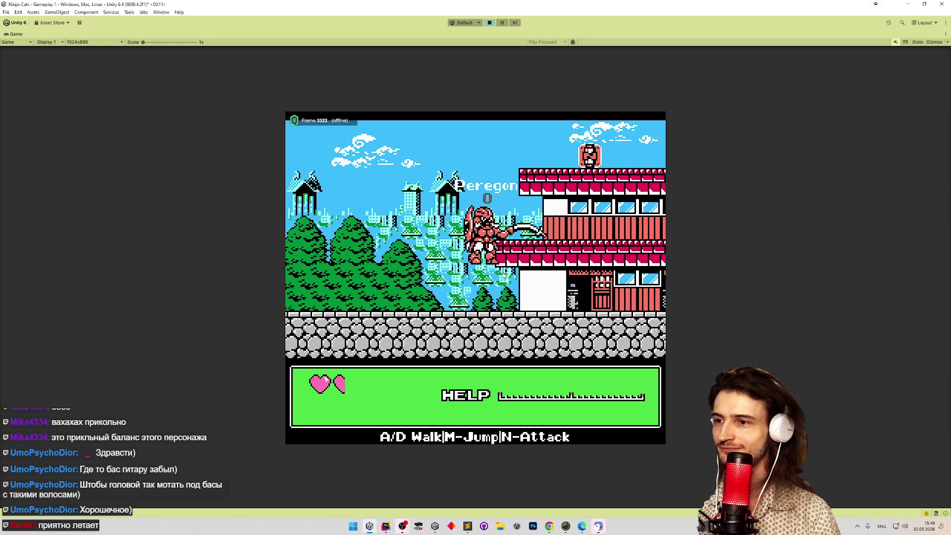
{"action": "key", "text": "d"}
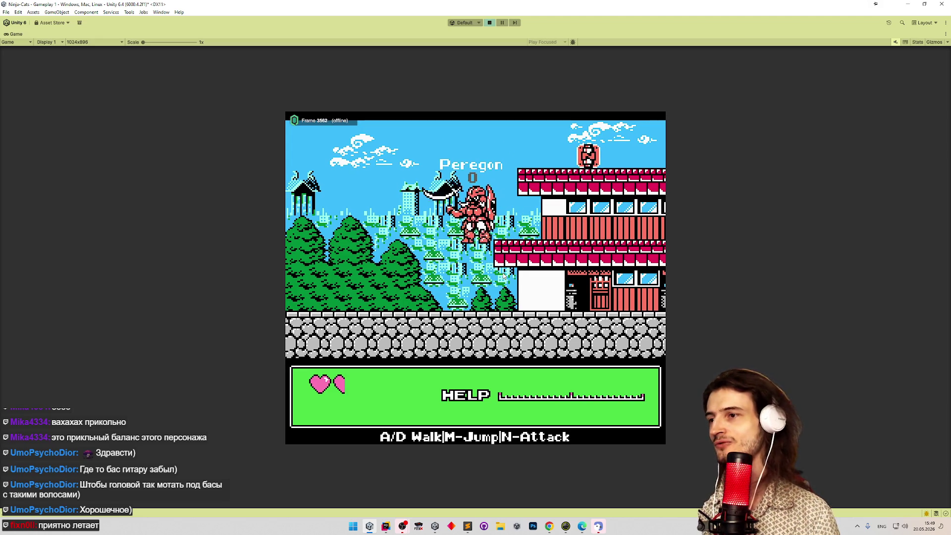
{"action": "key", "text": "a"}
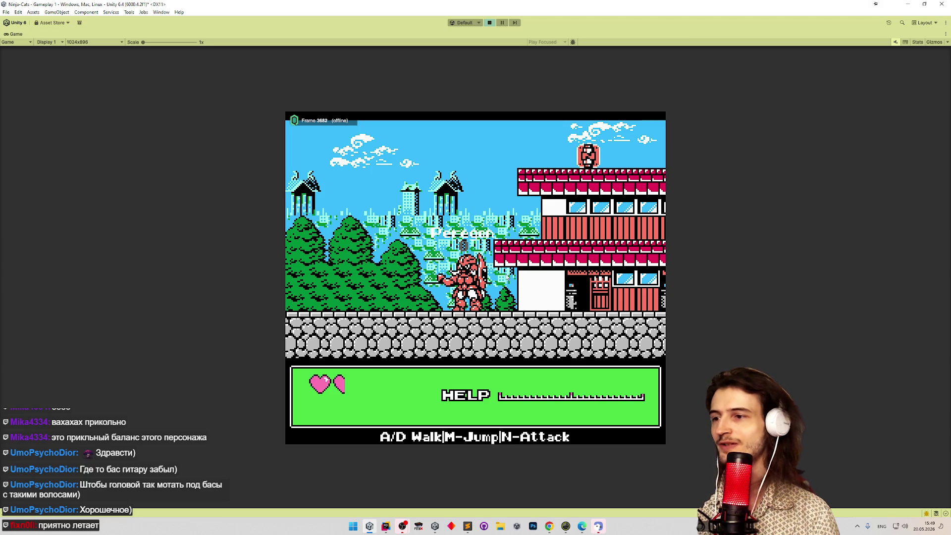
Jump the ninja onto the roof ledge and the upper roof, walking right.
{"action": "key", "text": "d"}
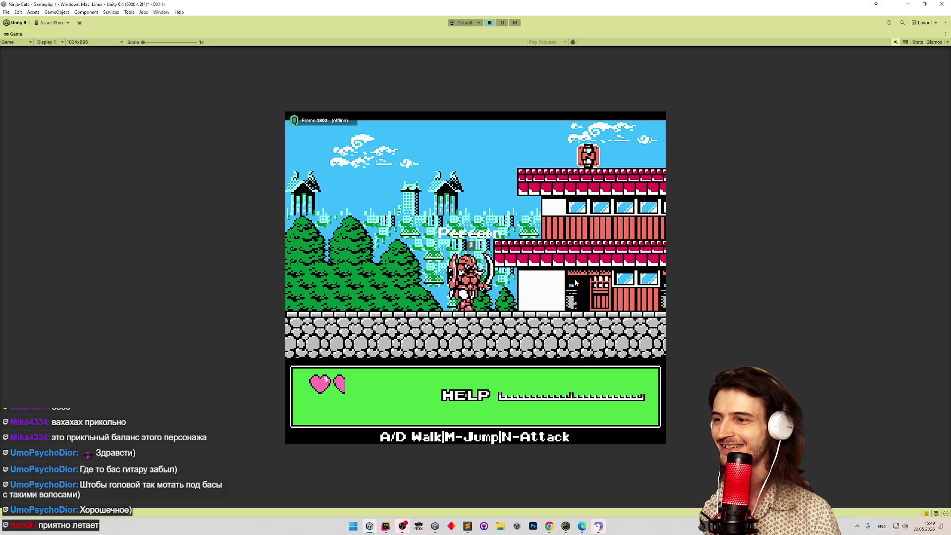
{"action": "key", "text": "m"}
{"action": "key", "text": "d"}
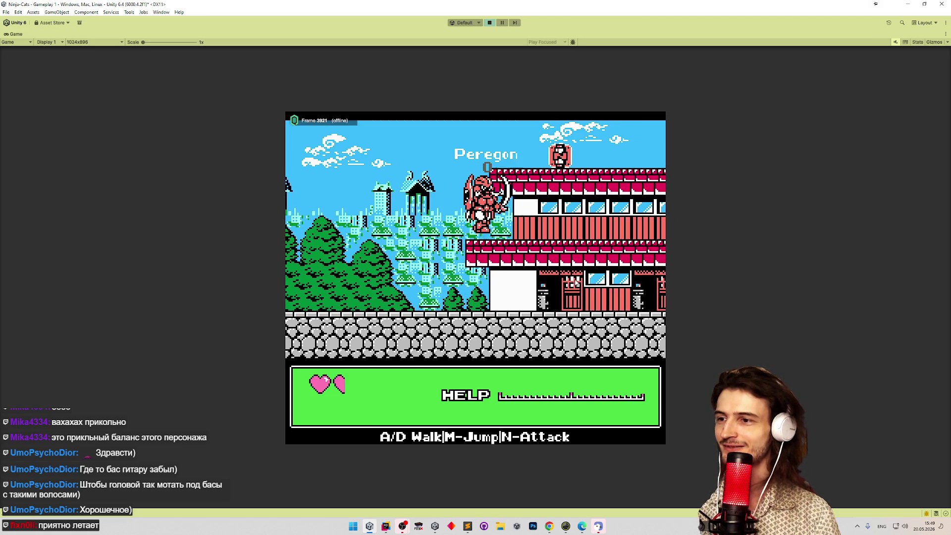
{"action": "key", "text": "m"}
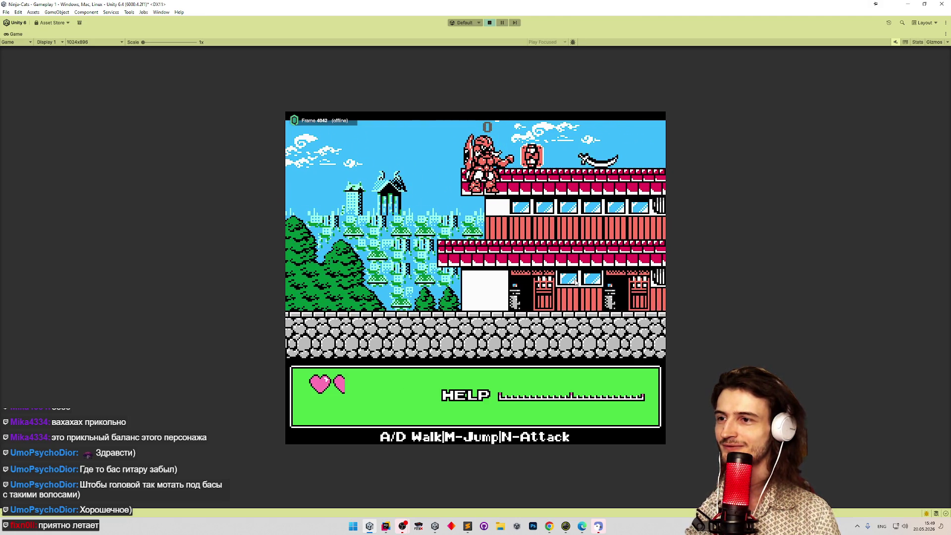
{"action": "key", "text": "d"}
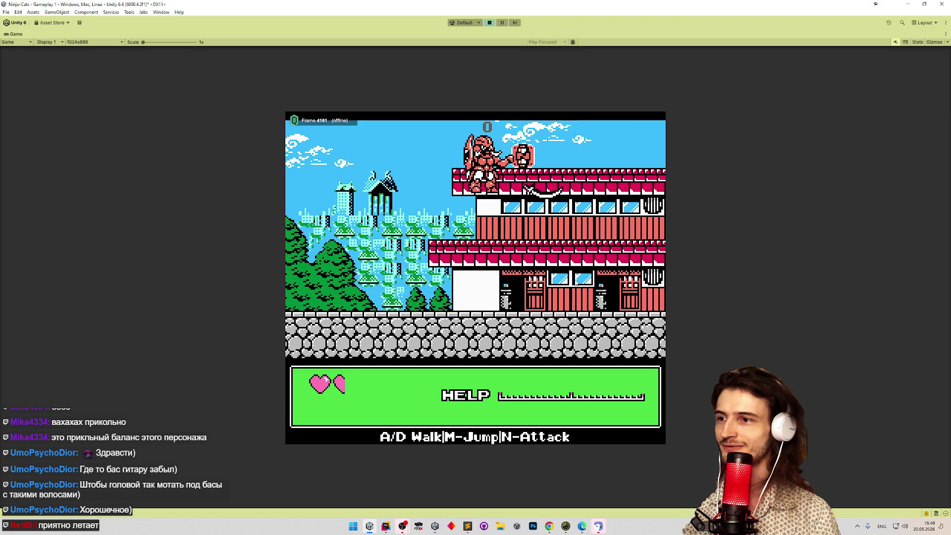
{"action": "key", "text": "d"}
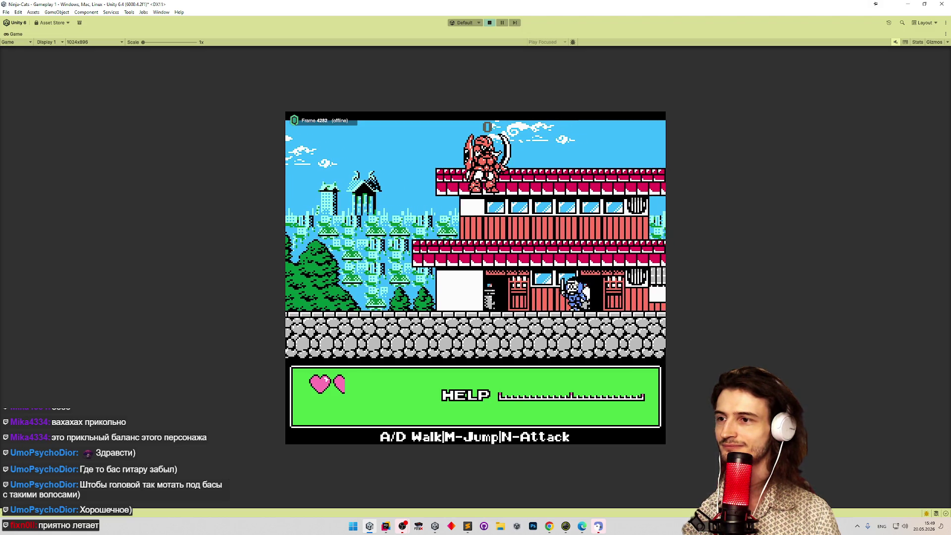
Walk right along the rooftops past the building, briefly turning back left.
{"action": "key", "text": "a"}
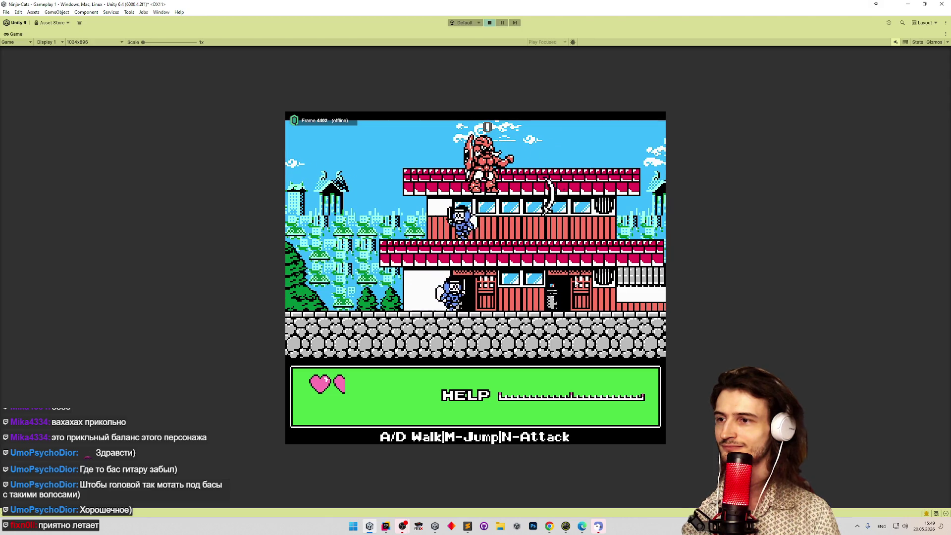
{"action": "key", "text": "d"}
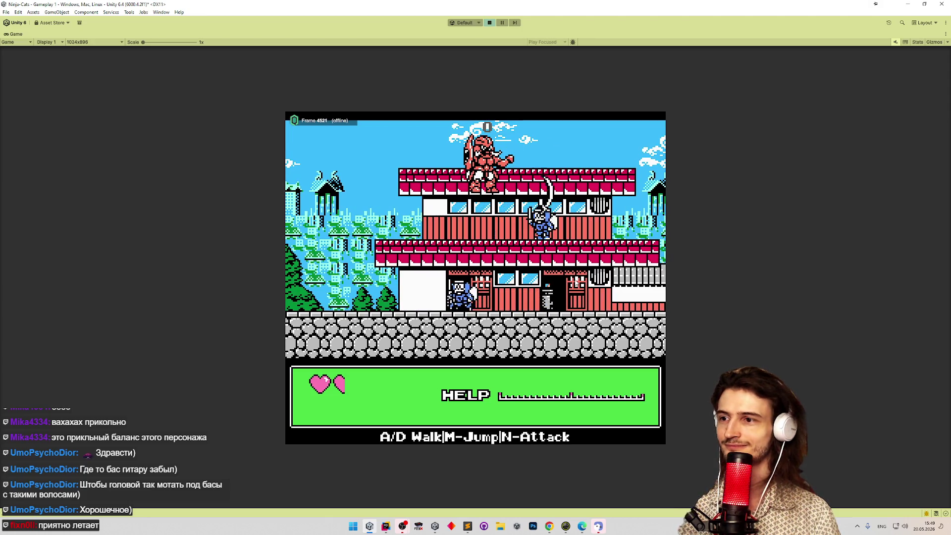
{"action": "key", "text": "d"}
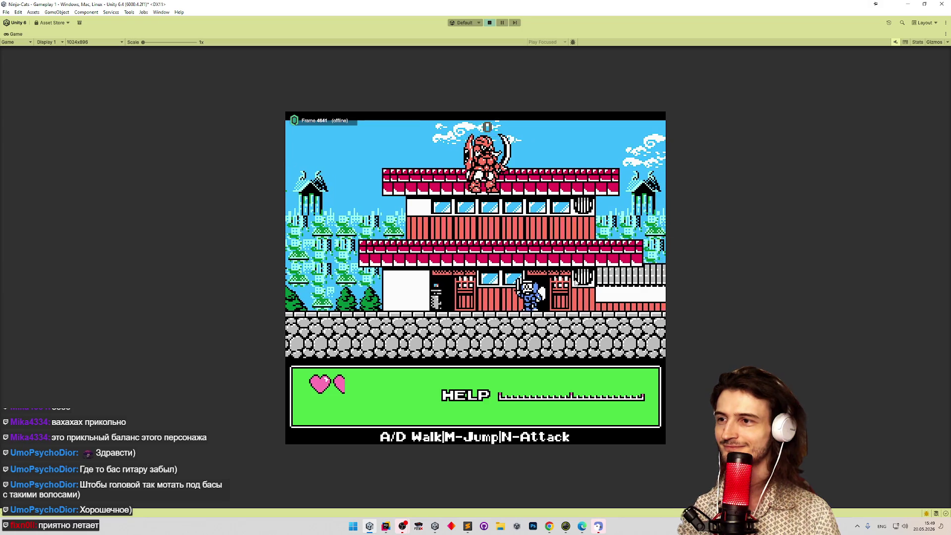
{"action": "key", "text": "d"}
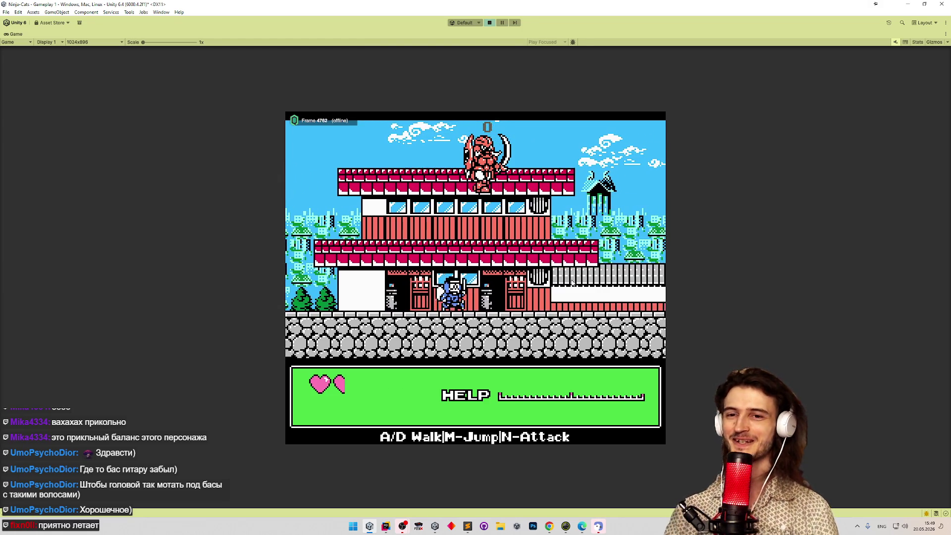
{"action": "key", "text": "d"}
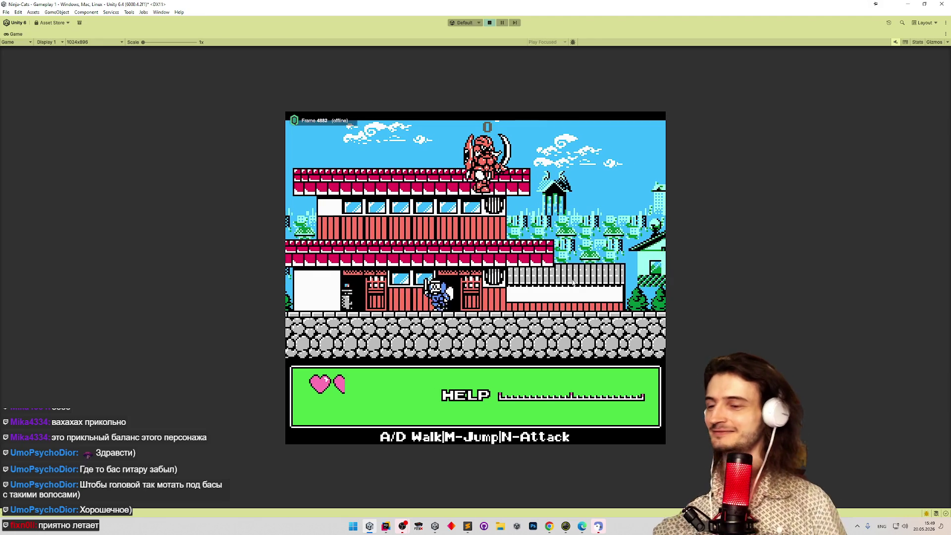
{"action": "key", "text": "d"}
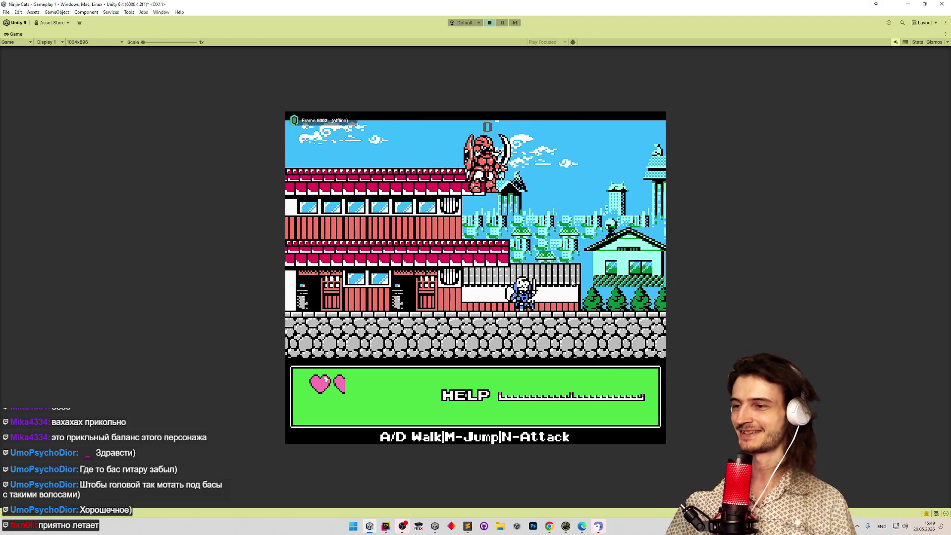
{"action": "key", "text": "a"}
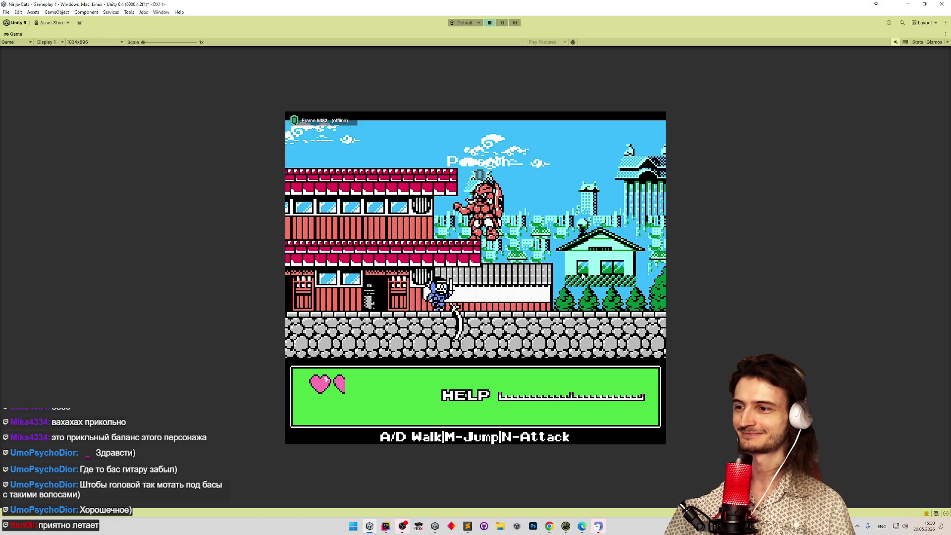
Drop off the roof to the ground and jump up onto the stone walls.
{"action": "key", "text": "d"}
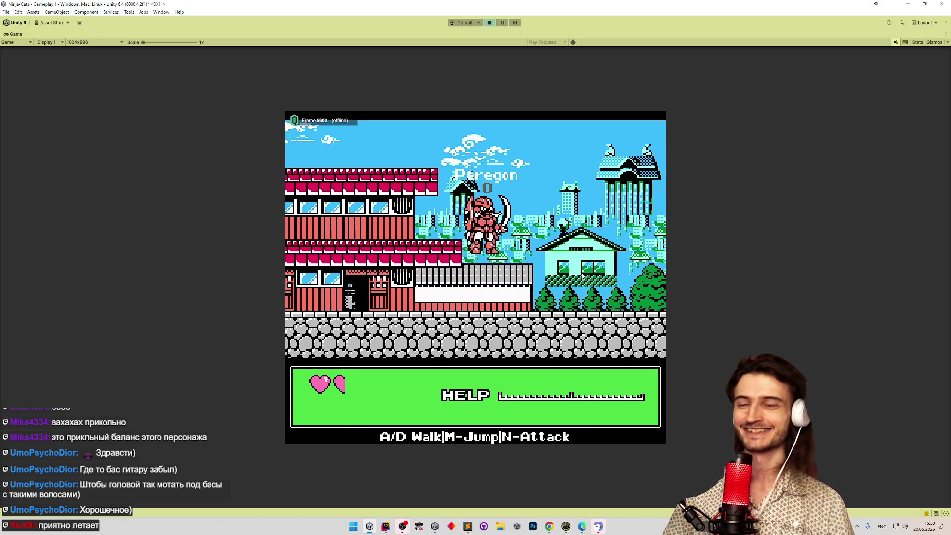
{"action": "key", "text": "d"}
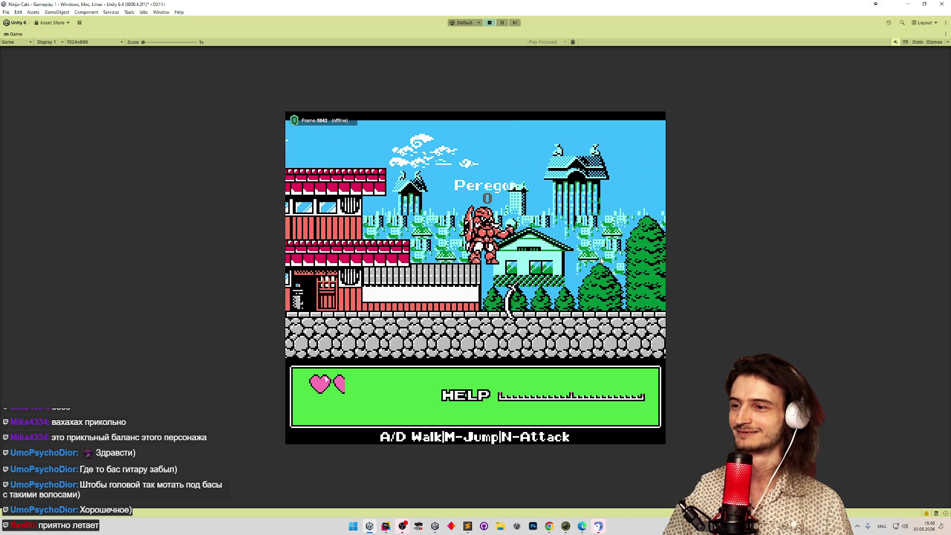
{"action": "key", "text": "d"}
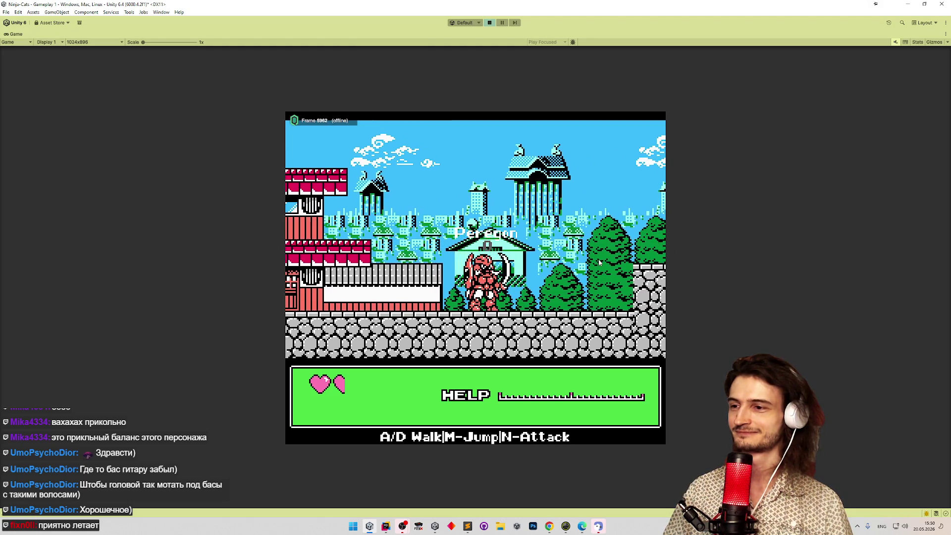
{"action": "key", "text": "d"}
{"action": "key", "text": "m"}
{"action": "key", "text": "d"}
{"action": "key", "text": "d"}
{"action": "key", "text": "d"}
{"action": "key", "text": "m"}
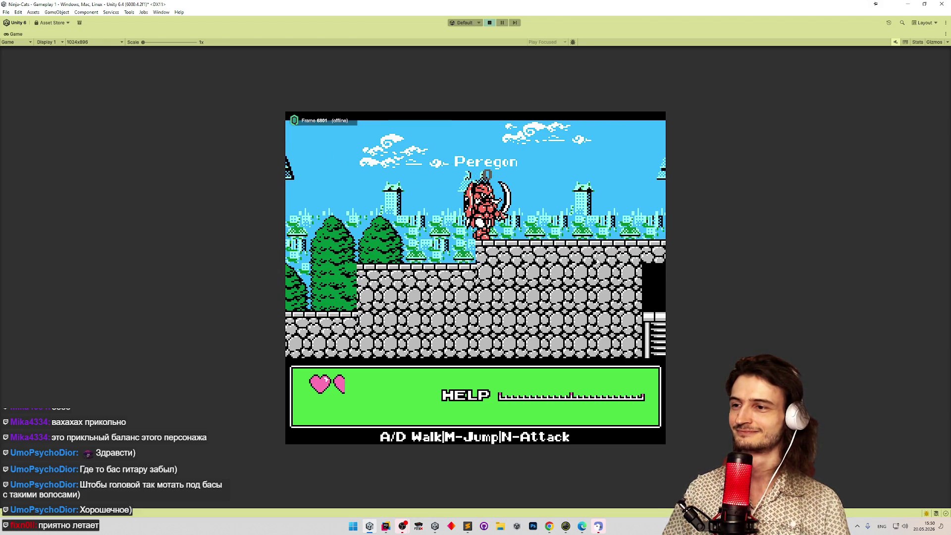
{"action": "key", "text": "d"}
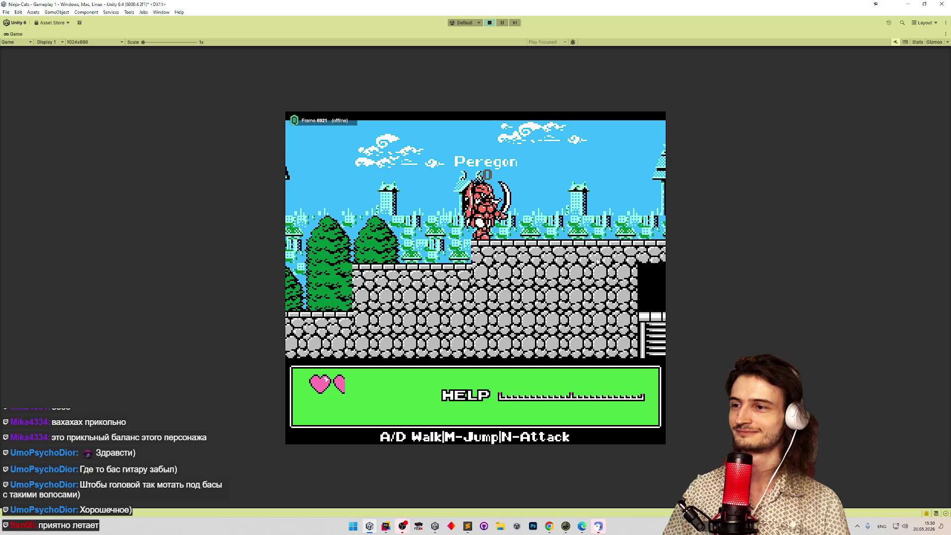
Throw a boomerang ahead and keep walking right toward the boulder.
{"action": "key", "text": "n"}
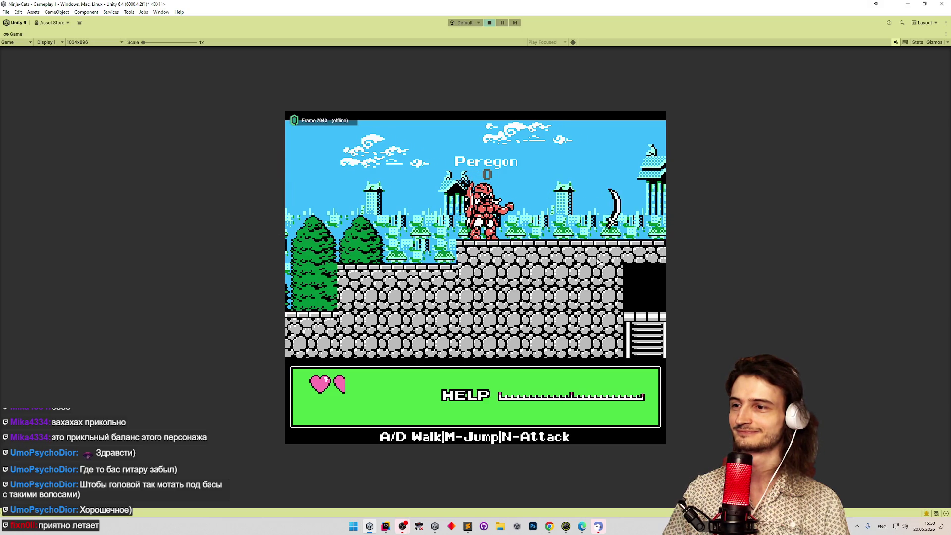
{"action": "key", "text": "d"}
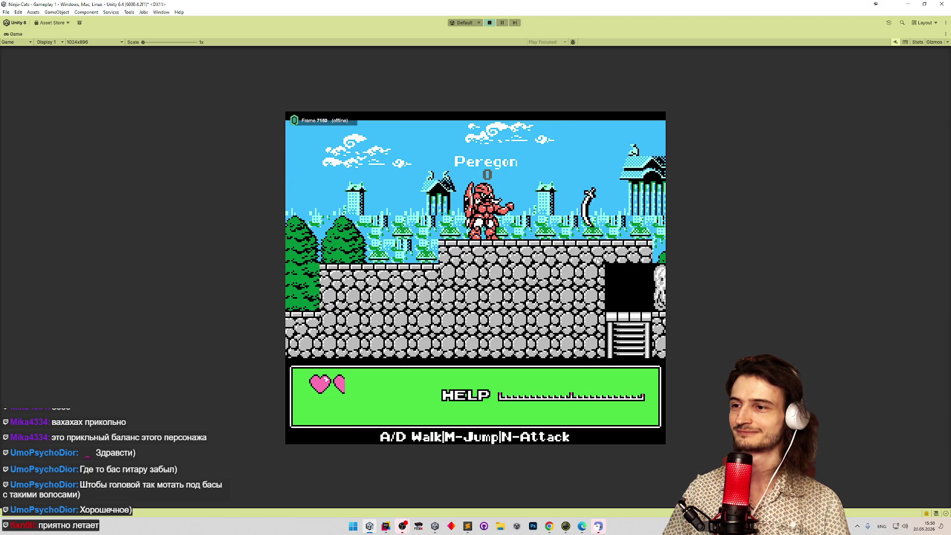
{"action": "key", "text": "d"}
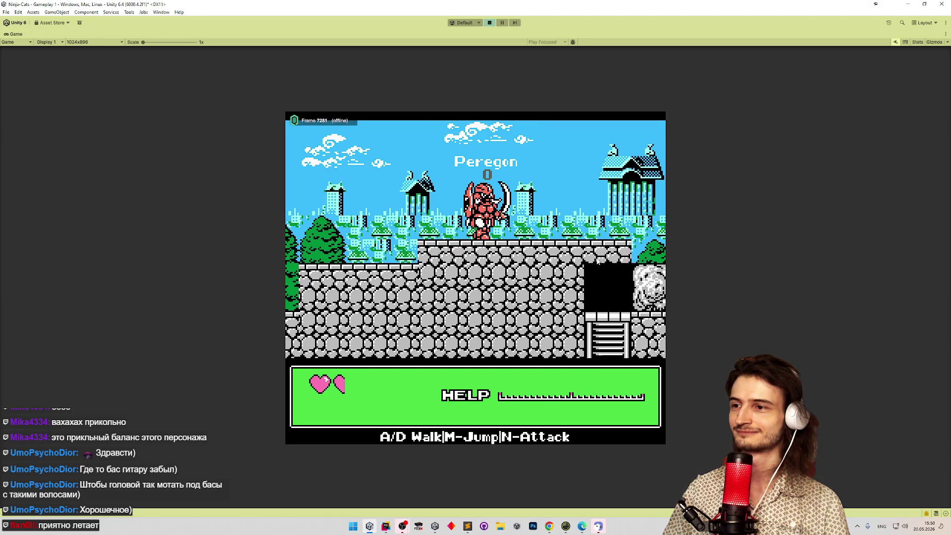
{"action": "key", "text": "d"}
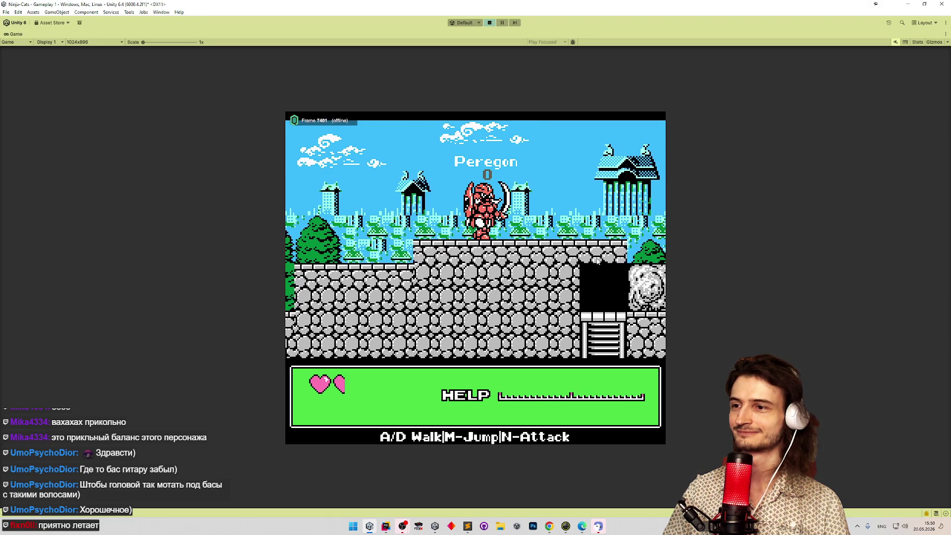
{"action": "key", "text": "d"}
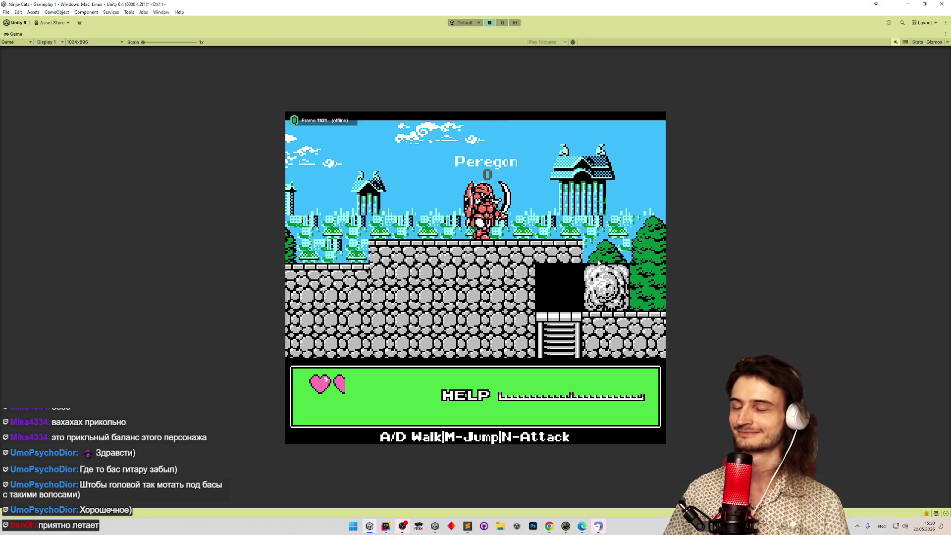
{"action": "key", "text": "m"}
{"action": "key", "text": "d"}
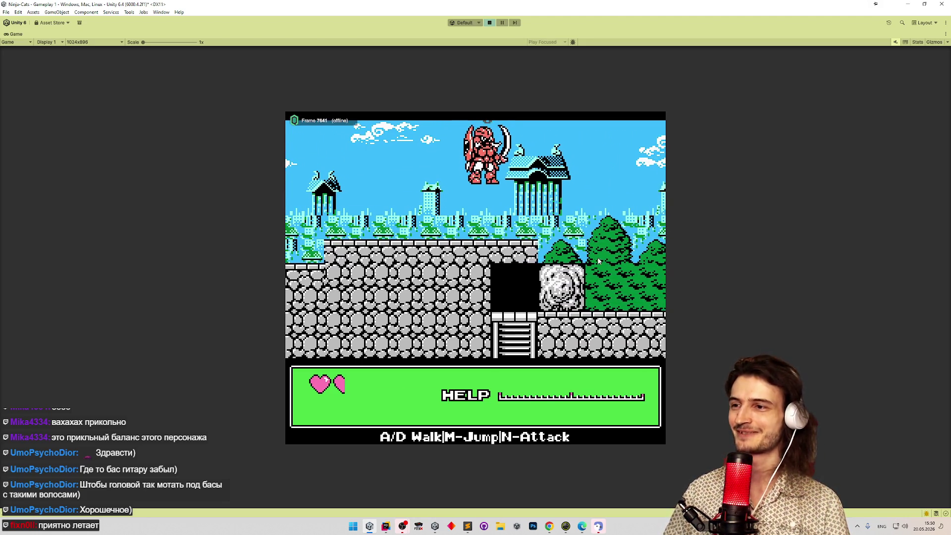
Jump beside the red boss, cross the boulder and walk past the defeated enemy to the ladder.
{"action": "key", "text": "m"}
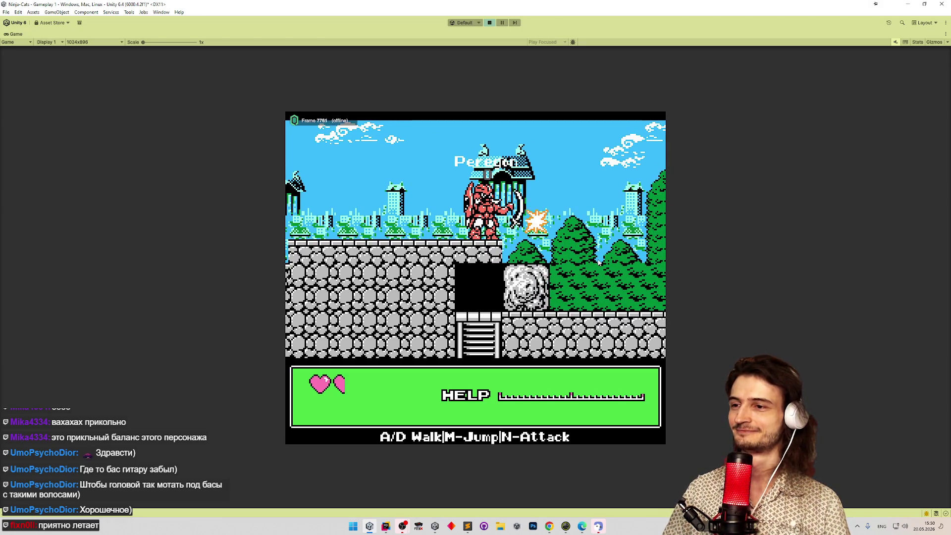
{"action": "key", "text": "d"}
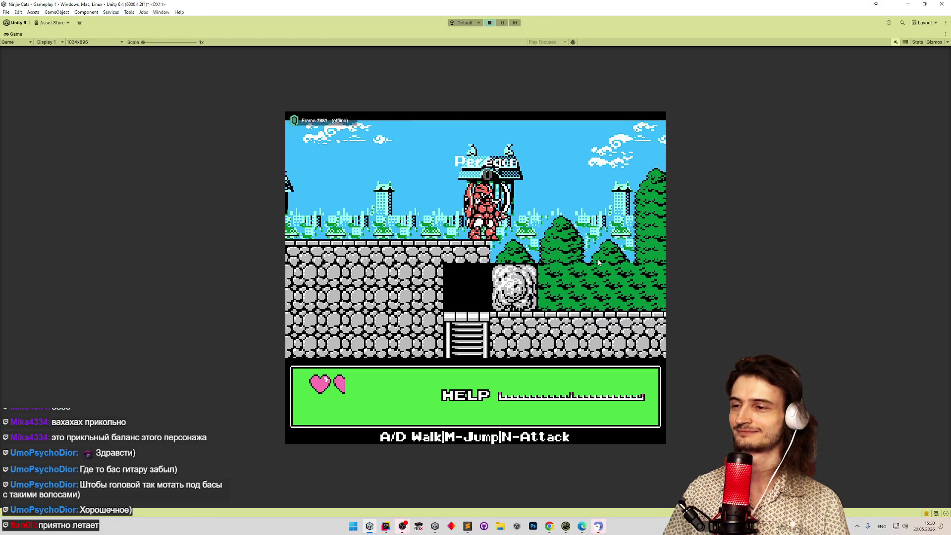
{"action": "key", "text": "d"}
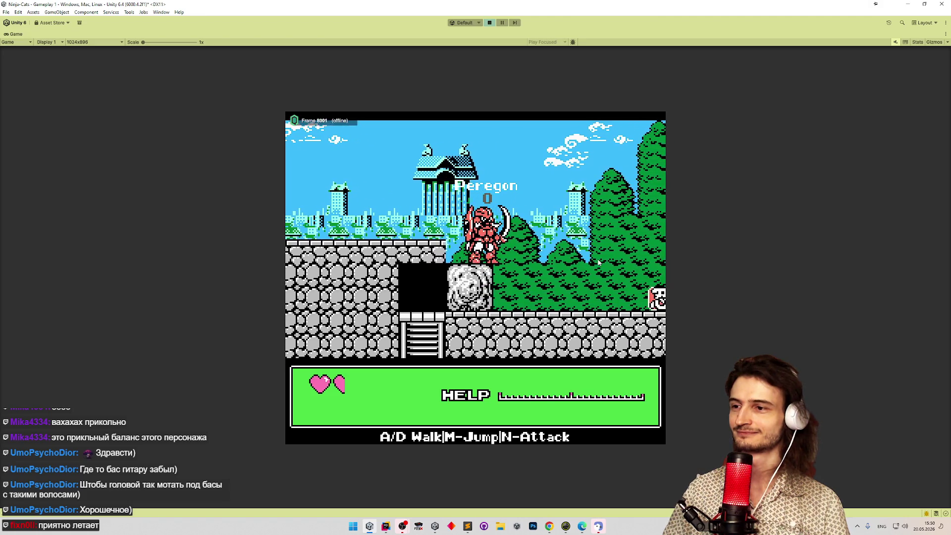
{"action": "key", "text": "d"}
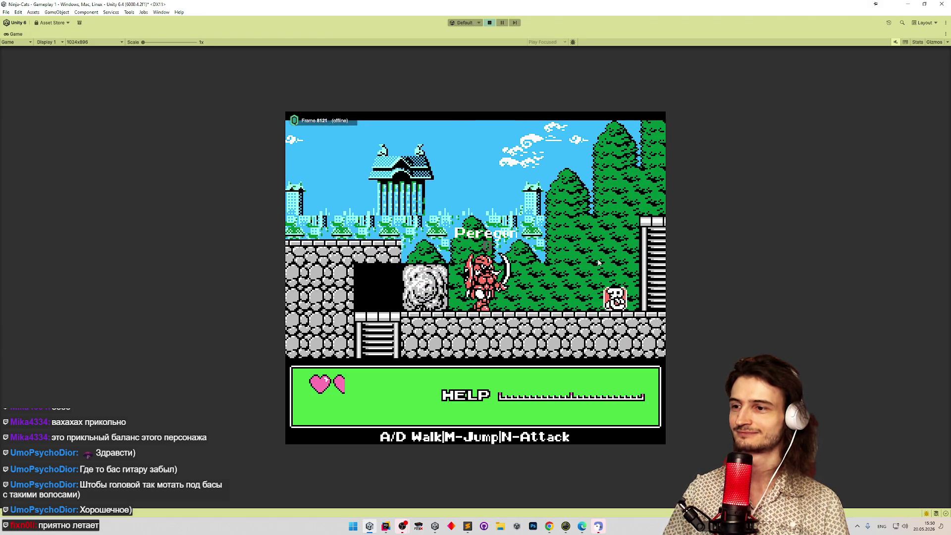
{"action": "key", "text": "d"}
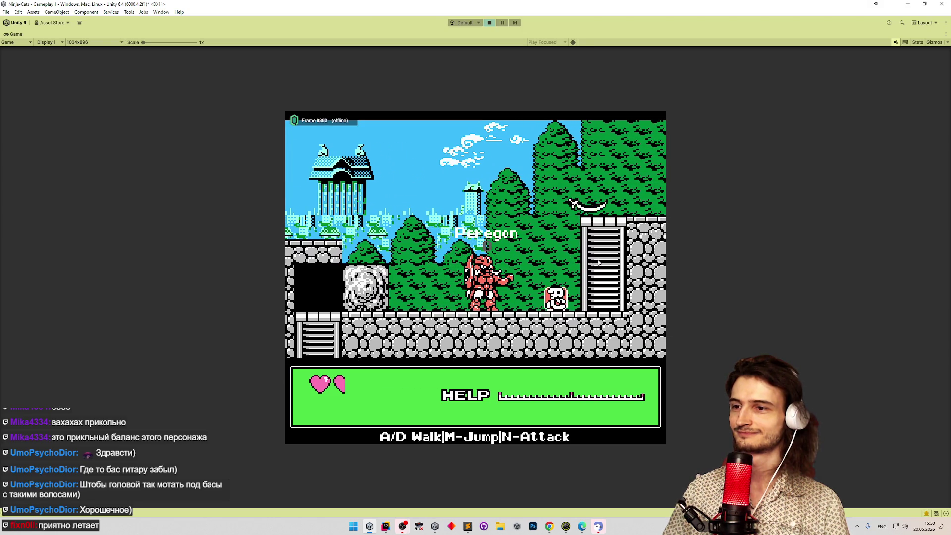
{"action": "key", "text": "d"}
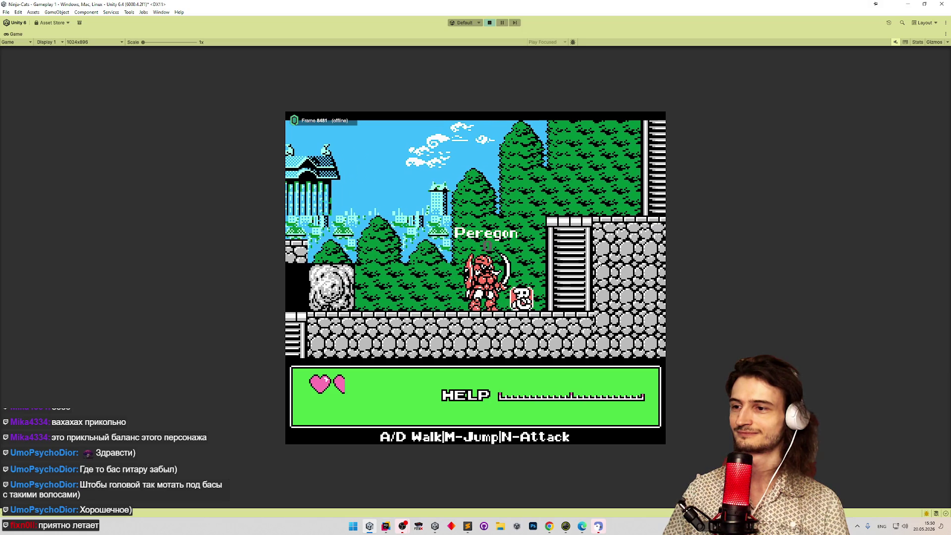
{"action": "key", "text": "d"}
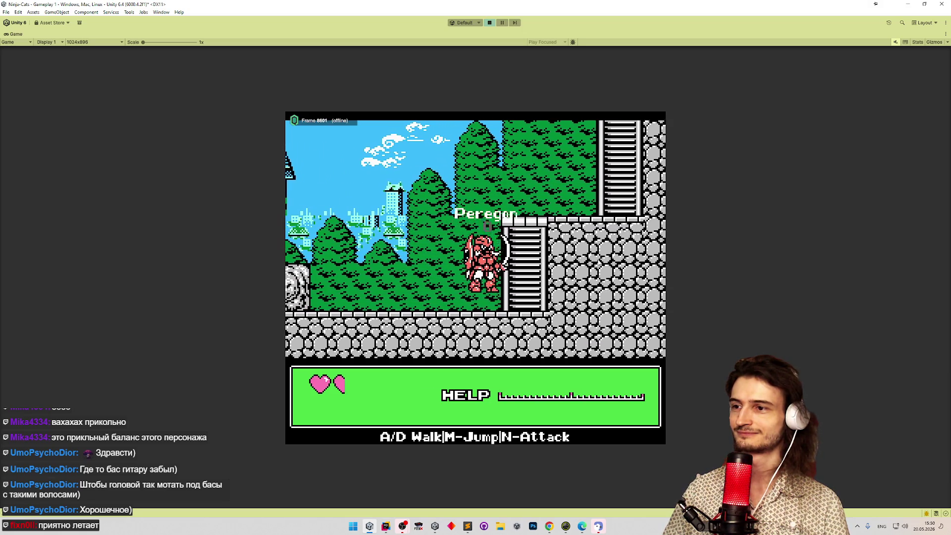
{"action": "key", "text": "d"}
Climb the ladders up to the upper platforms toward the top of the stage.
{"action": "key", "text": "w"}
{"action": "key", "text": "d"}
{"action": "key", "text": "d"}
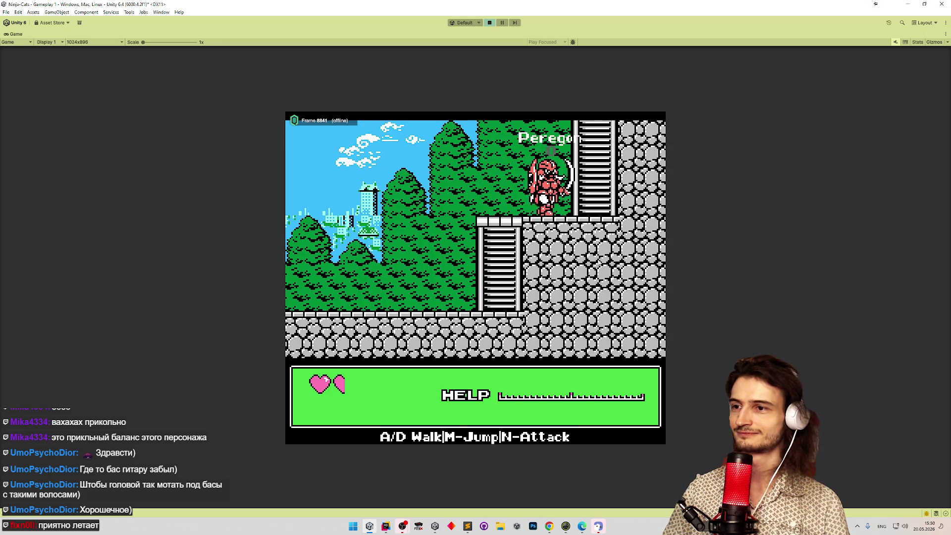
{"action": "key", "text": "d"}
{"action": "key", "text": "w"}
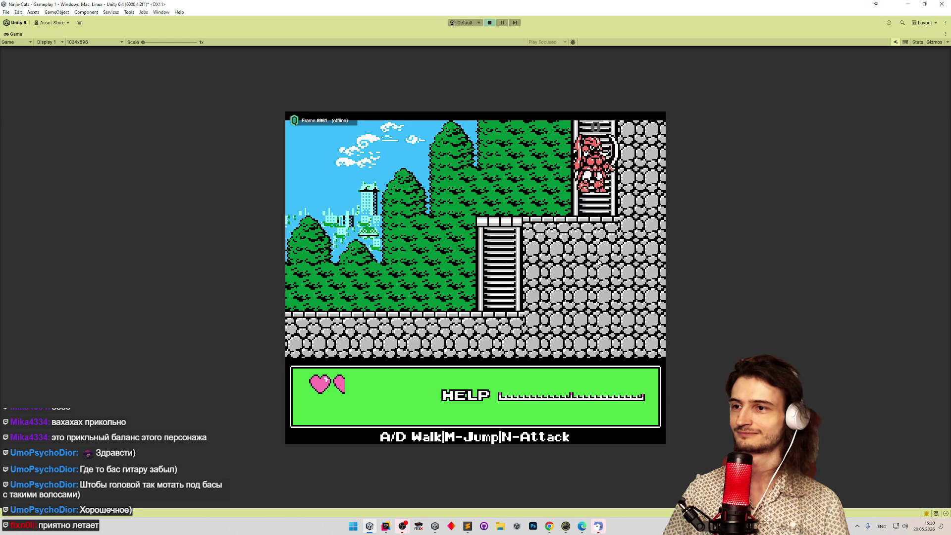
{"action": "key", "text": "a"}
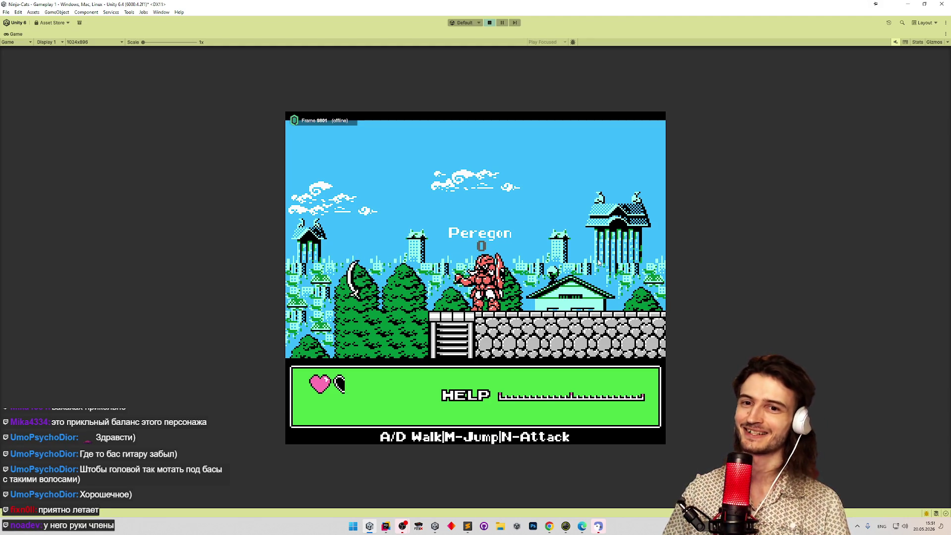
Walk the ninja right, throwing several boomerangs to the right.
{"action": "key", "text": "d"}
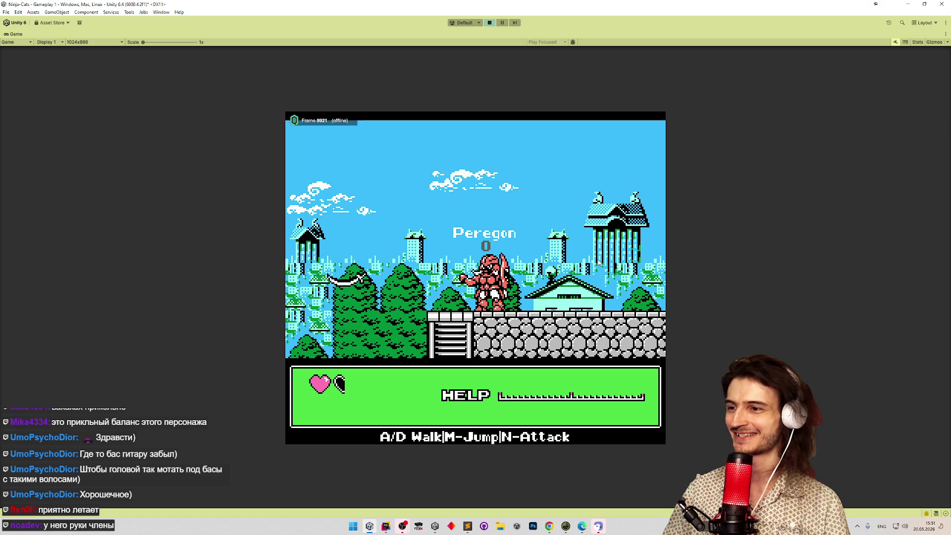
{"action": "key", "text": "d"}
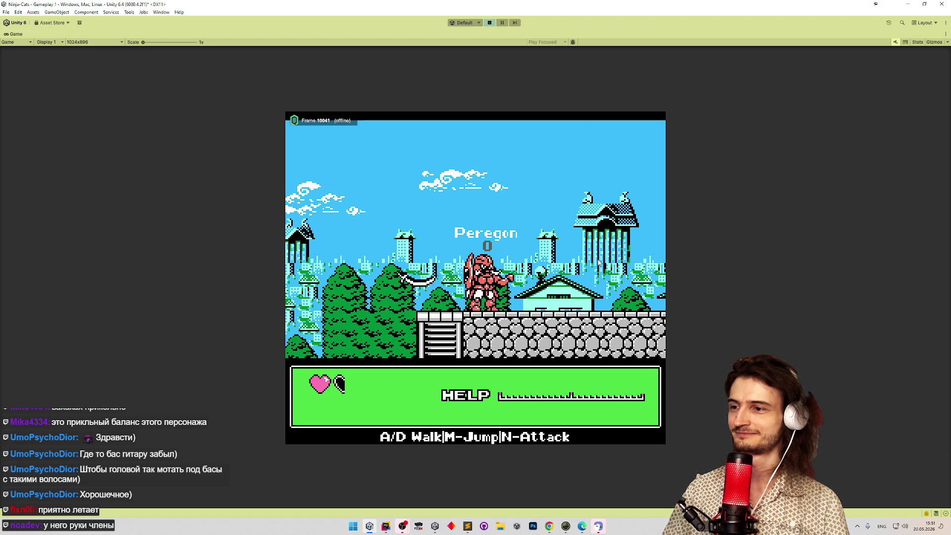
{"action": "key", "text": "n"}
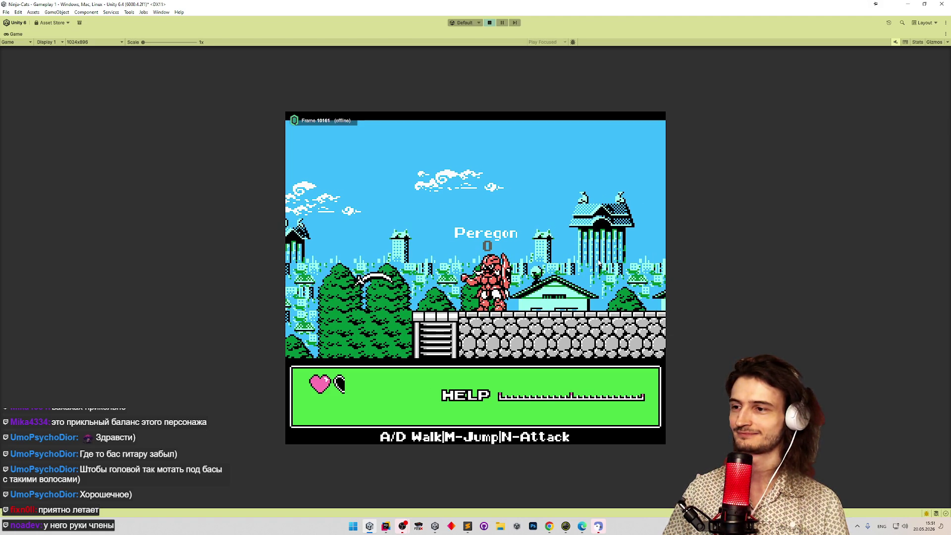
{"action": "key", "text": "d"}
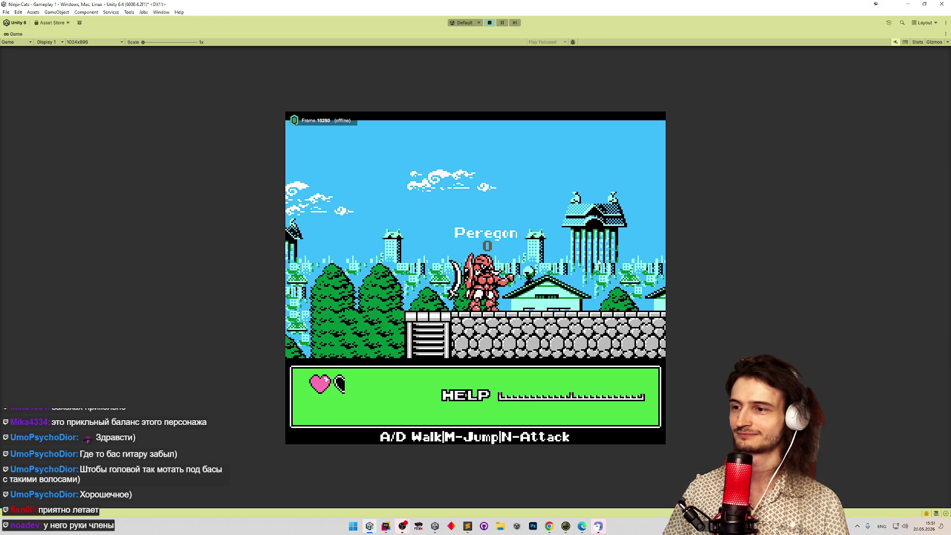
{"action": "key", "text": "n"}
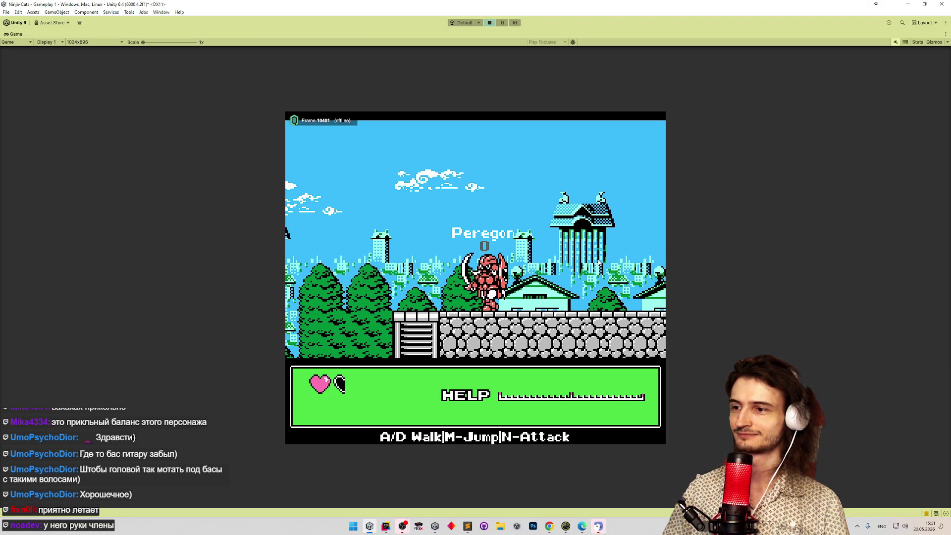
{"action": "key", "text": "d"}
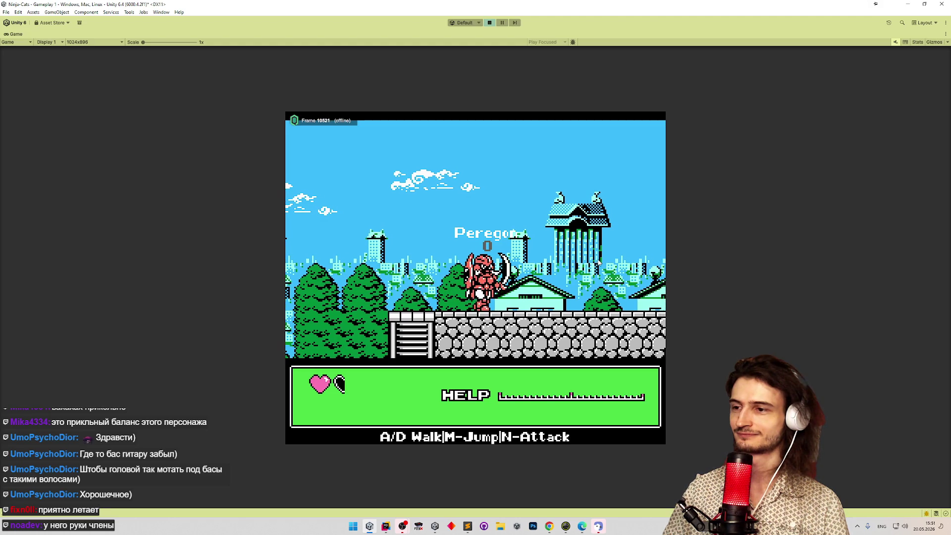
{"action": "key", "text": "n"}
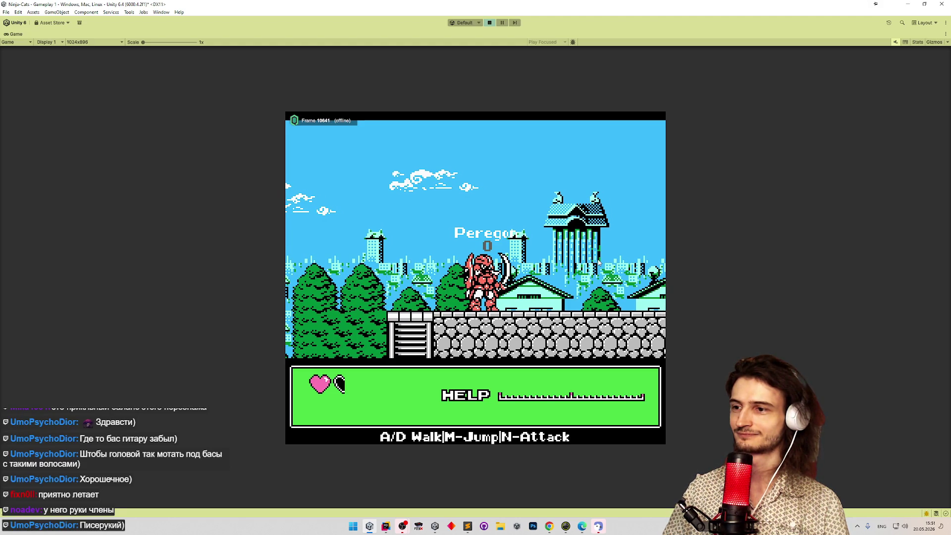
Throw a boomerang to the left, then turn back and keep attacking while walking right.
{"action": "key", "text": "a"}
{"action": "key", "text": "n"}
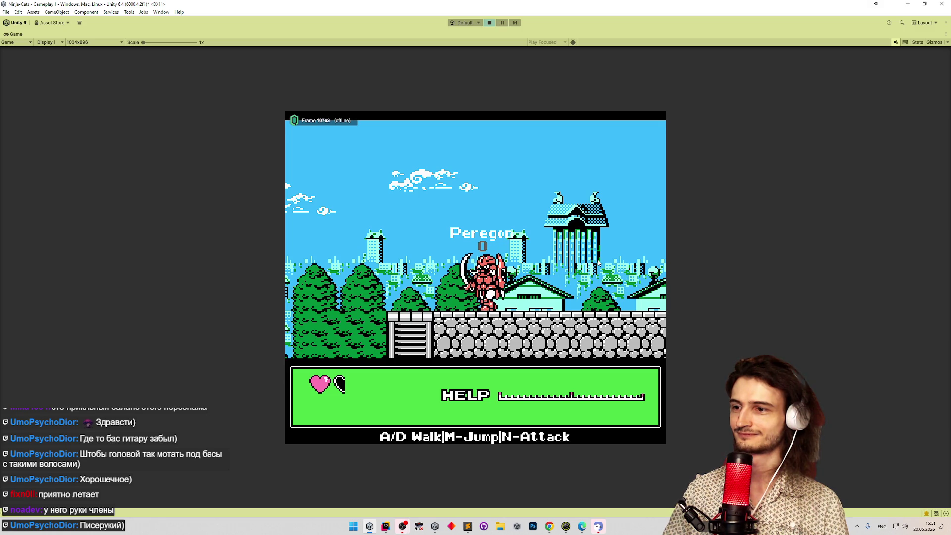
{"action": "key", "text": "d"}
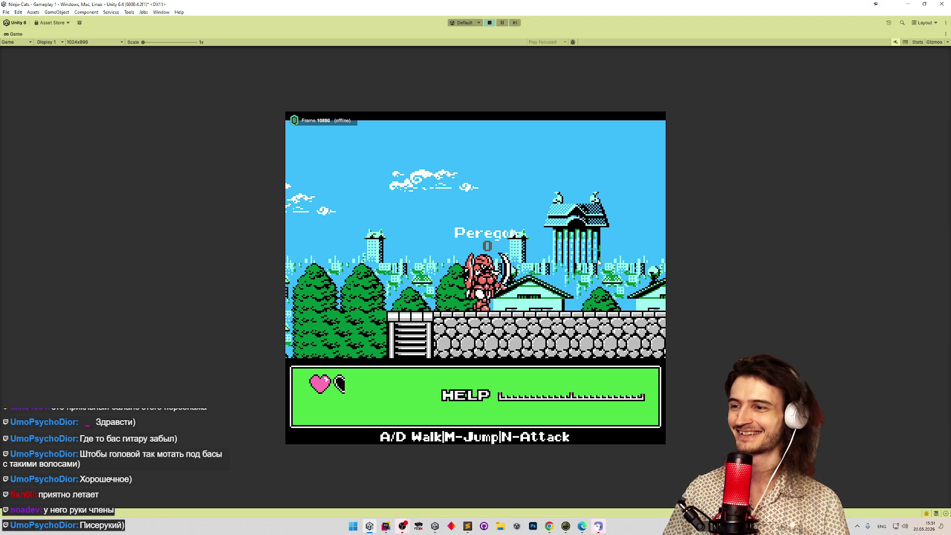
{"action": "key", "text": "d"}
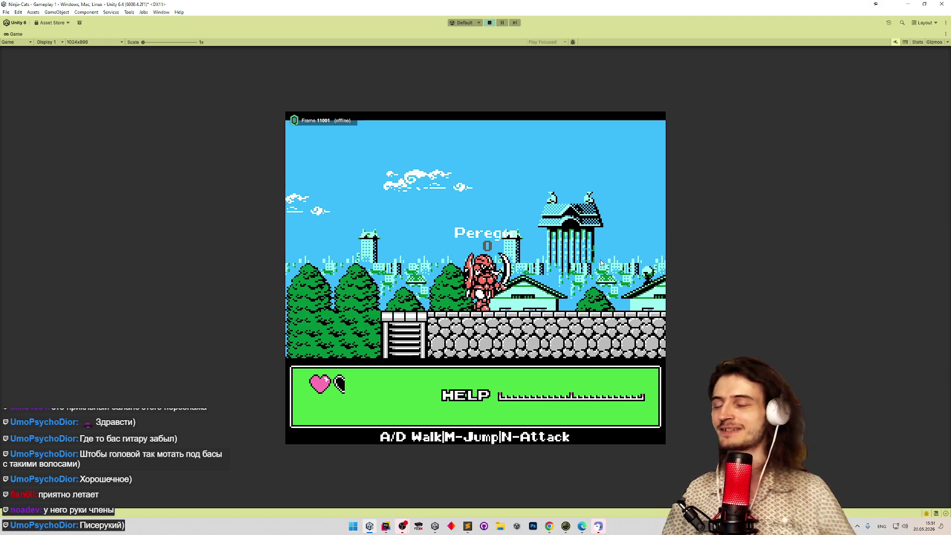
{"action": "key", "text": "n"}
{"action": "key", "text": "d"}
{"action": "key", "text": "n"}
{"action": "key", "text": "d"}
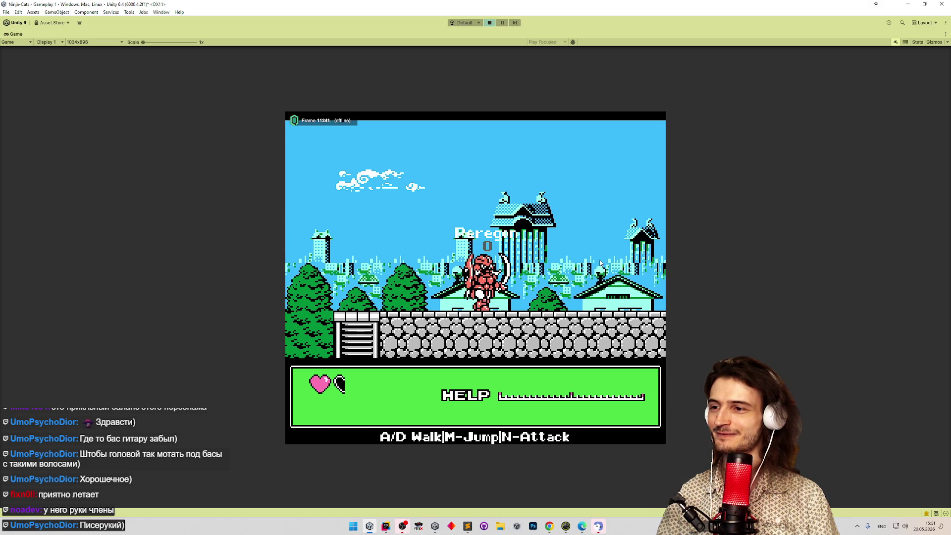
Keep advancing right along the wall, throwing boomerangs toward the red-roofed building.
{"action": "key", "text": "a"}
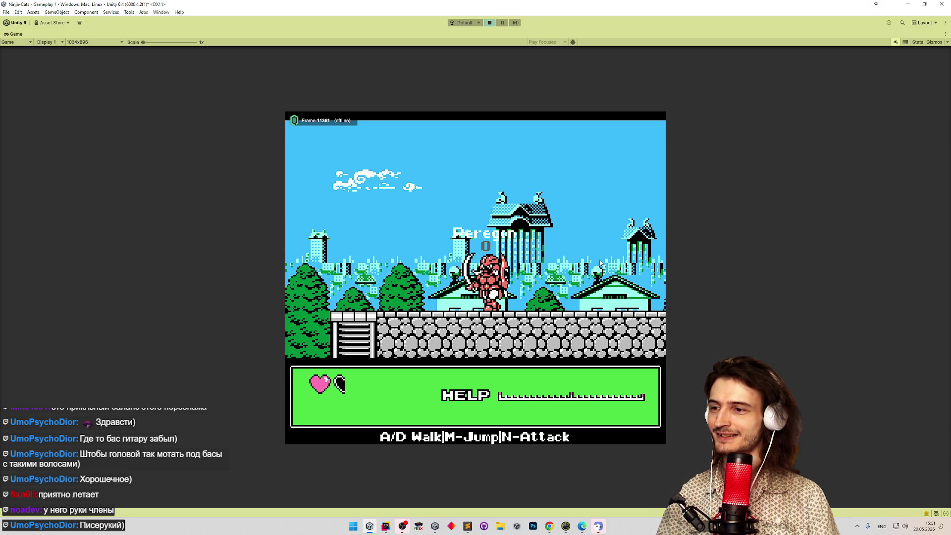
{"action": "key", "text": "d"}
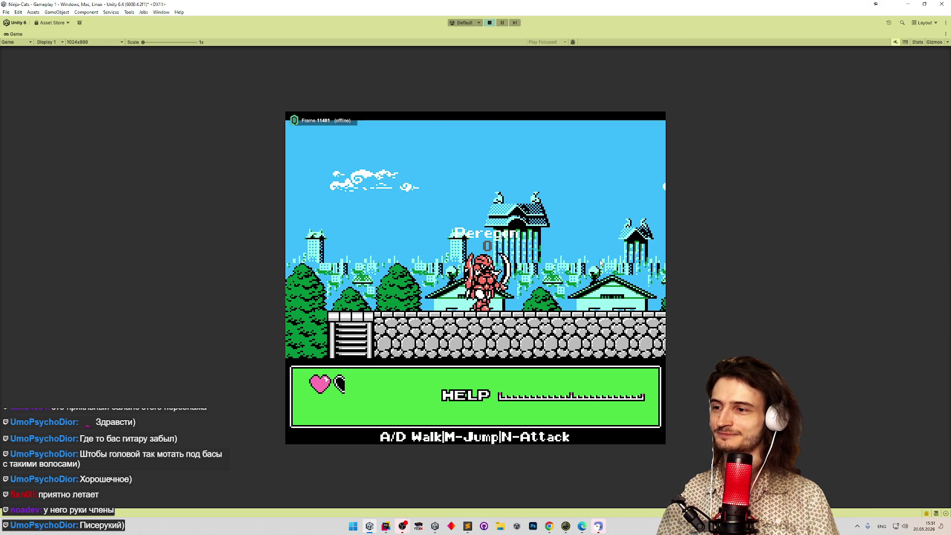
{"action": "key", "text": "n"}
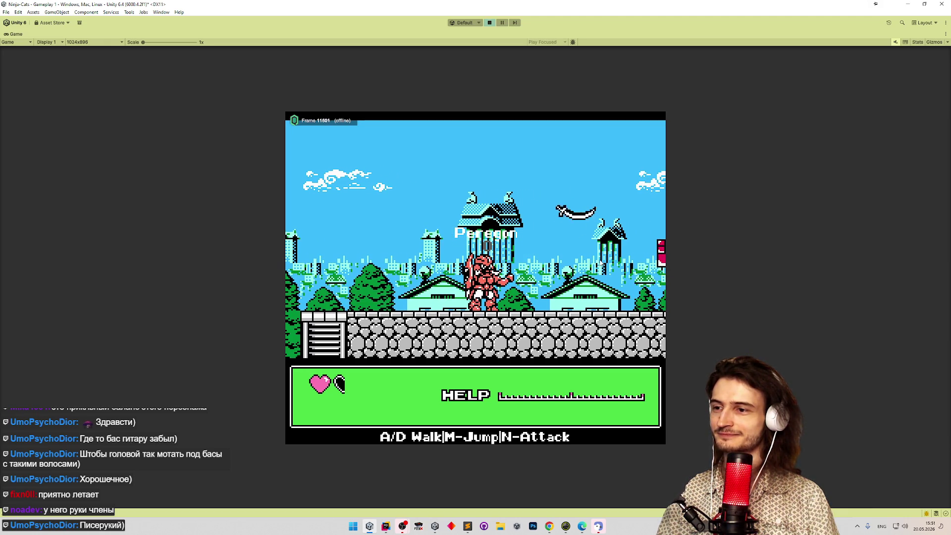
{"action": "key", "text": "d"}
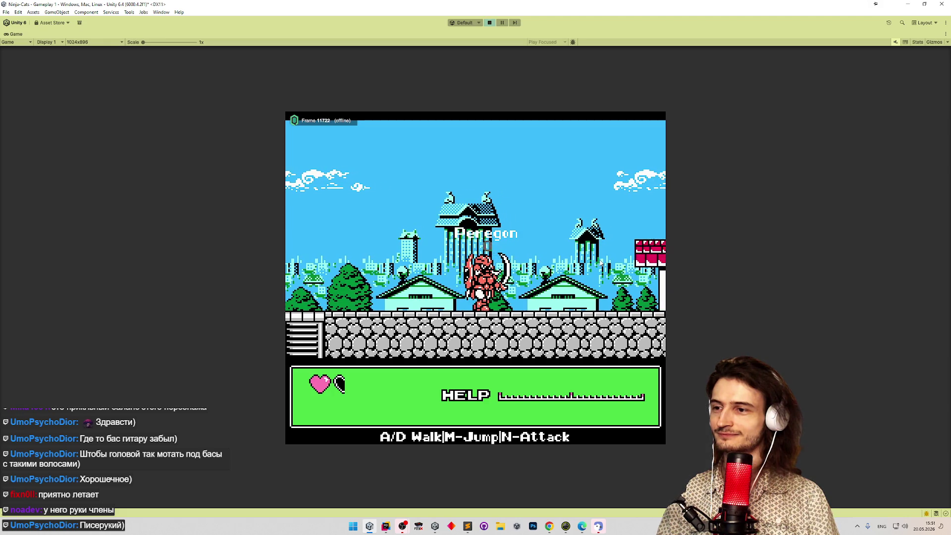
{"action": "key", "text": "d"}
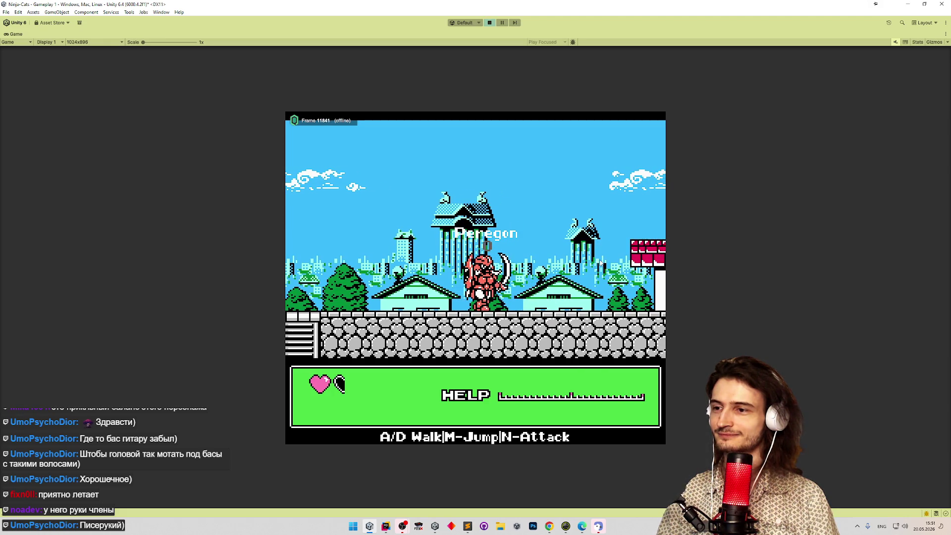
{"action": "key", "text": "n"}
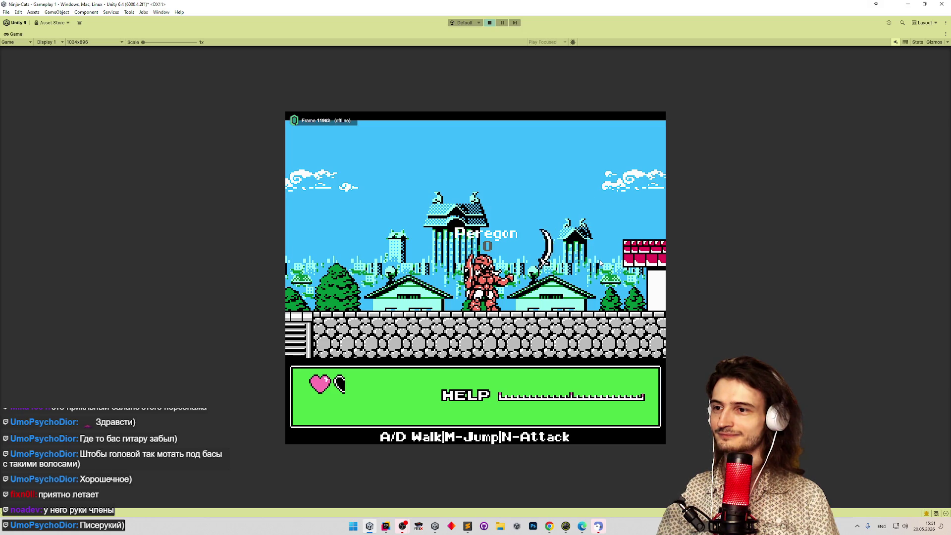
{"action": "key", "text": "d"}
{"action": "key", "text": "n"}
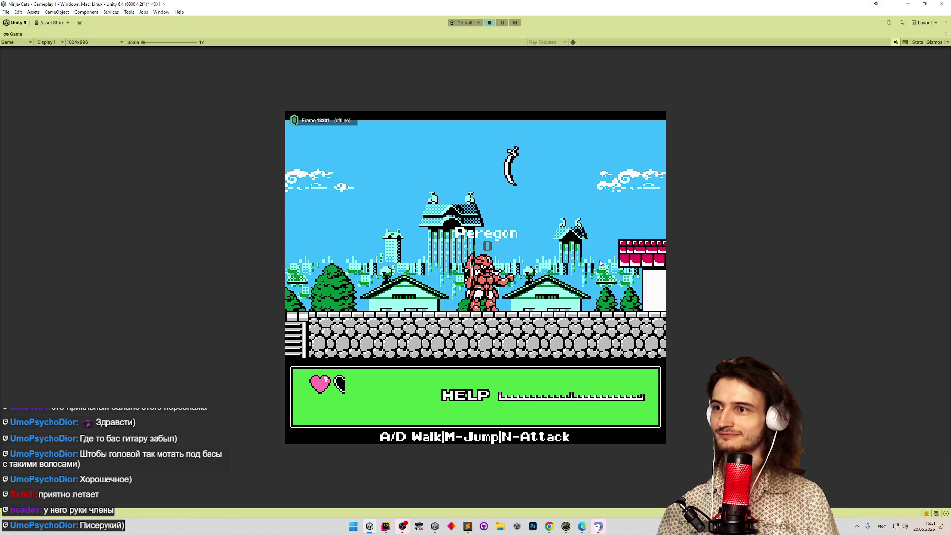
Throw the boomerang, walk Peregon through the village, destroy the rooftop enemy and climb to the upper ledge.
{"action": "key", "text": "d"}
{"action": "key", "text": "n"}
{"action": "key", "text": "d"}
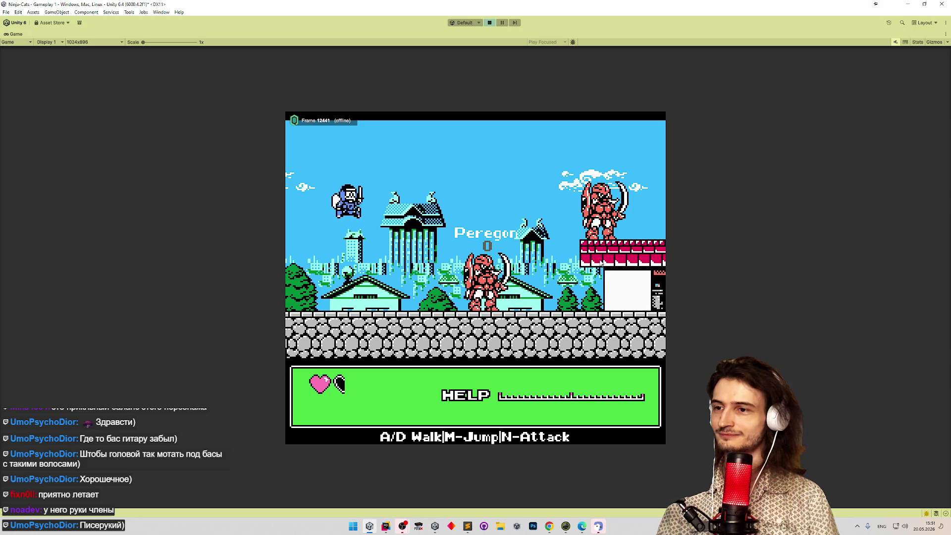
{"action": "key", "text": "d"}
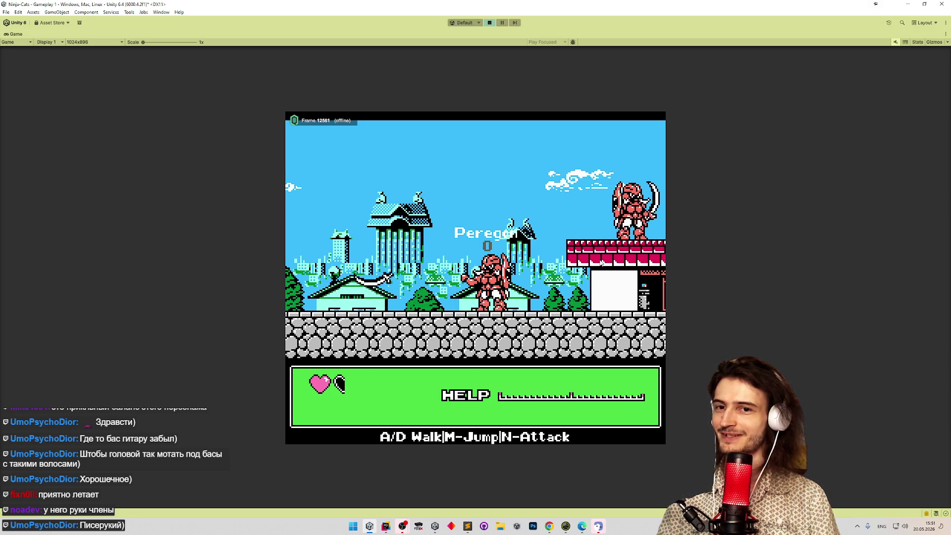
{"action": "key", "text": "d"}
{"action": "key", "text": "d"}
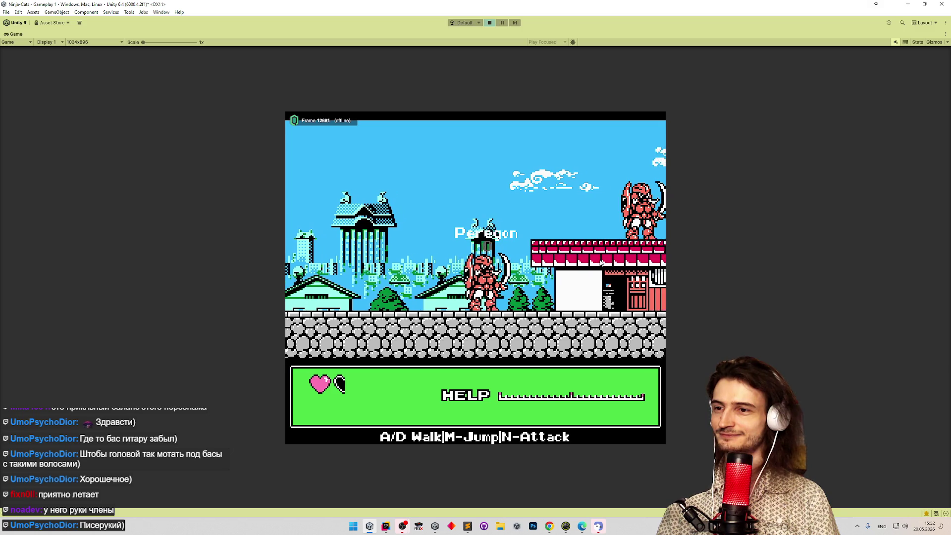
{"action": "key", "text": "d"}
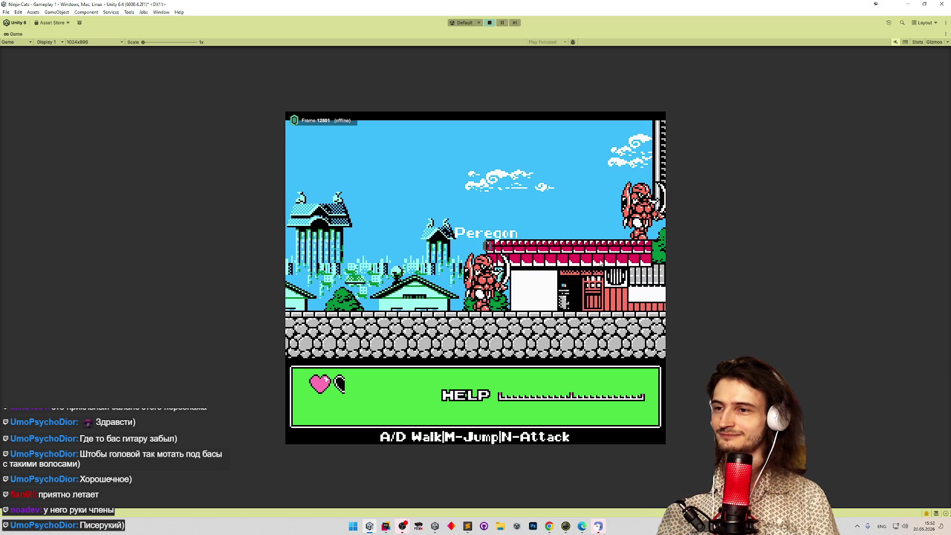
{"action": "key", "text": "d"}
{"action": "key", "text": "n"}
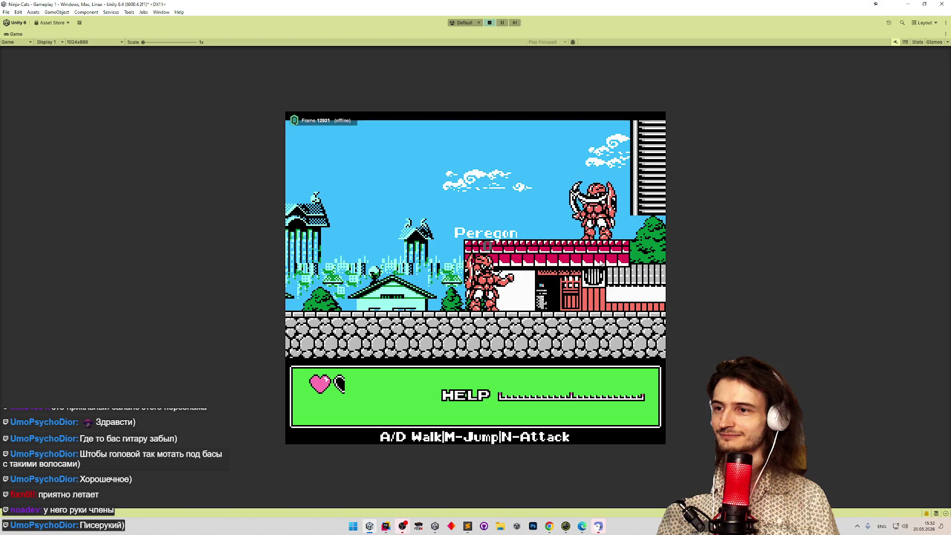
{"action": "key", "text": "d"}
{"action": "key", "text": "m"}
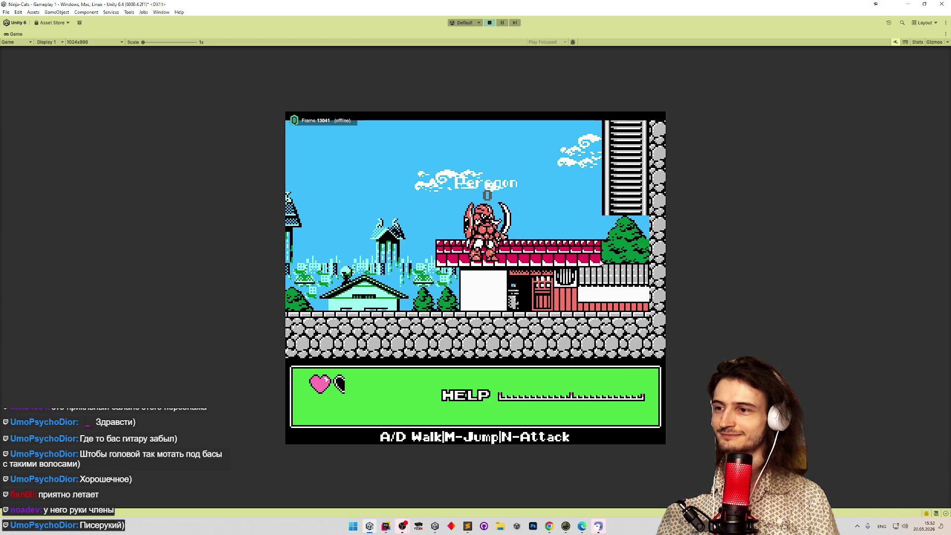
{"action": "key", "text": "d"}
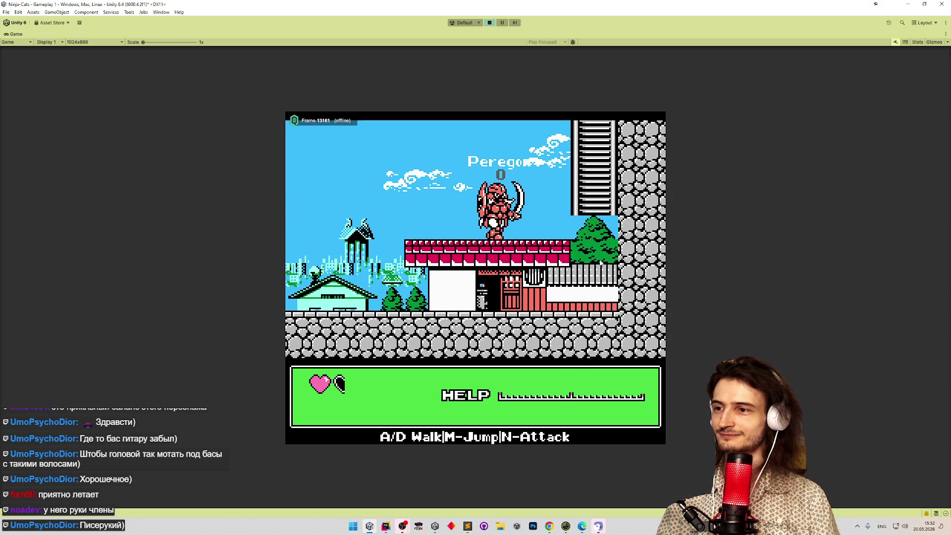
{"action": "key", "text": "d"}
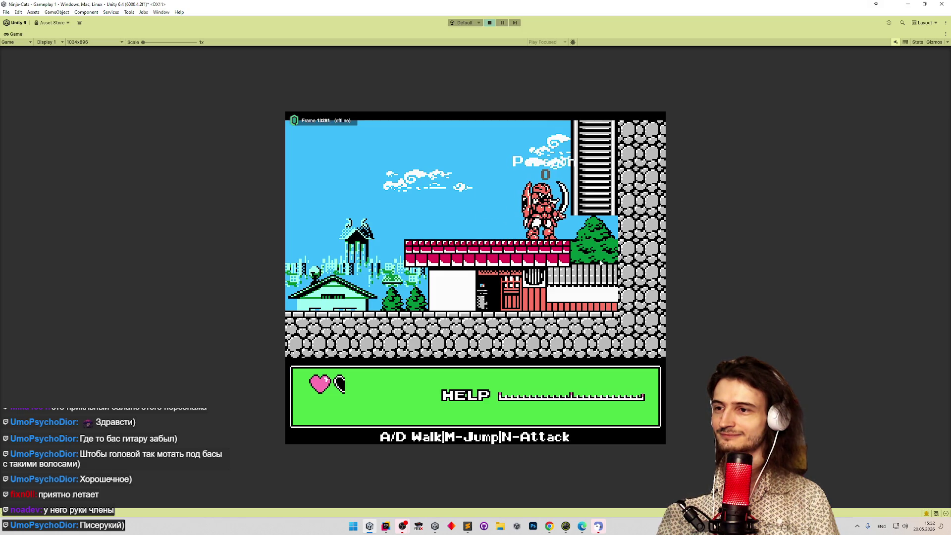
{"action": "key", "text": "d"}
{"action": "key", "text": "m"}
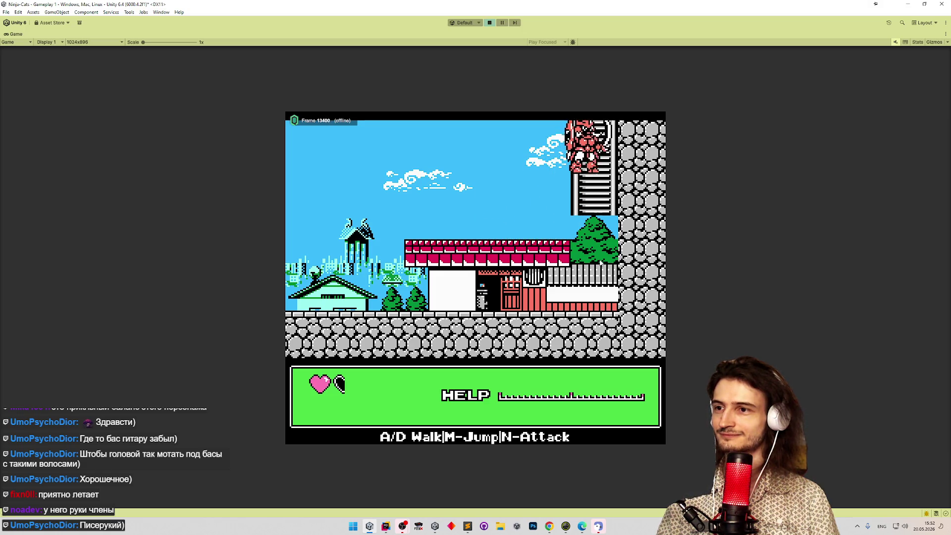
{"action": "key", "text": "m"}
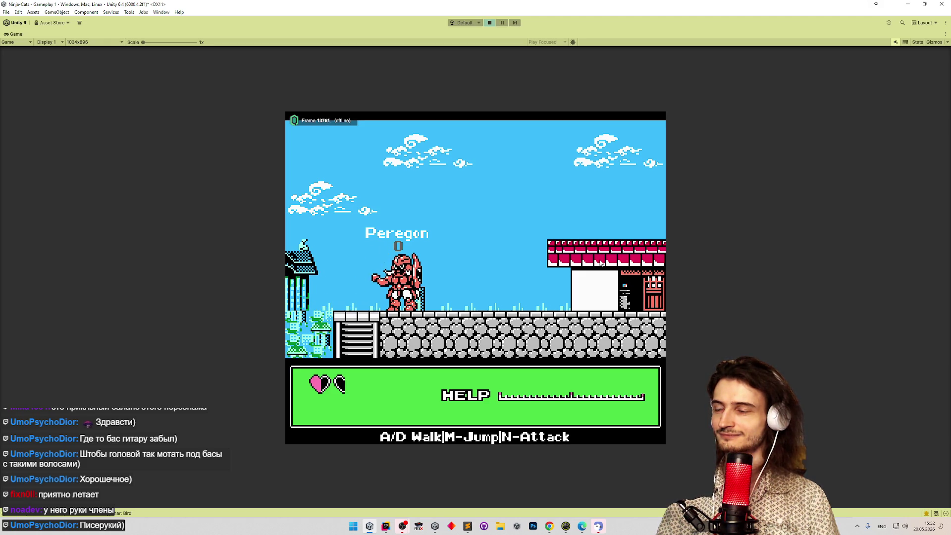
Cross the red roof slashing with the blade, then jump off and throw it rightward.
{"action": "key", "text": "d"}
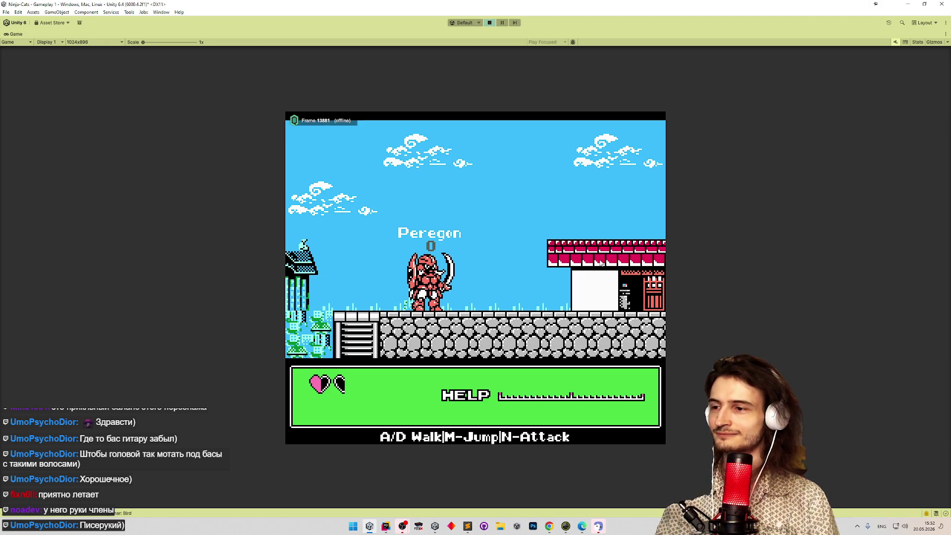
{"action": "key", "text": "d"}
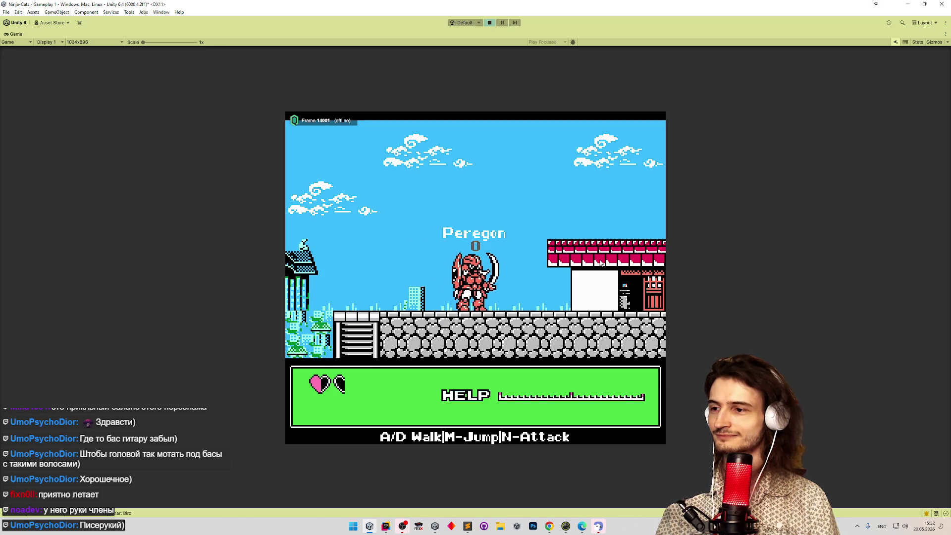
{"action": "key", "text": "d"}
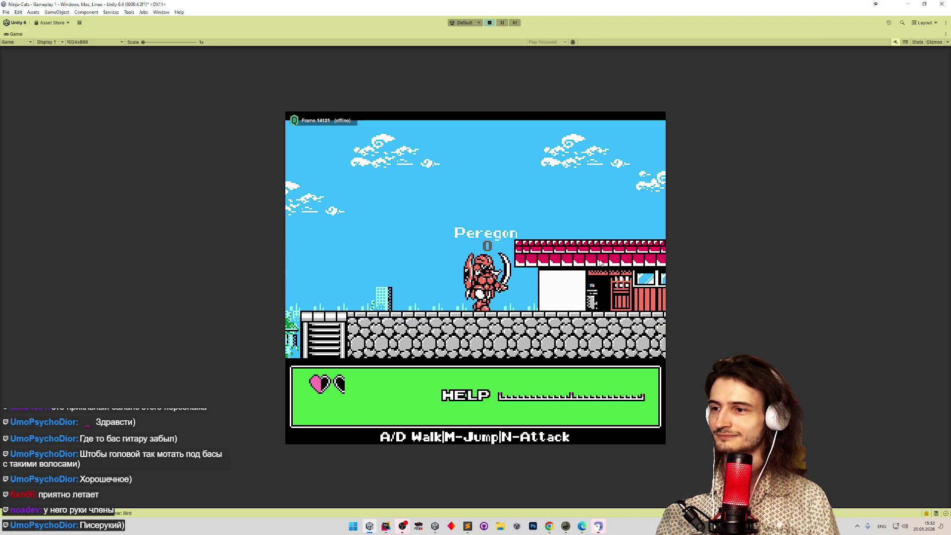
{"action": "key", "text": "m"}
{"action": "key", "text": "d"}
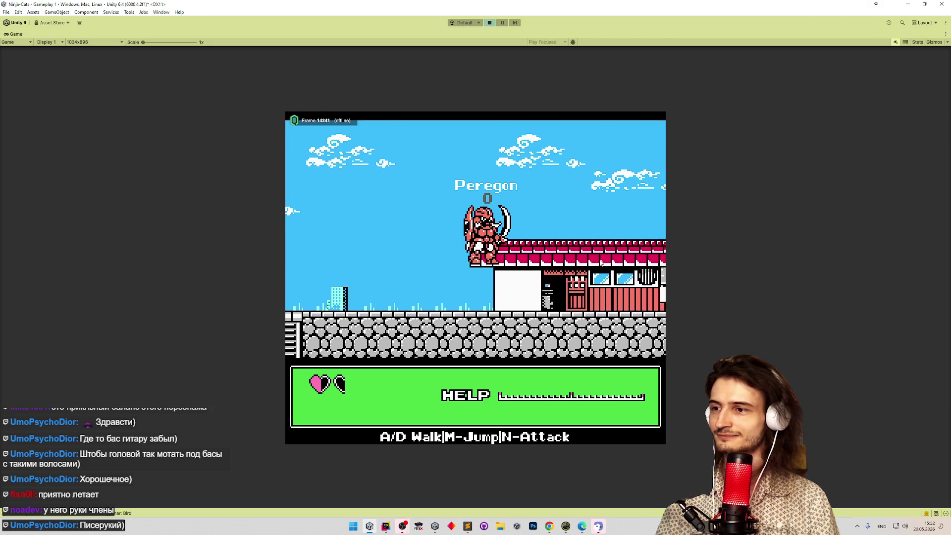
{"action": "key", "text": "d"}
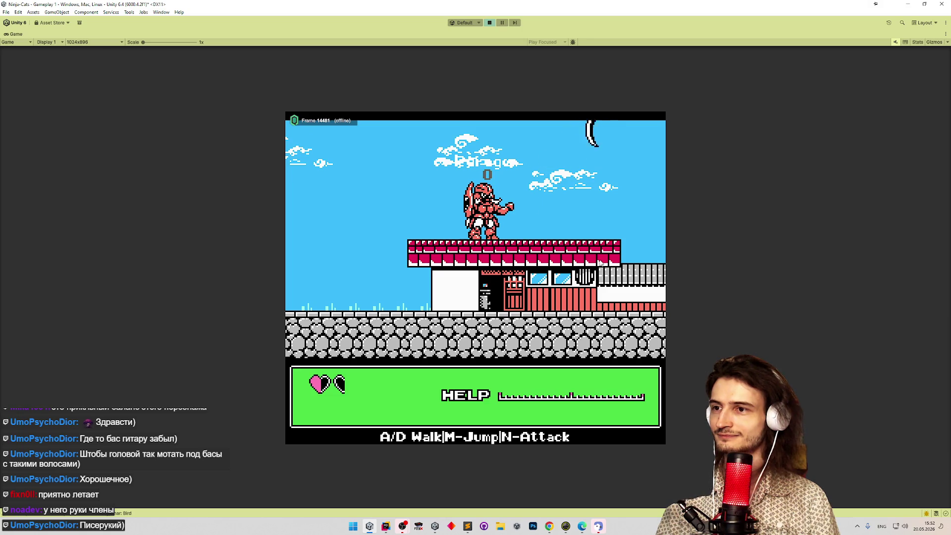
{"action": "key", "text": "d"}
{"action": "key", "text": "n"}
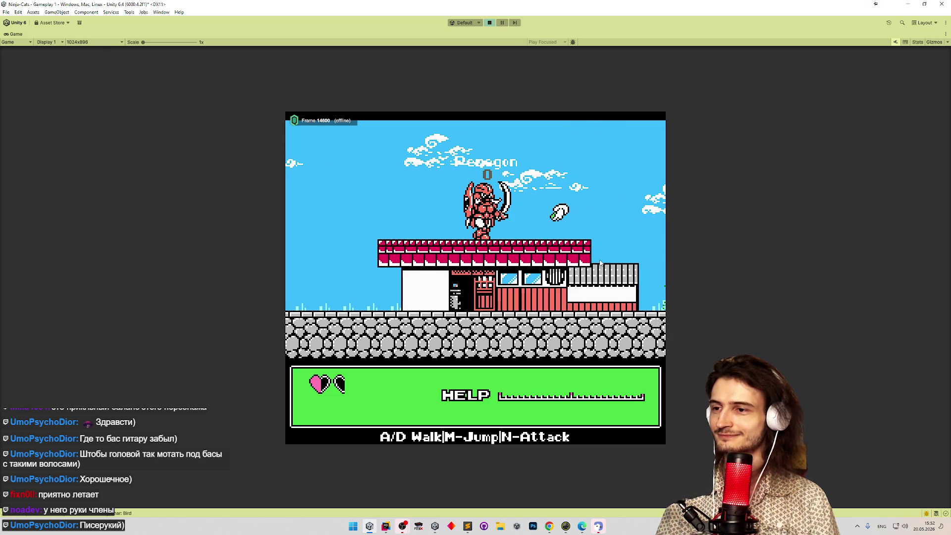
{"action": "key", "text": "d"}
{"action": "key", "text": "n"}
{"action": "key", "text": "d"}
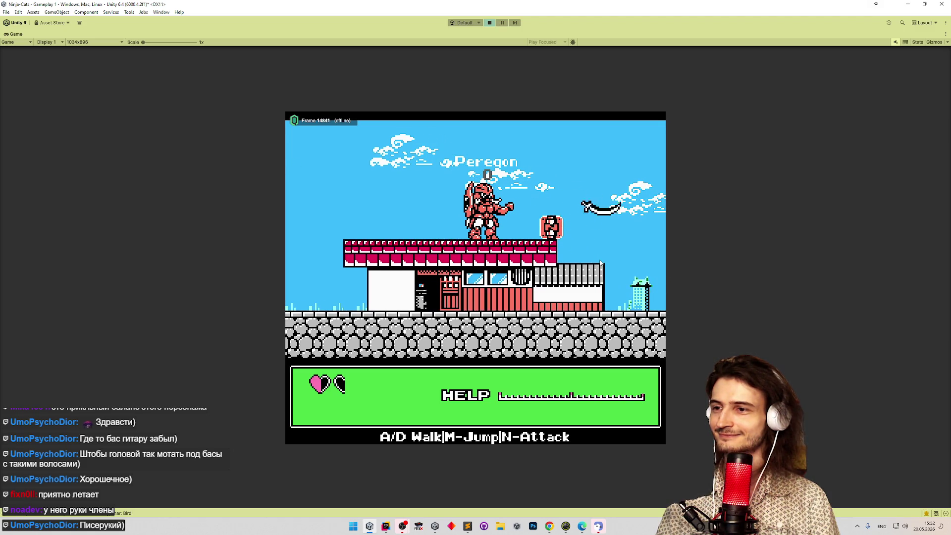
{"action": "key", "text": "d"}
{"action": "key", "text": "m"}
{"action": "key", "text": "n"}
{"action": "key", "text": "d"}
{"action": "key", "text": "n"}
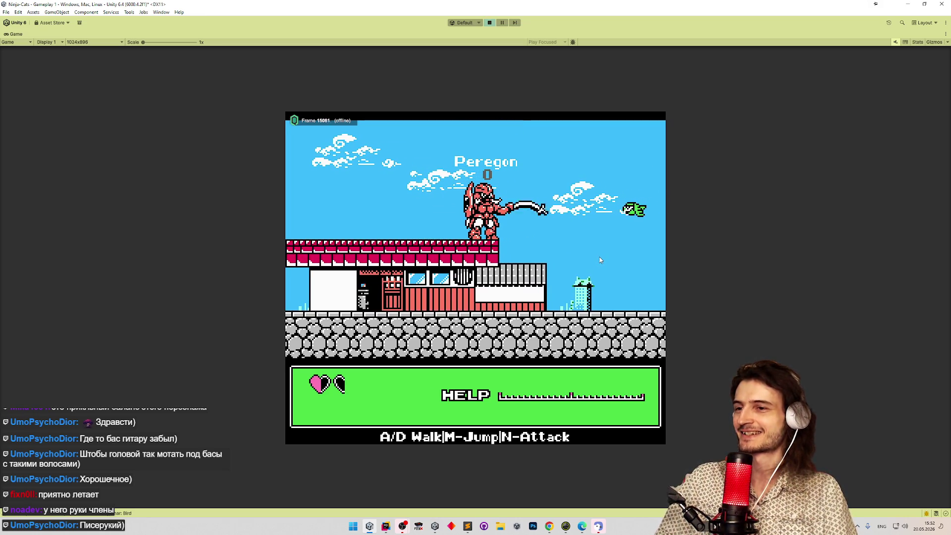
{"action": "key", "text": "d"}
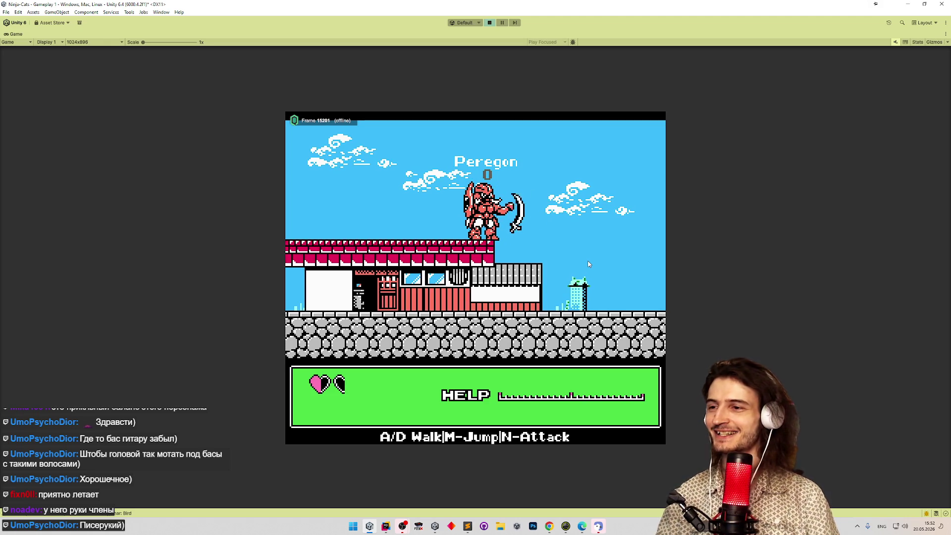
{"action": "key", "text": "d"}
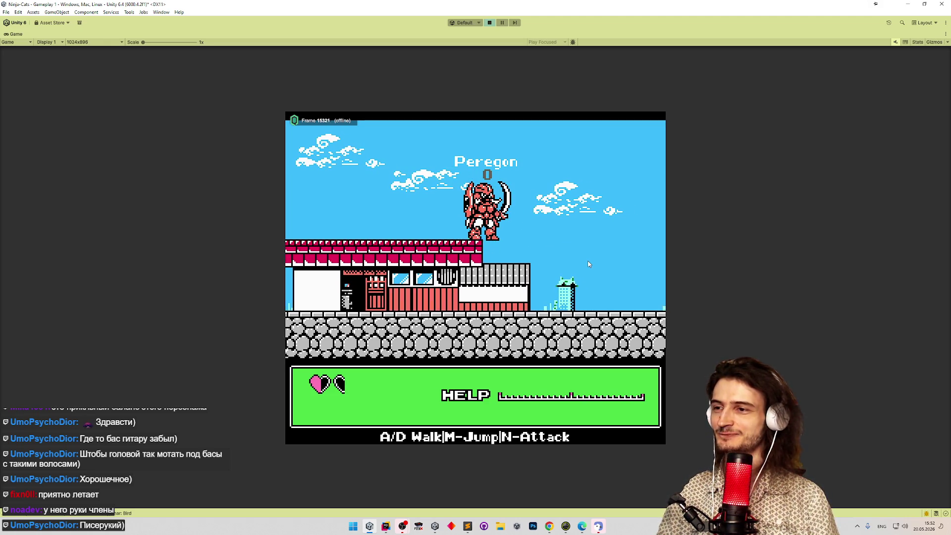
Throw the boomerang at the green enemy and beyond, watching it return, then stop Play mode.
{"action": "key", "text": "n"}
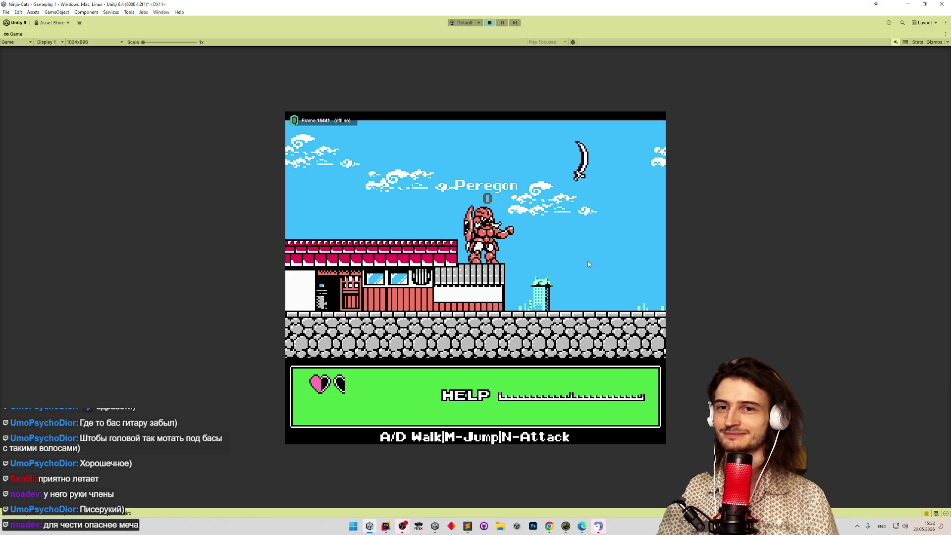
{"action": "key", "text": "m"}
{"action": "key", "text": "d"}
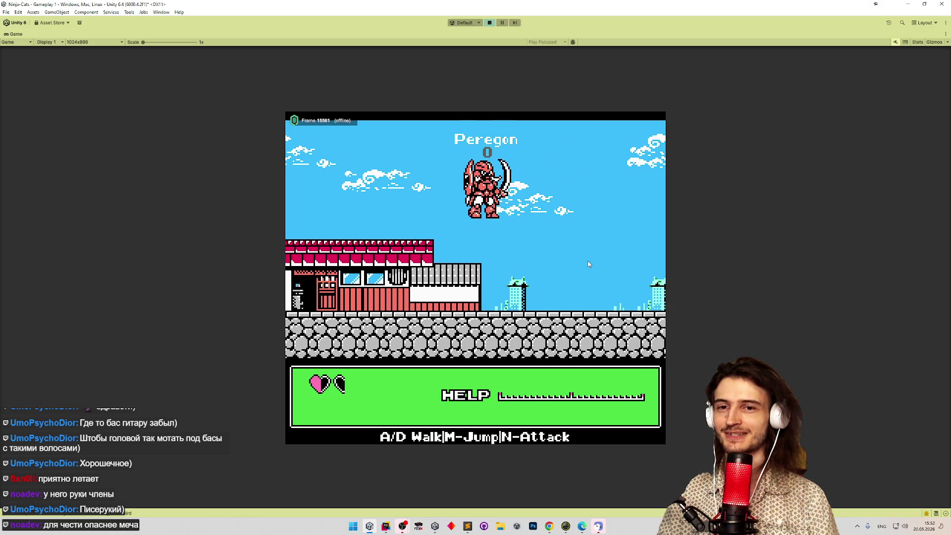
{"action": "key", "text": "d"}
{"action": "key", "text": "n"}
{"action": "key", "text": "d"}
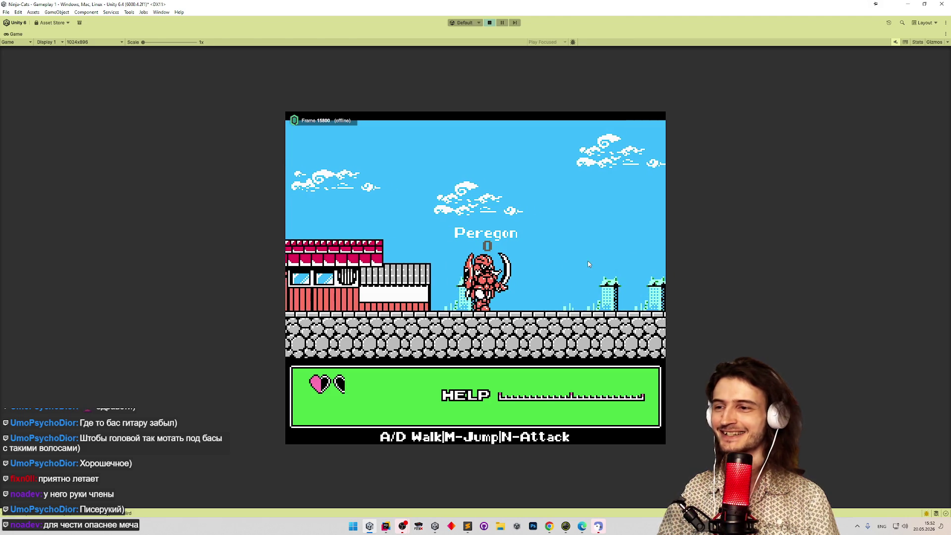
{"action": "key", "text": "d"}
{"action": "key", "text": "n"}
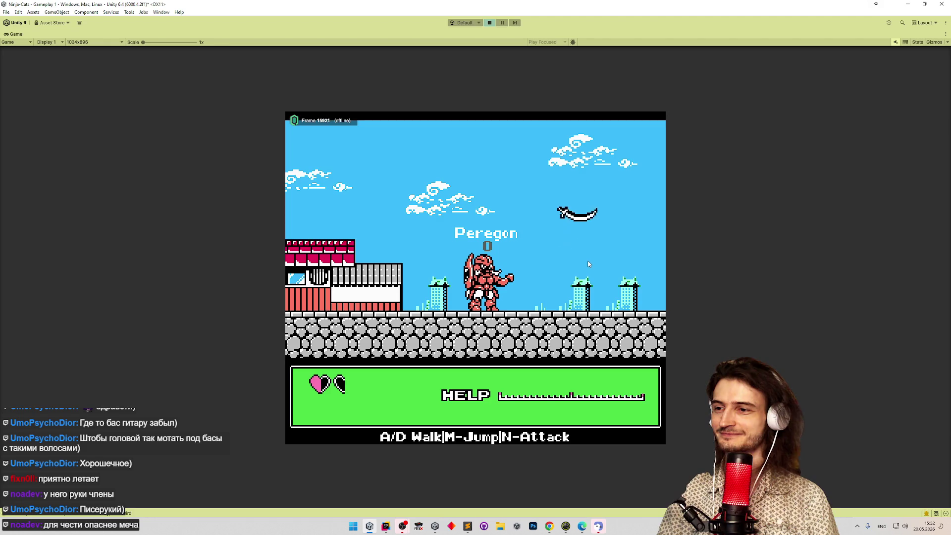
{"action": "key", "text": "d"}
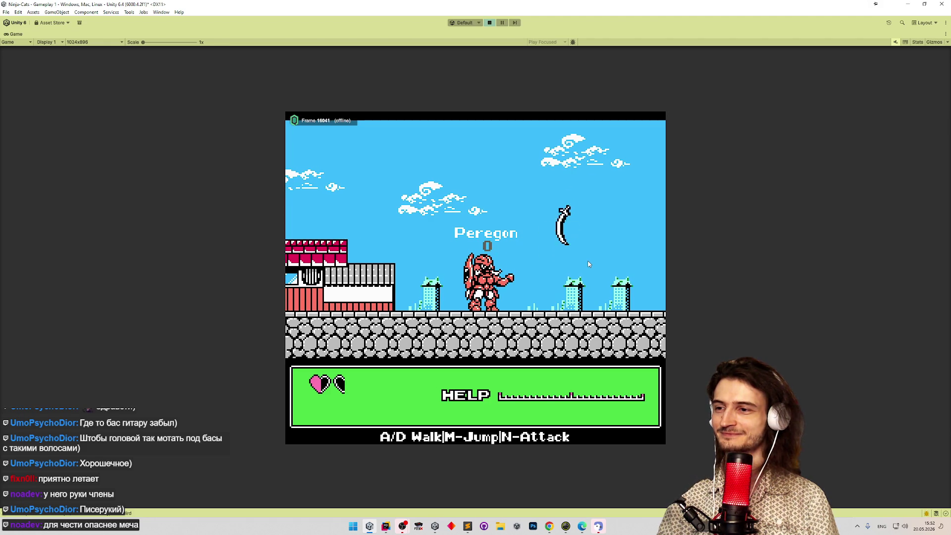
{"action": "key", "text": "d"}
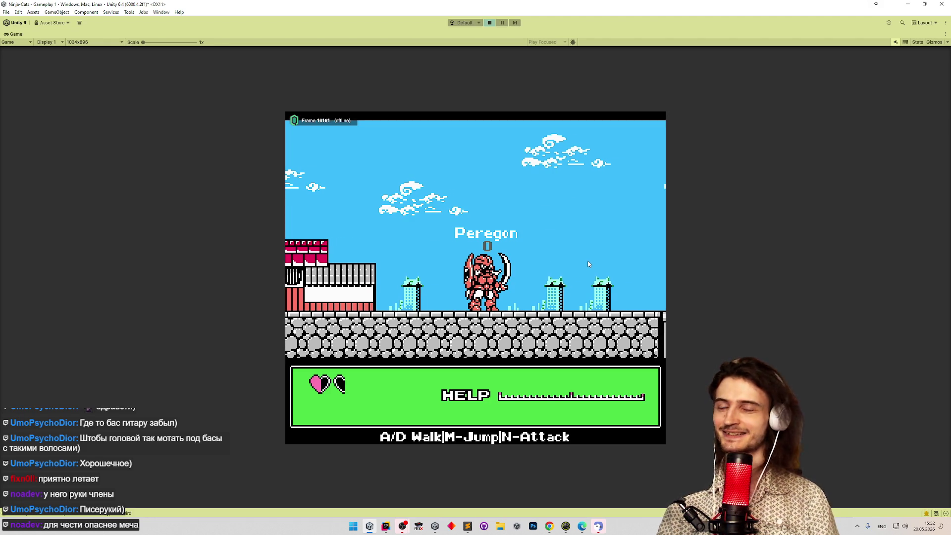
{"action": "key", "text": "d"}
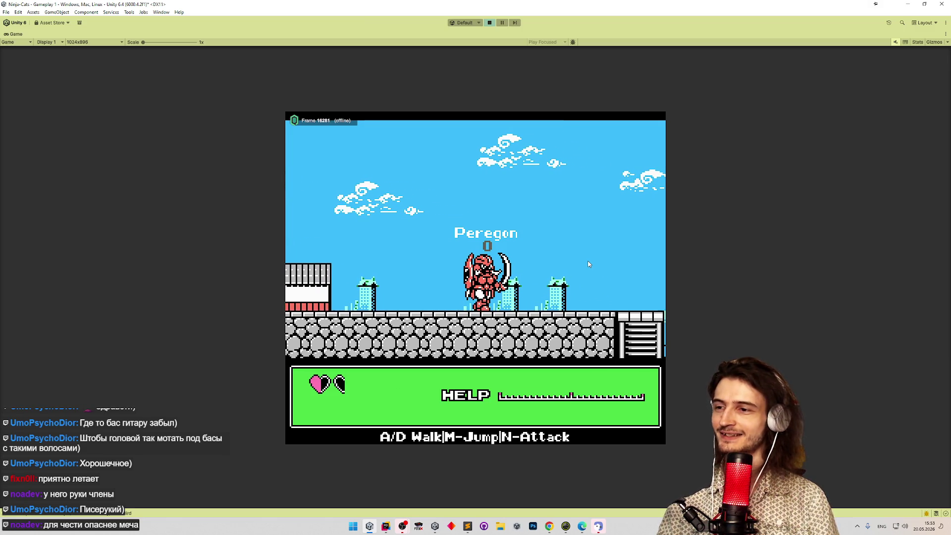
{"action": "key", "text": "d"}
{"action": "key", "text": "n"}
{"action": "key", "text": "d"}
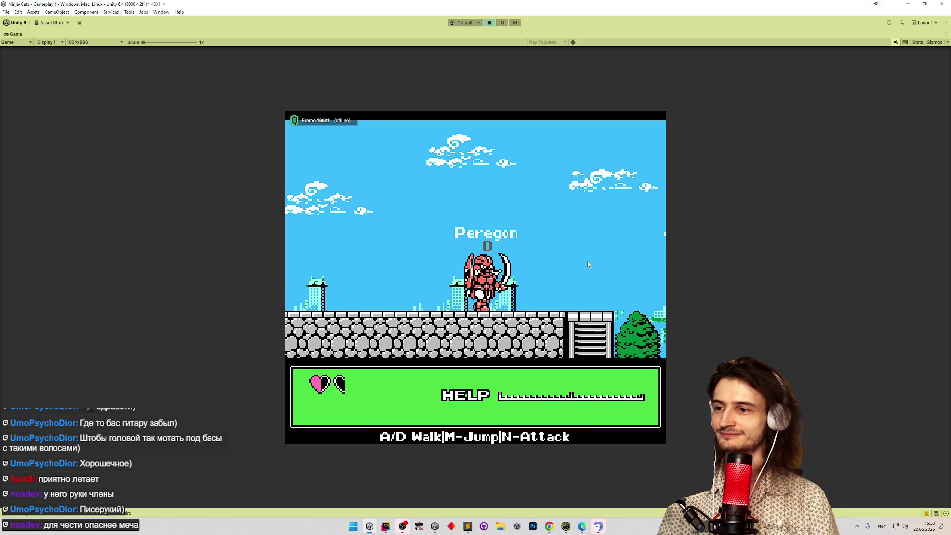
{"action": "key", "text": "ctrl+p"}
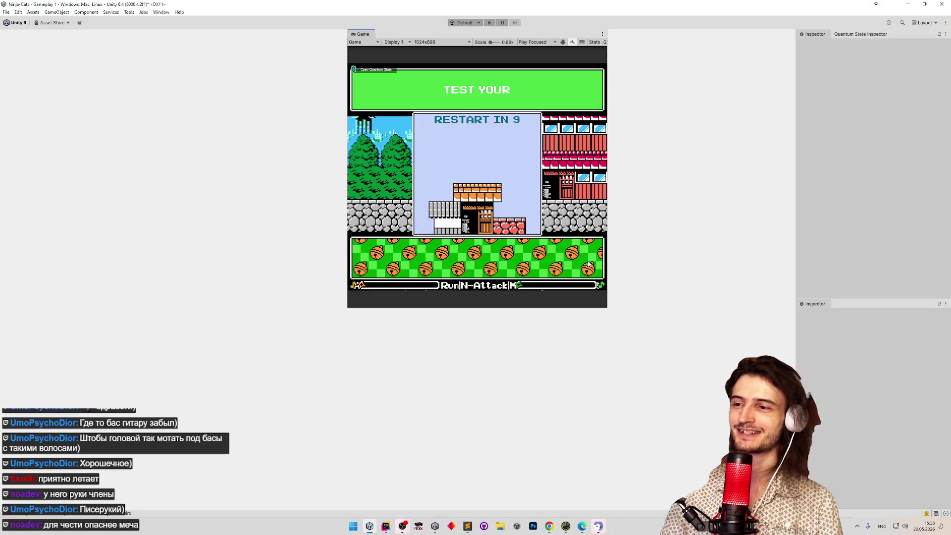
Restart Play mode, recolour the fourth colour slot green and pick the low-gravity upgrade.
{"action": "key", "text": "ctrl+p"}
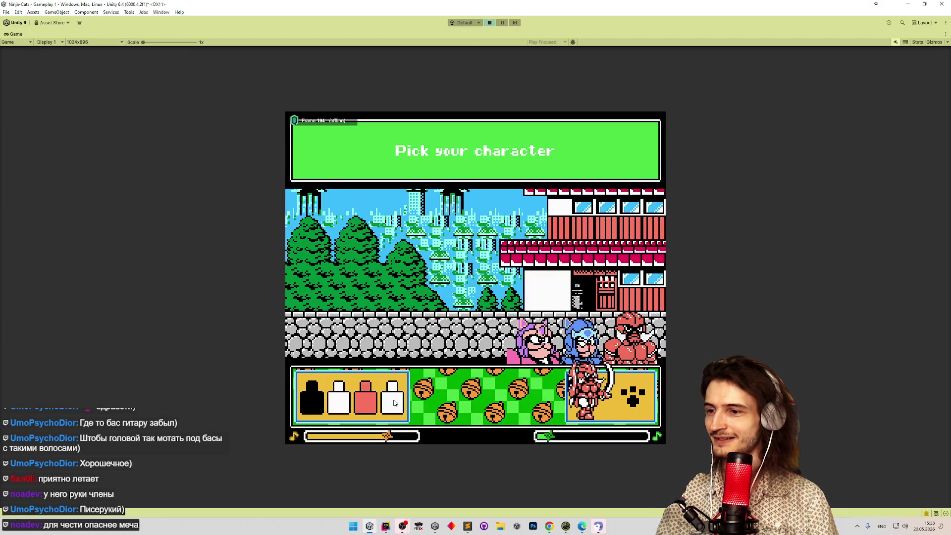
{"action": "left_click", "coordinate": [393, 403]}
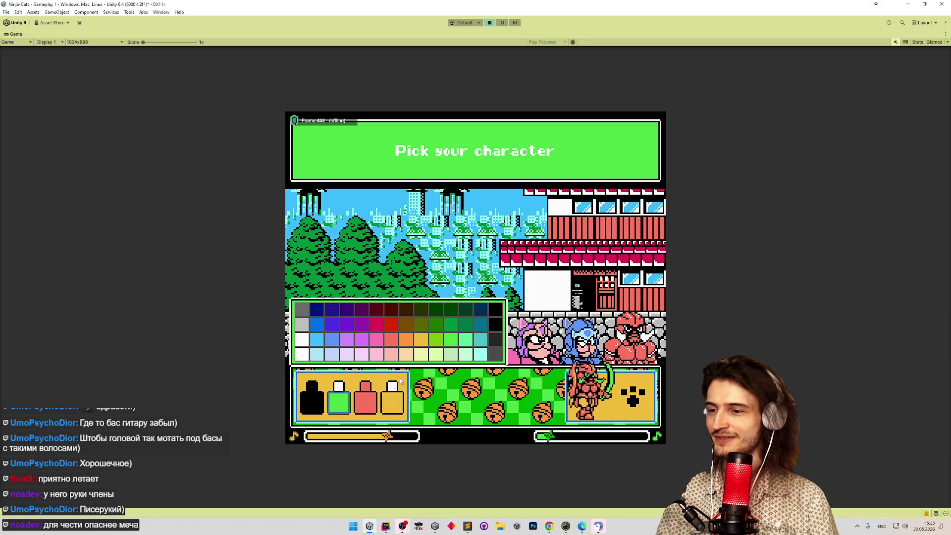
{"action": "left_click", "coordinate": [600, 405]}
{"action": "left_click", "coordinate": [599, 405]}
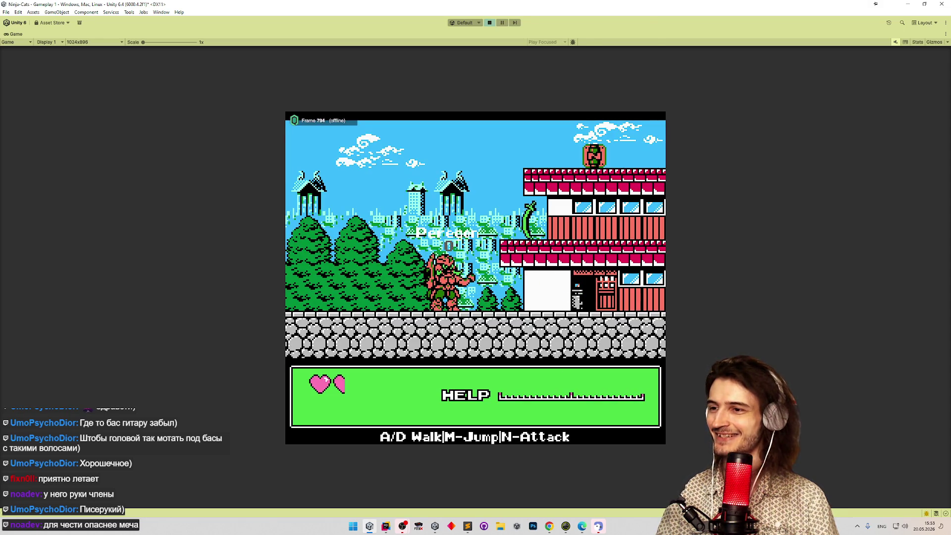
Slash left and right at the level start, throw the blade forward, and keep slashing while stepping right.
{"action": "key", "text": "a"}
{"action": "key", "text": "n"}
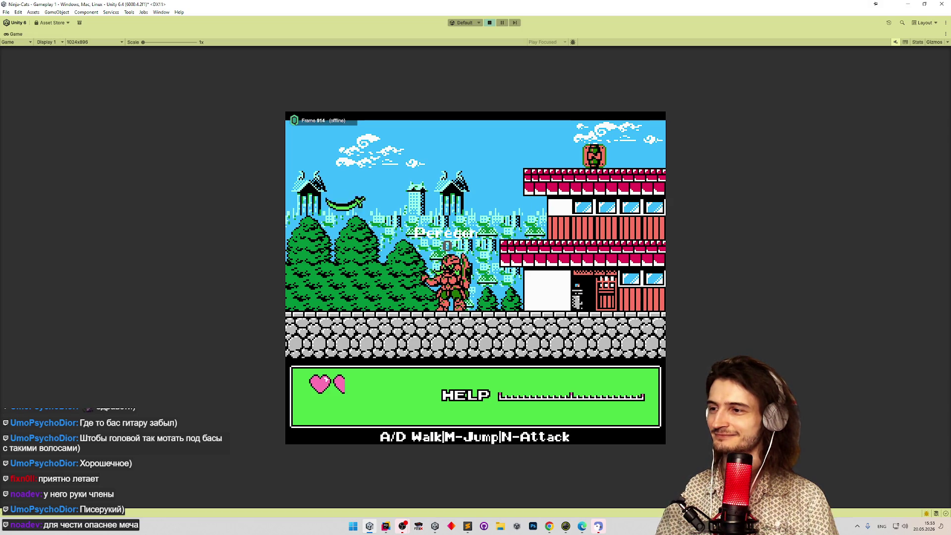
{"action": "key", "text": "d"}
{"action": "key", "text": "n"}
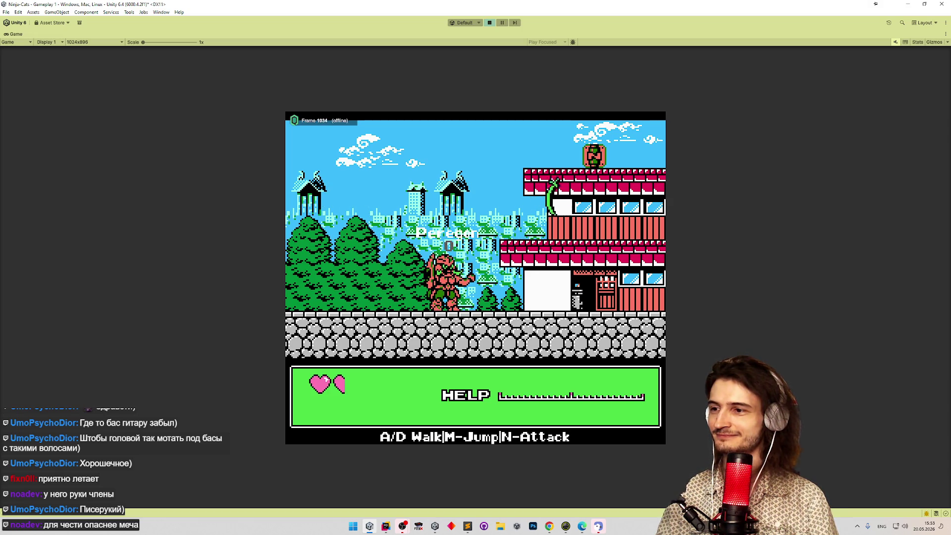
{"action": "key", "text": "n"}
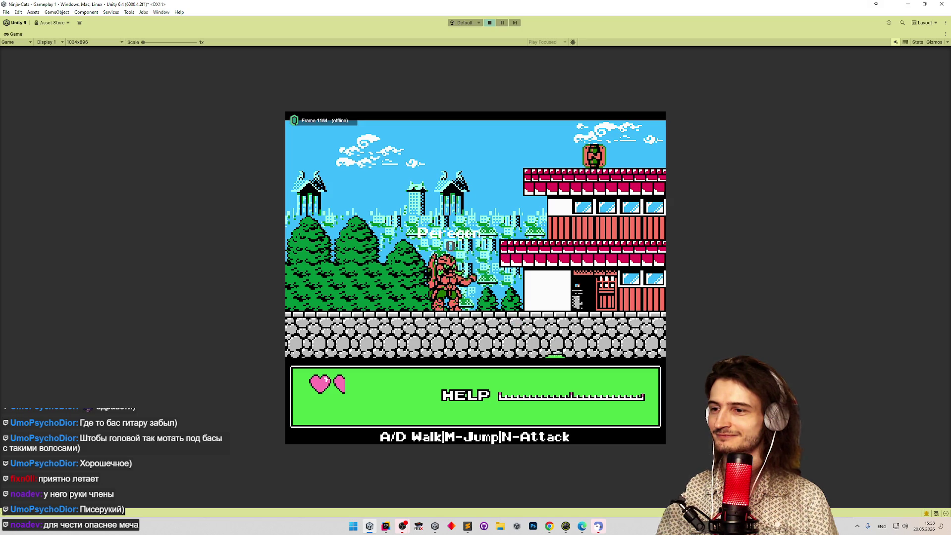
{"action": "key", "text": "n"}
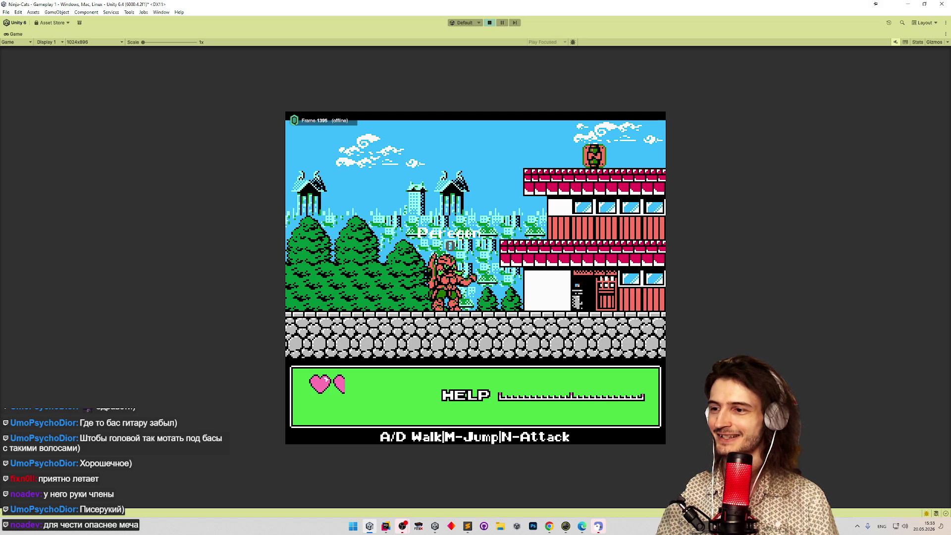
{"action": "key", "text": "d"}
{"action": "key", "text": "n"}
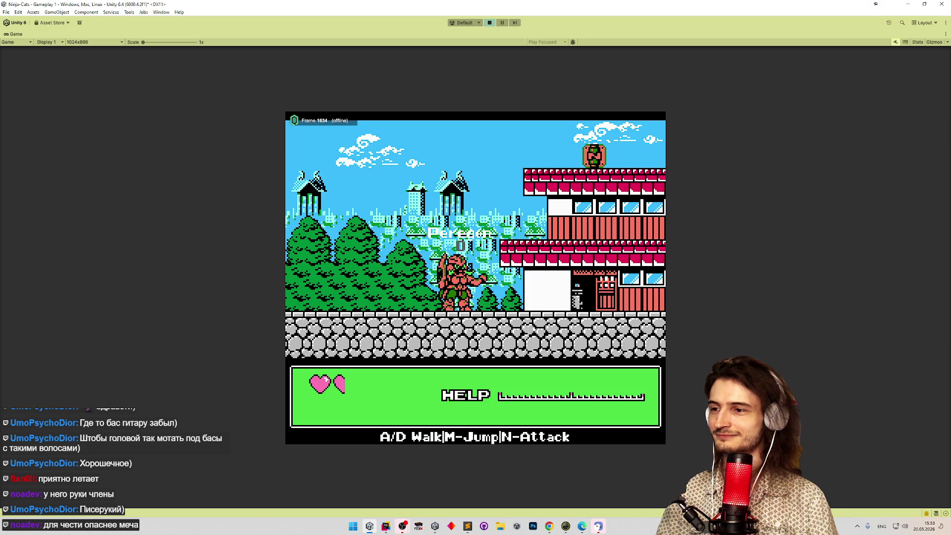
{"action": "key", "text": "d"}
{"action": "key", "text": "n"}
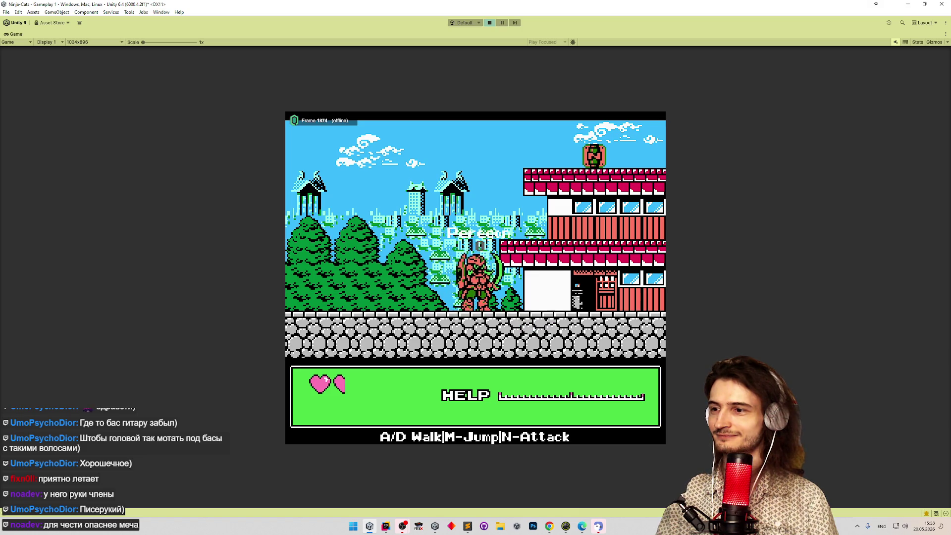
Jump up the ledges onto the roof, attacking and throwing the blade while walking right.
{"action": "key", "text": "d"}
{"action": "key", "text": "m"}
{"action": "key", "text": "n"}
{"action": "key", "text": "d"}
{"action": "key", "text": "n"}
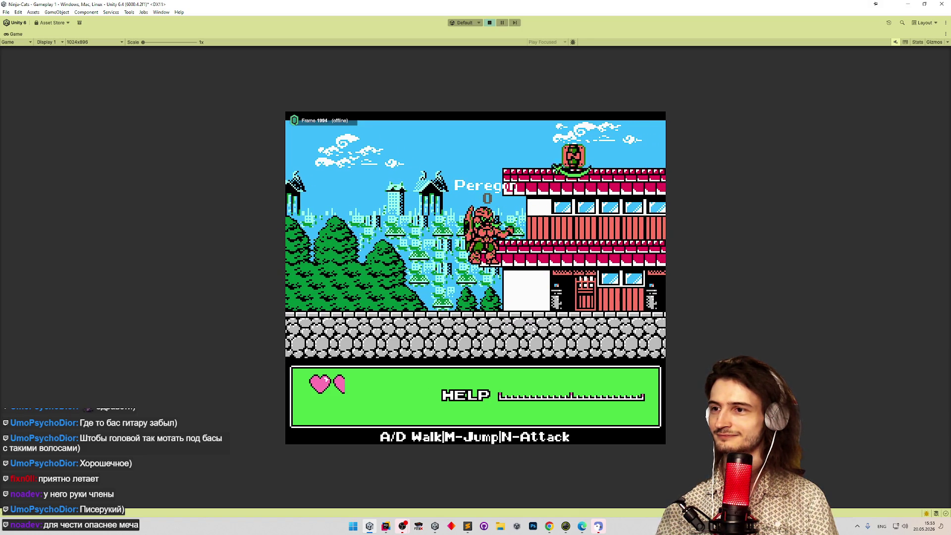
{"action": "key", "text": "d"}
{"action": "key", "text": "m"}
{"action": "key", "text": "n"}
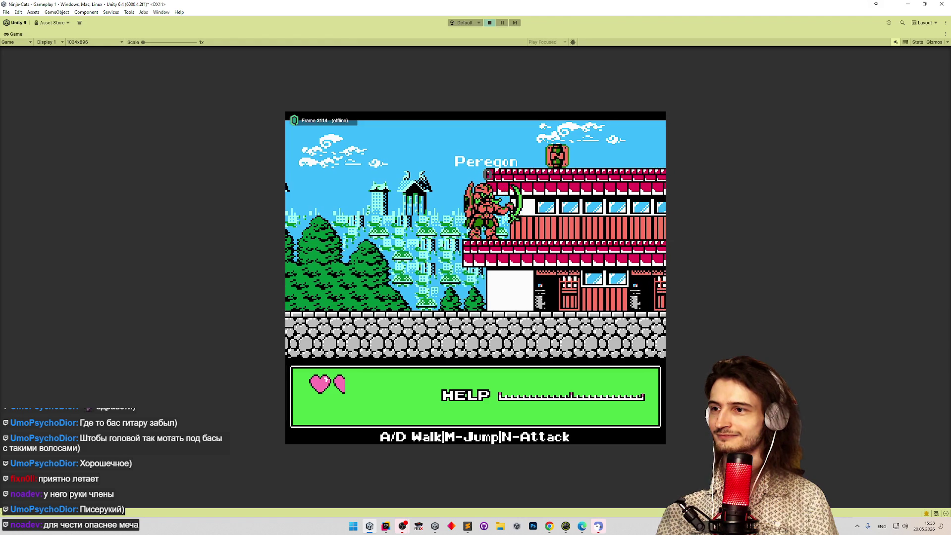
{"action": "key", "text": "d"}
{"action": "key", "text": "n"}
{"action": "key", "text": "d"}
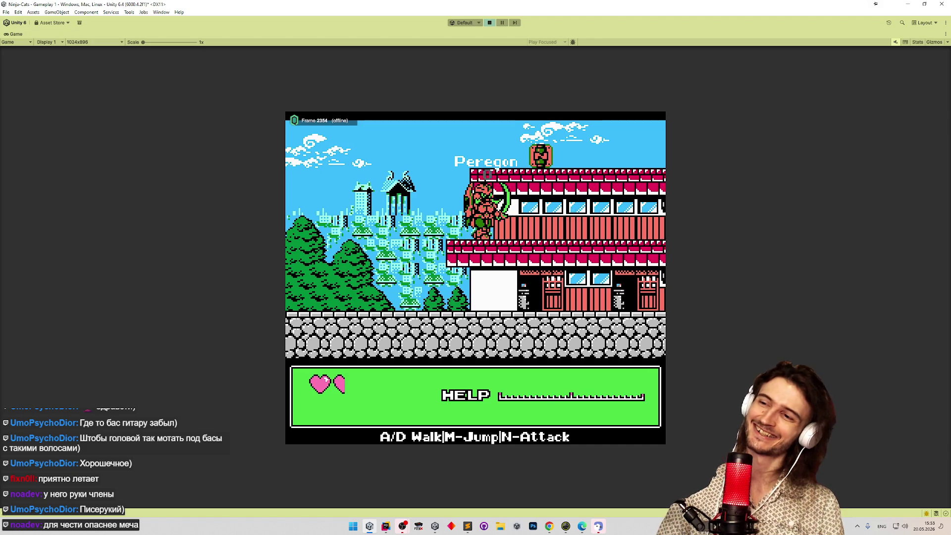
{"action": "key", "text": "n"}
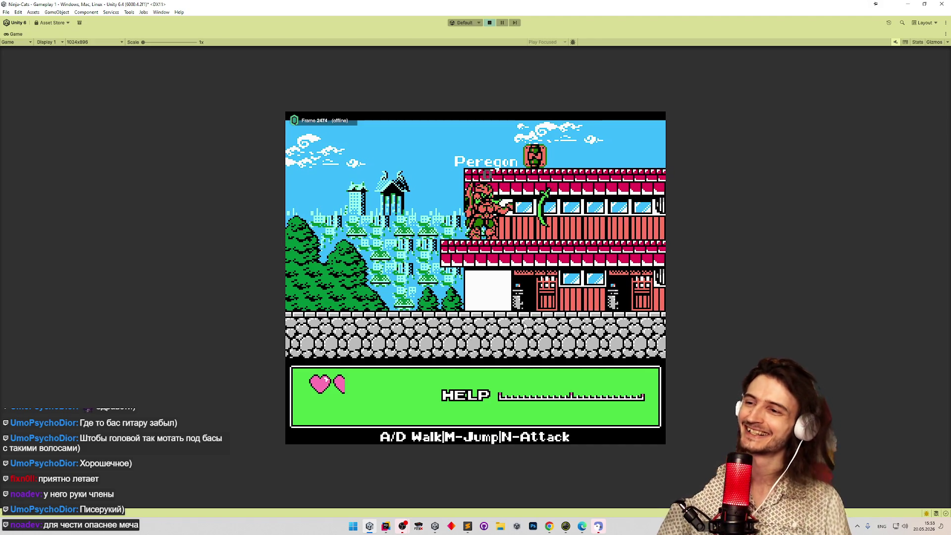
{"action": "key", "text": "d"}
{"action": "key", "text": "n"}
{"action": "key", "text": "d"}
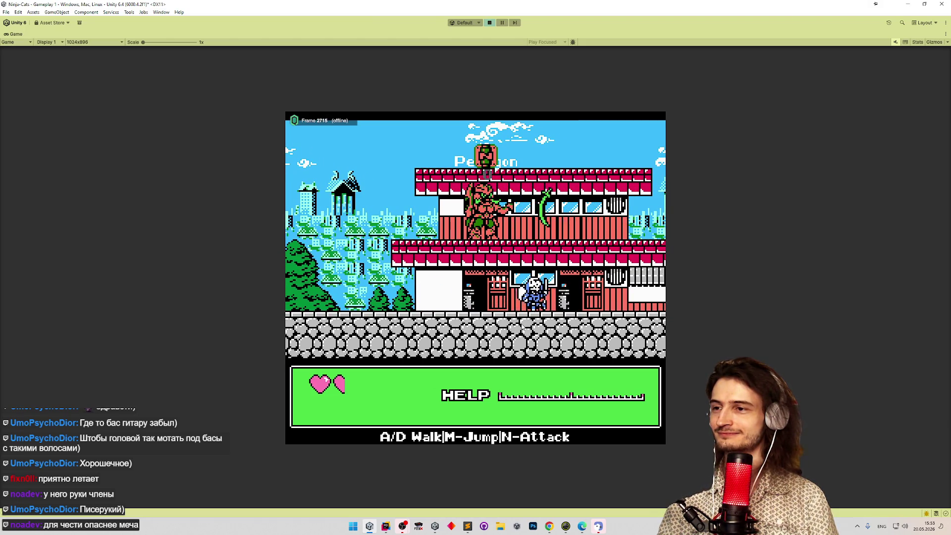
Walk the ninja right through town, turning back left twice, then stop Play mode.
{"action": "key", "text": "d"}
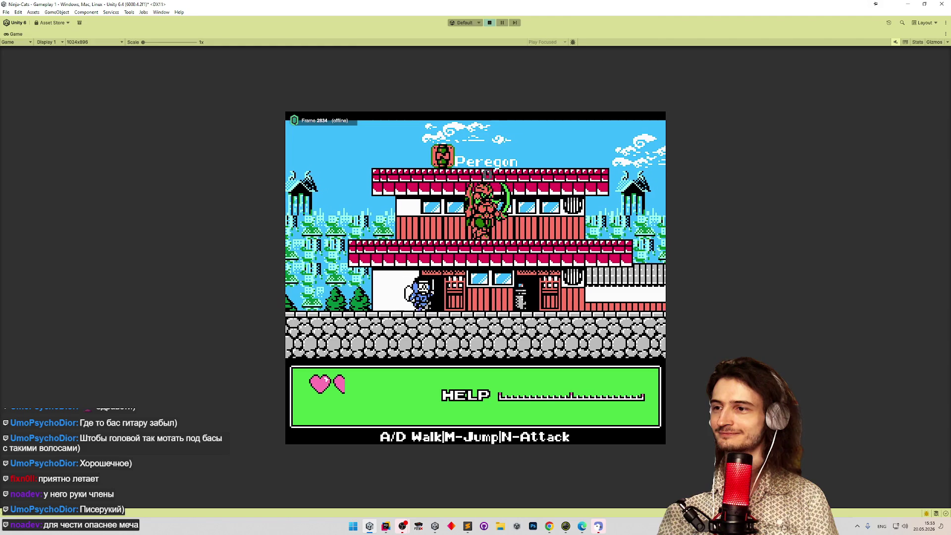
{"action": "key", "text": "d"}
{"action": "key", "text": "a"}
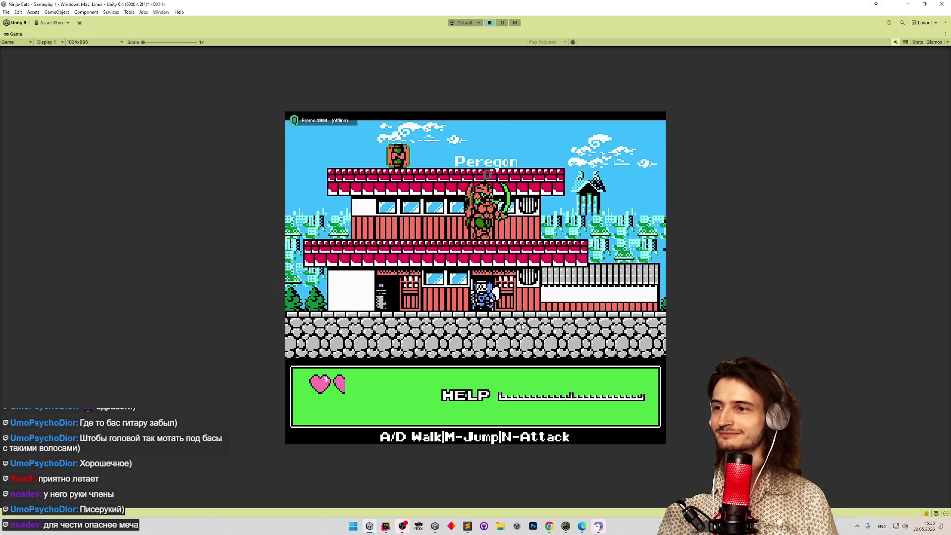
{"action": "key", "text": "d"}
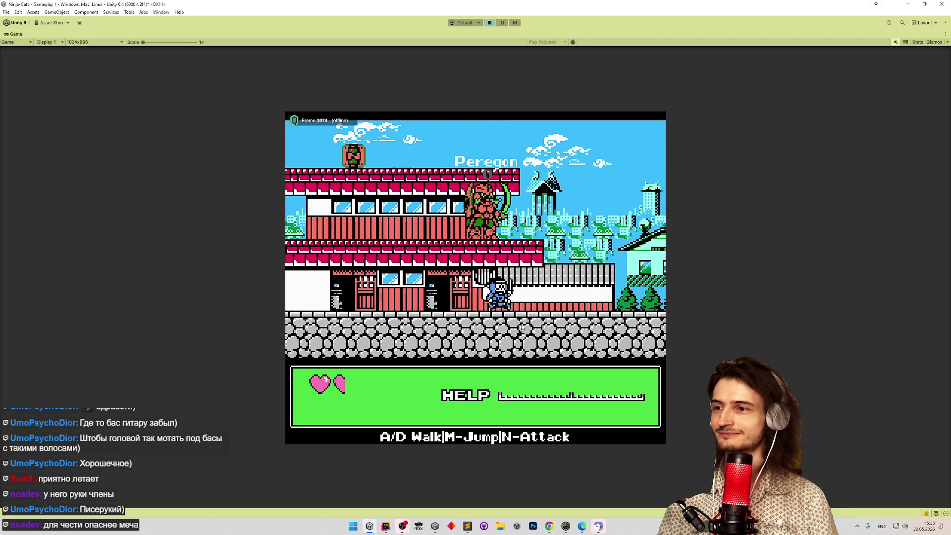
{"action": "key", "text": "d"}
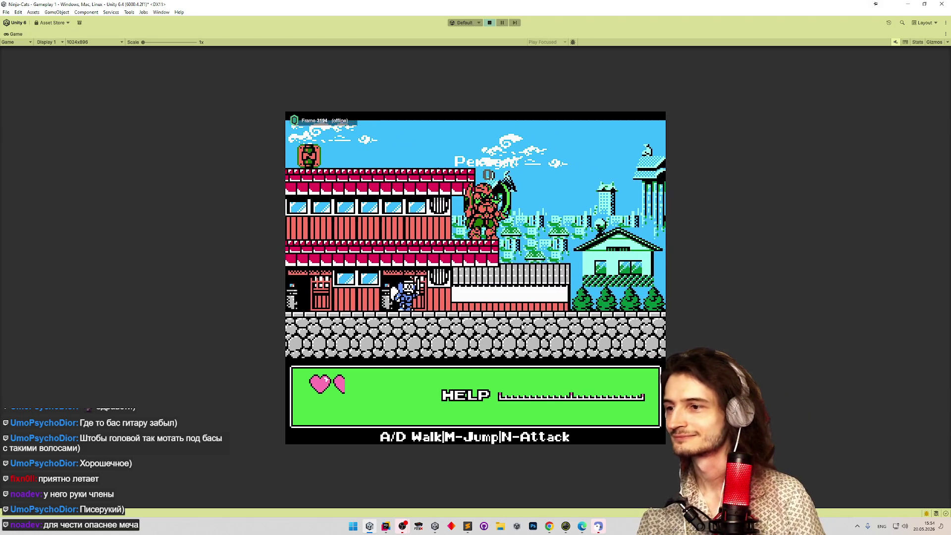
{"action": "key", "text": "d"}
{"action": "key", "text": "a"}
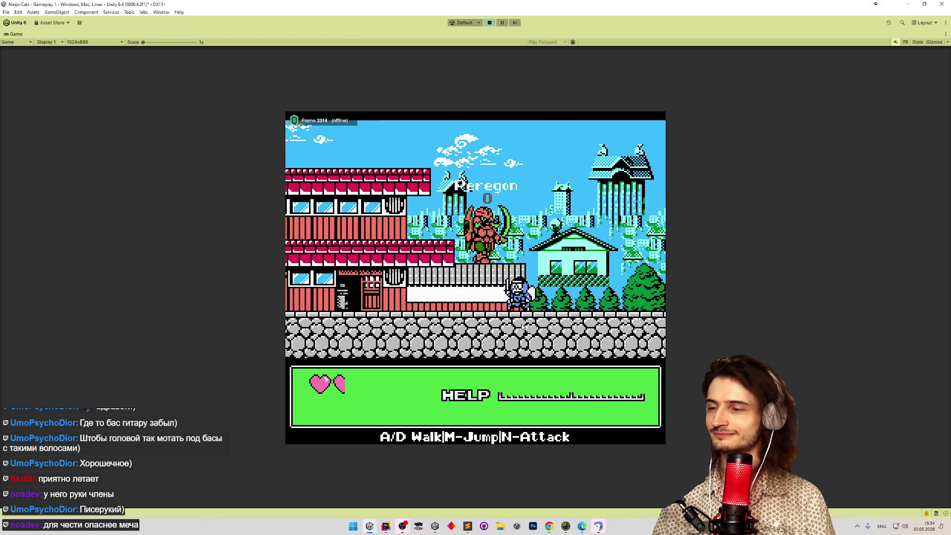
{"action": "key", "text": "d"}
{"action": "key", "text": "ctrl+p"}
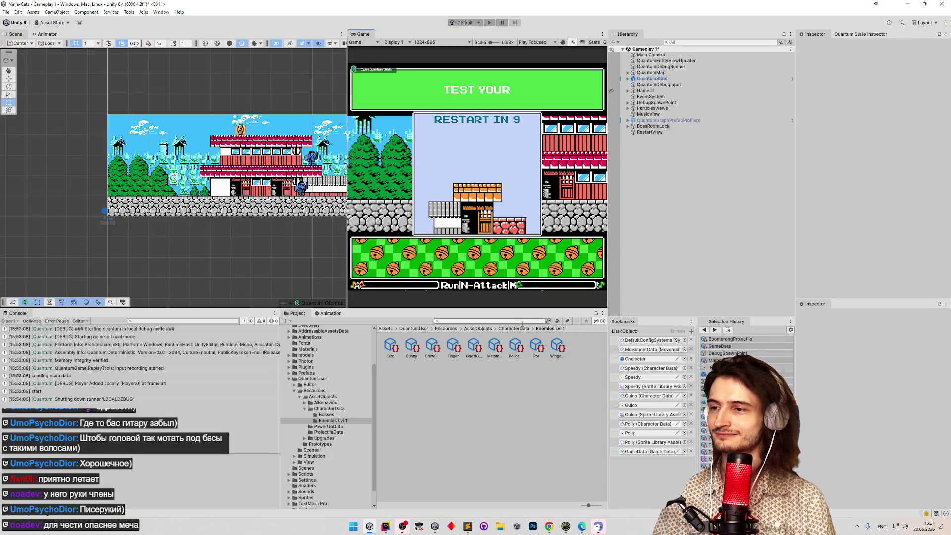
Run the game, walk the ninja right along the street, slash the enemy, then stop Play mode.
{"action": "key", "text": "ctrl+p"}
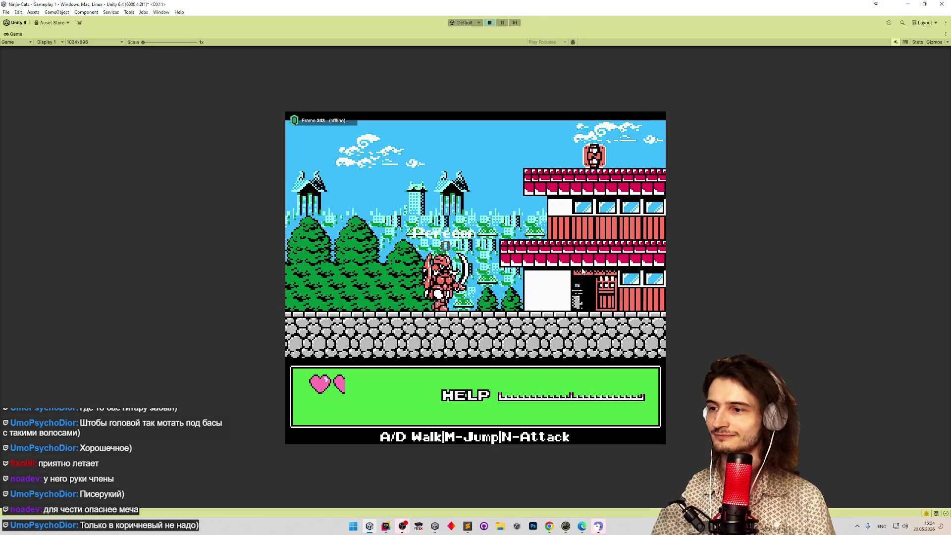
{"action": "key", "text": "d"}
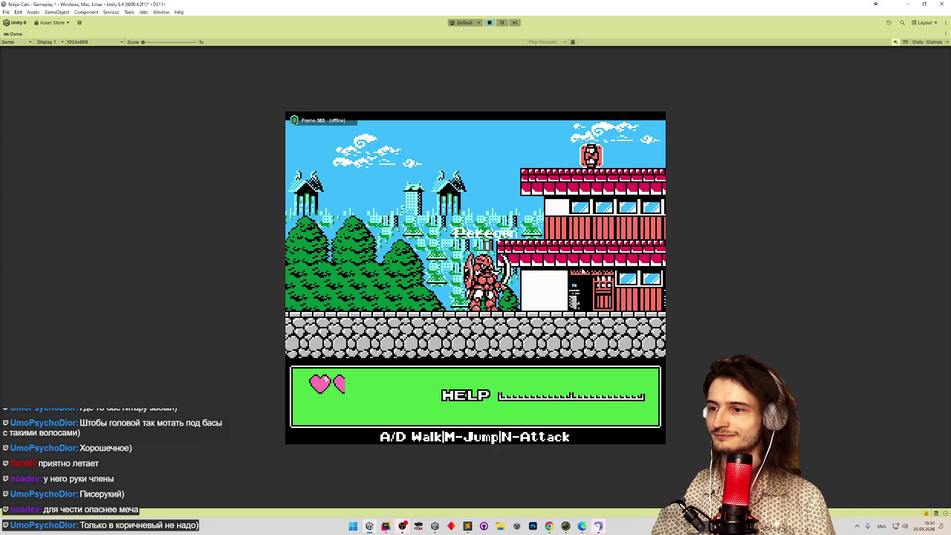
{"action": "key", "text": "d"}
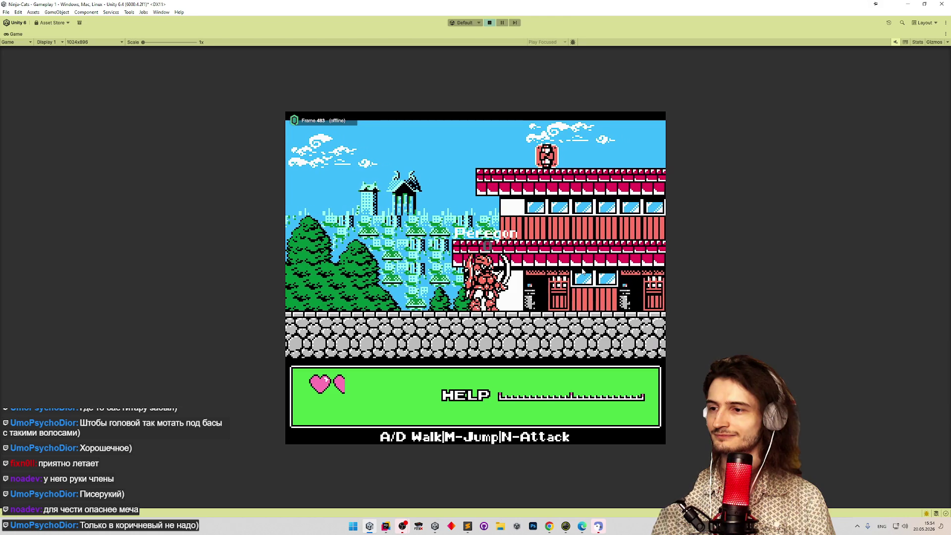
{"action": "key", "text": "d"}
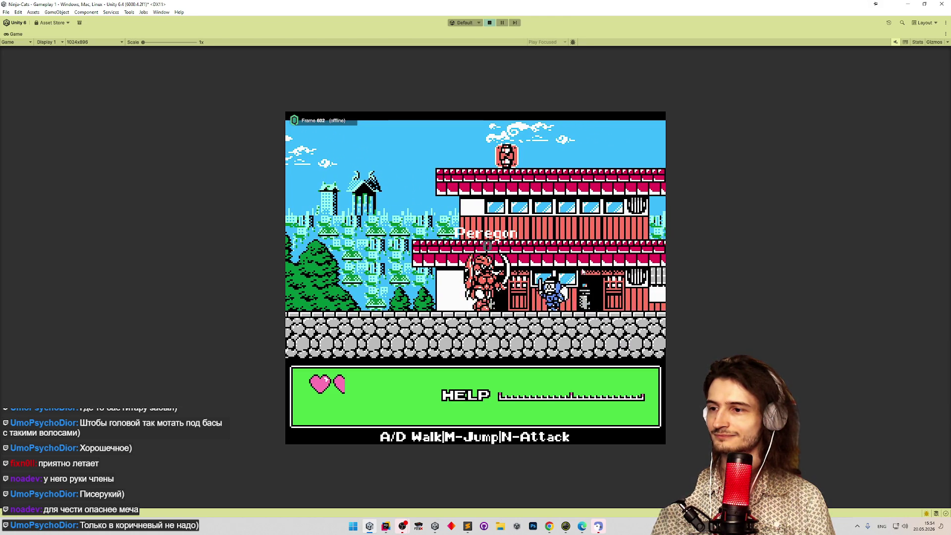
{"action": "key", "text": "n"}
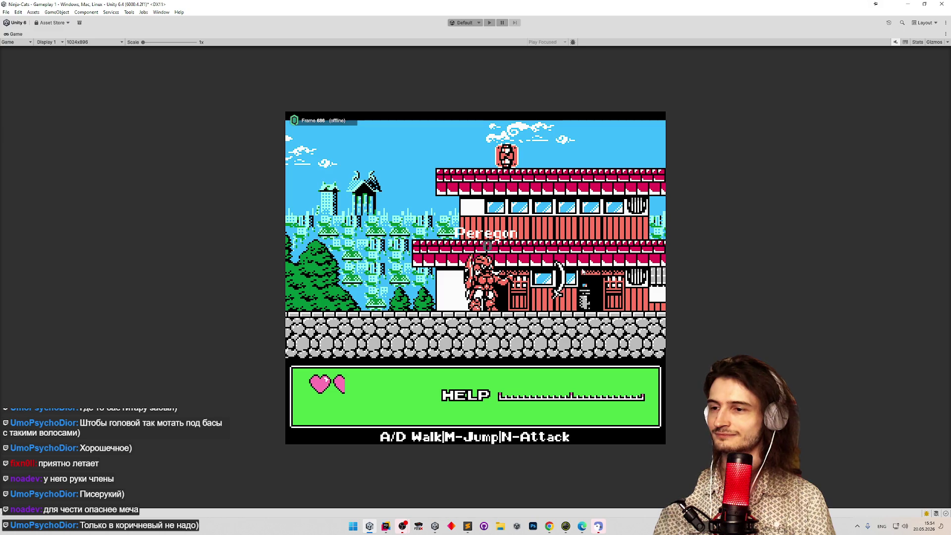
{"action": "key", "text": "ctrl+p"}
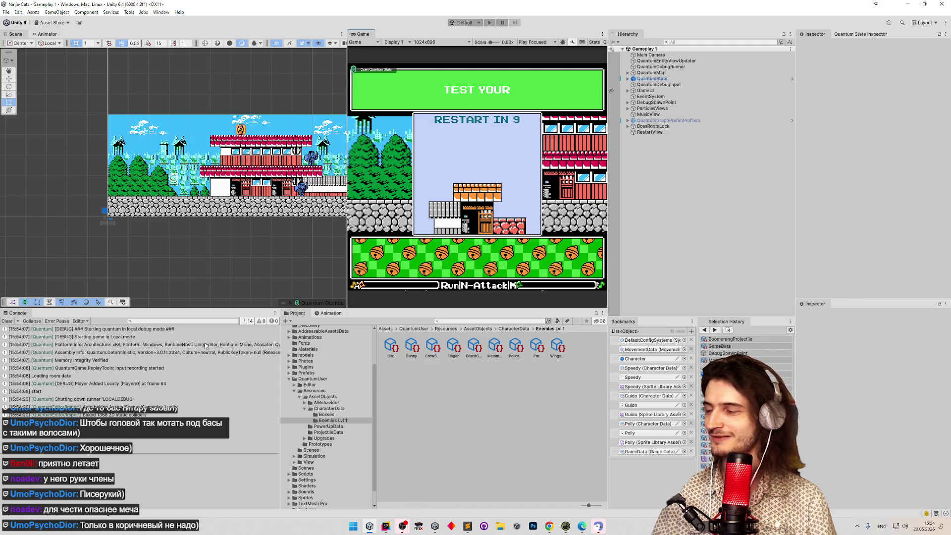
Clear the Console, restart at character select and set the second paint bottle to pale yellow.
{"action": "left_click", "coordinate": [8, 321]}
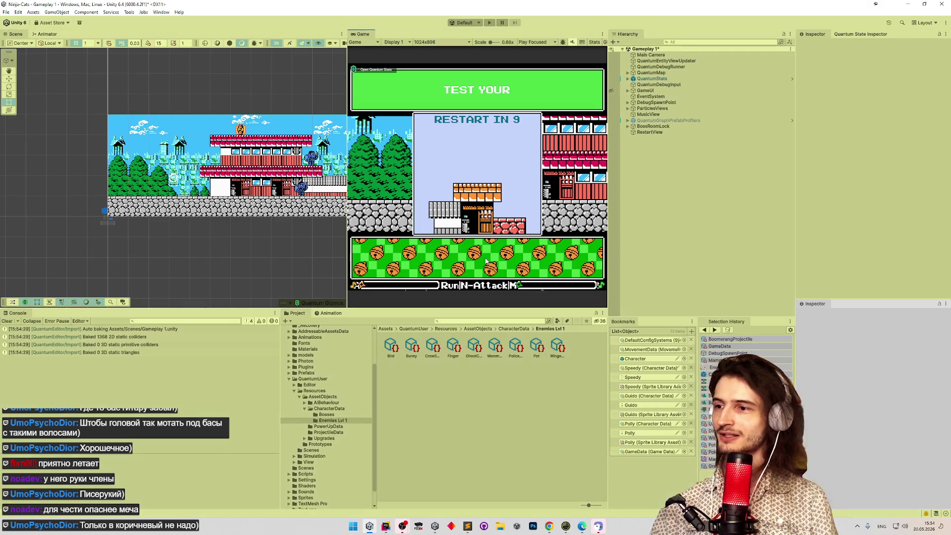
{"action": "key", "text": "shift+space"}
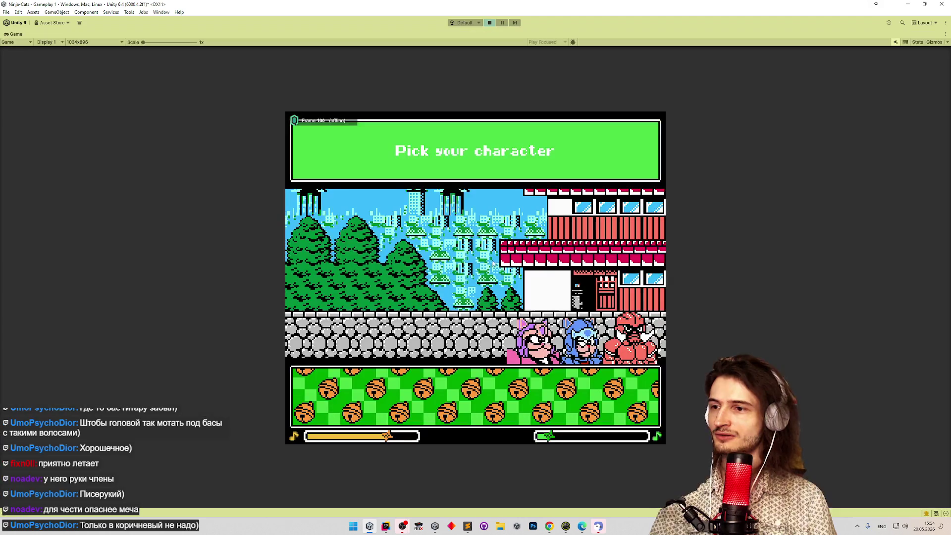
{"action": "left_click", "coordinate": [628, 405]}
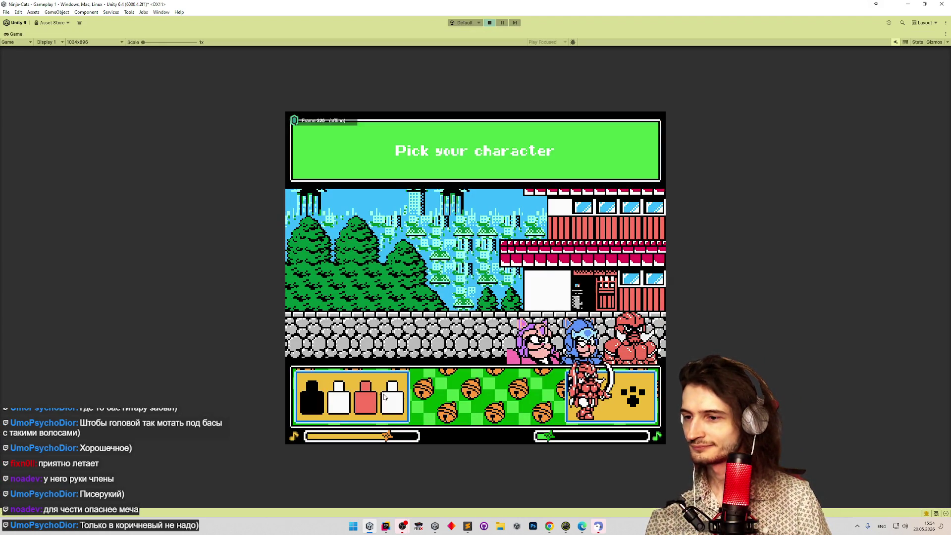
{"action": "left_click", "coordinate": [337, 406]}
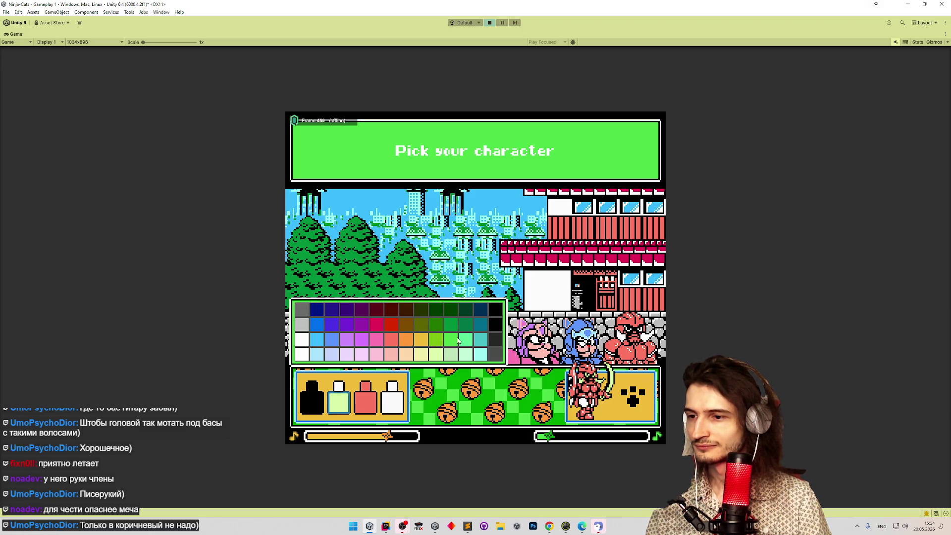
{"action": "left_click", "coordinate": [416, 358]}
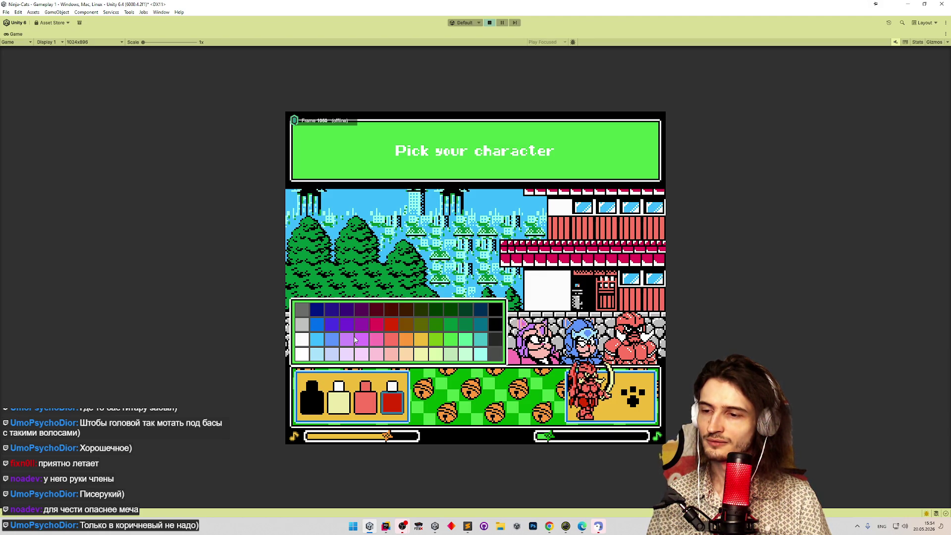
Stop Play mode, clear the Console again and bring up the task notes.
{"action": "key", "text": "ctrl+p"}
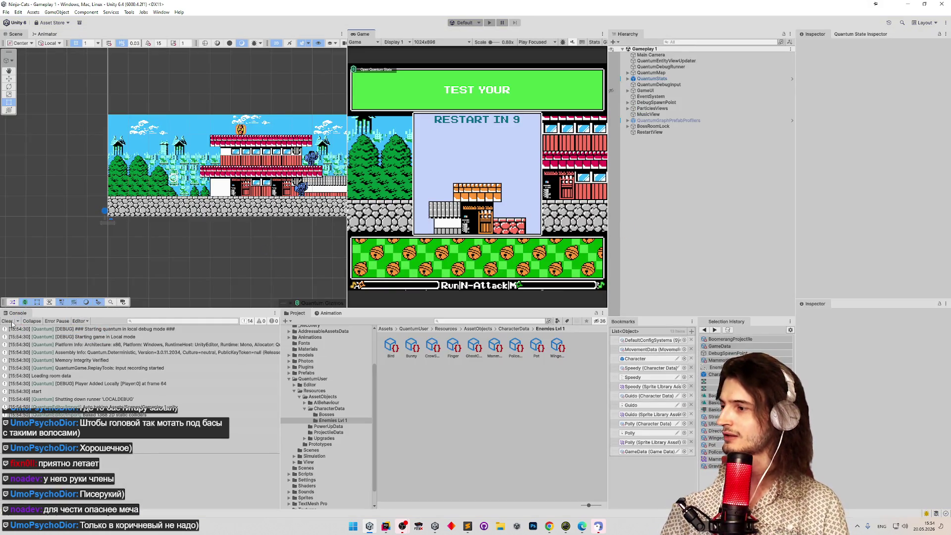
{"action": "left_click", "coordinate": [7, 321]}
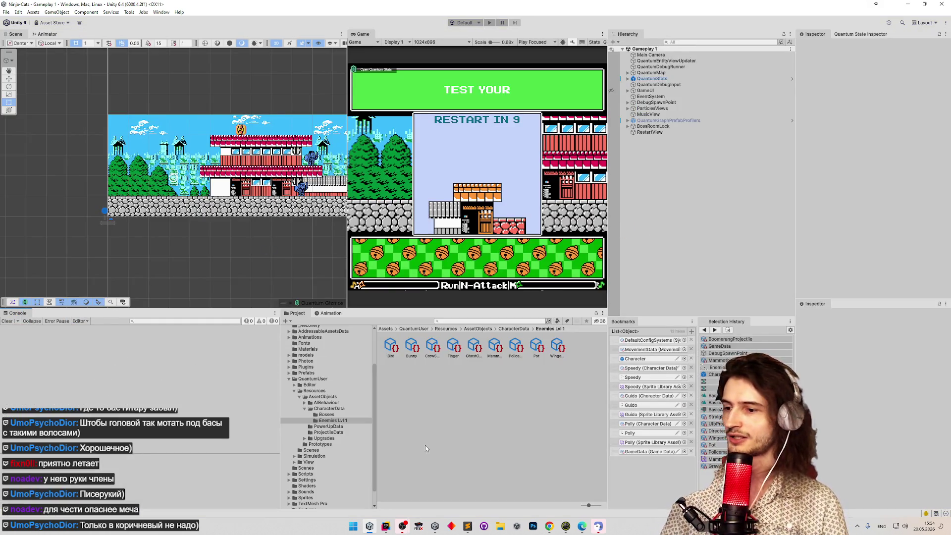
{"action": "left_click", "coordinate": [467, 526]}
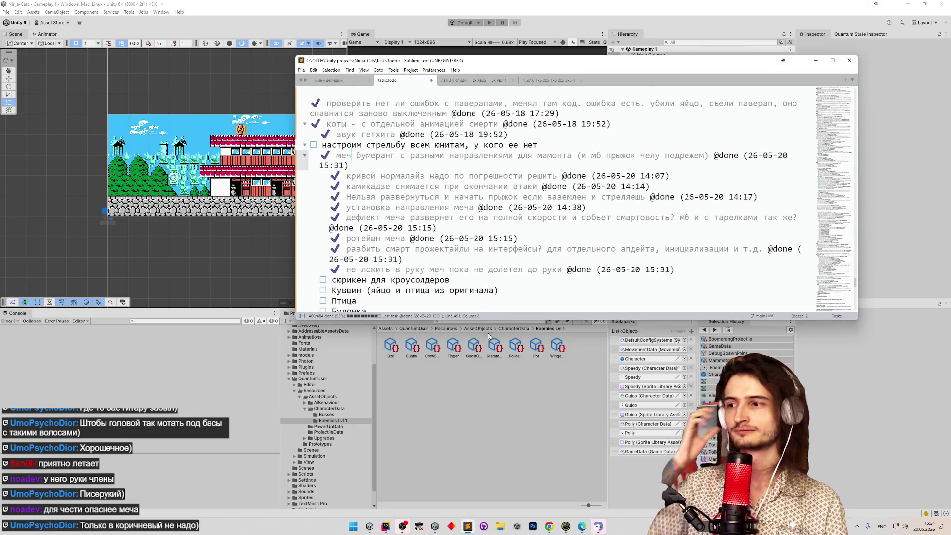
Review tasks.todo, placing the caret after the shuriken task, then minimize Sublime Text.
{"action": "scroll", "coordinate": [489, 247], "scroll_direction": "down", "scroll_amount": 2}
{"action": "left_click", "coordinate": [467, 230]}
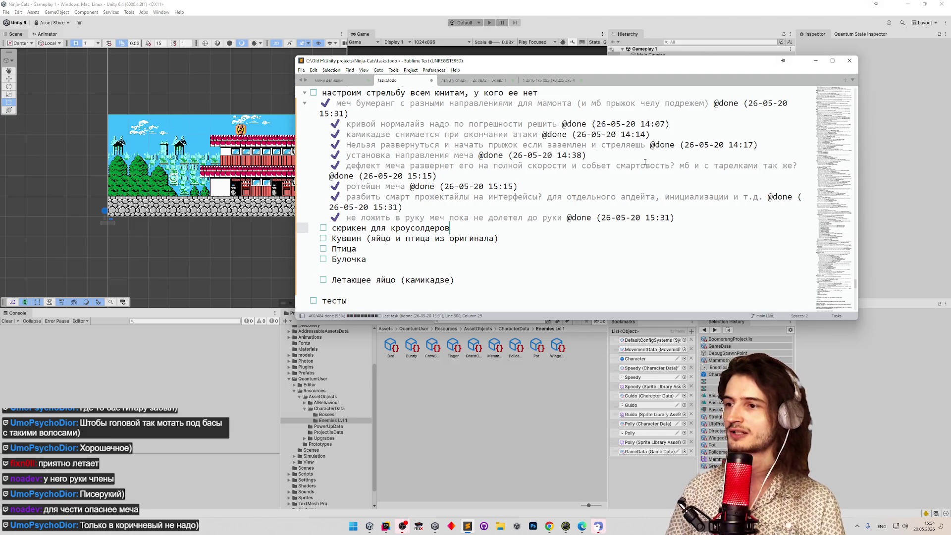
{"action": "left_click", "coordinate": [815, 61]}
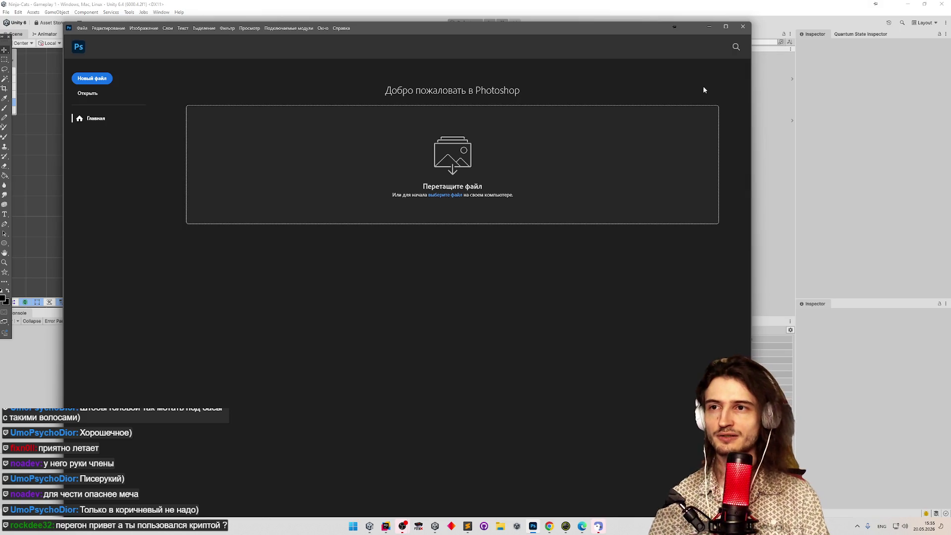
Maximize Photoshop, browse Sprites\Characters via Файл > Открыть..., cancel, and return to Unity.
{"action": "left_click", "coordinate": [726, 27]}
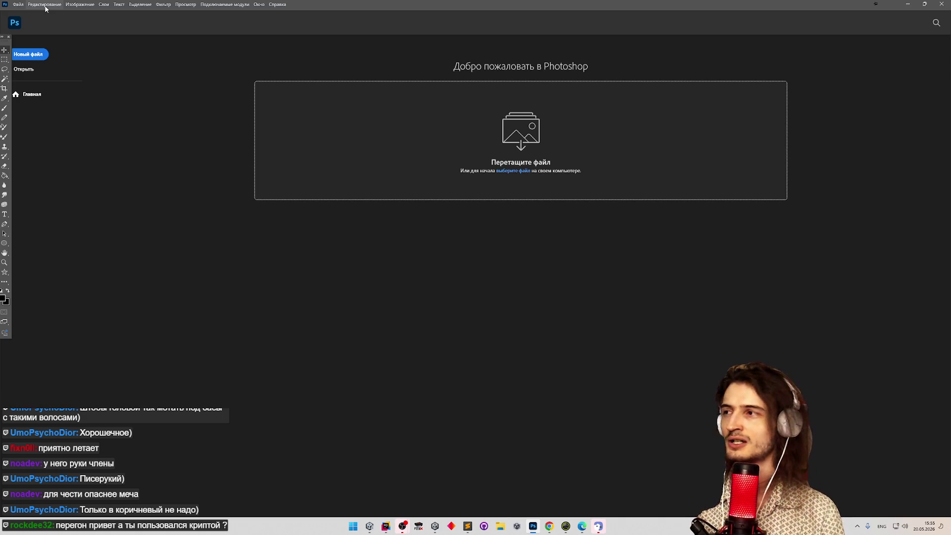
{"action": "left_click", "coordinate": [18, 5]}
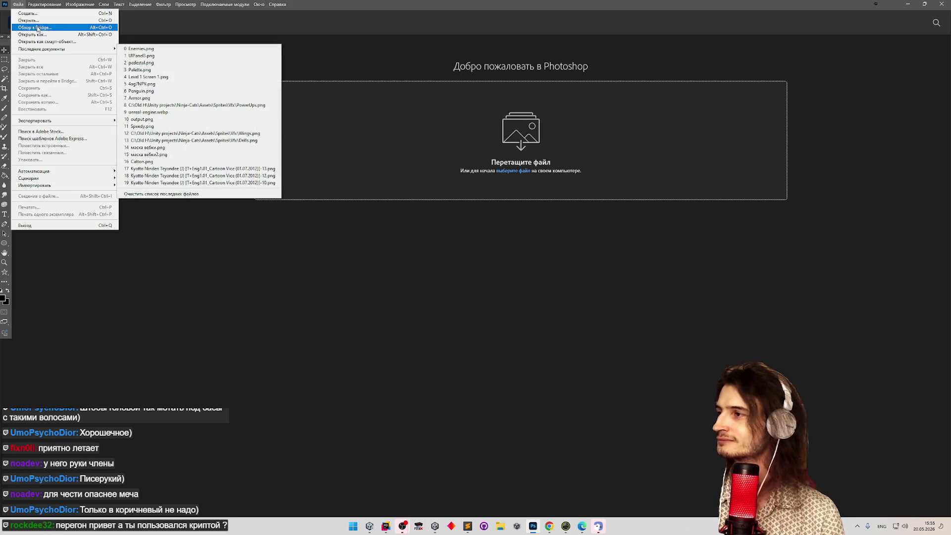
{"action": "left_click", "coordinate": [39, 22]}
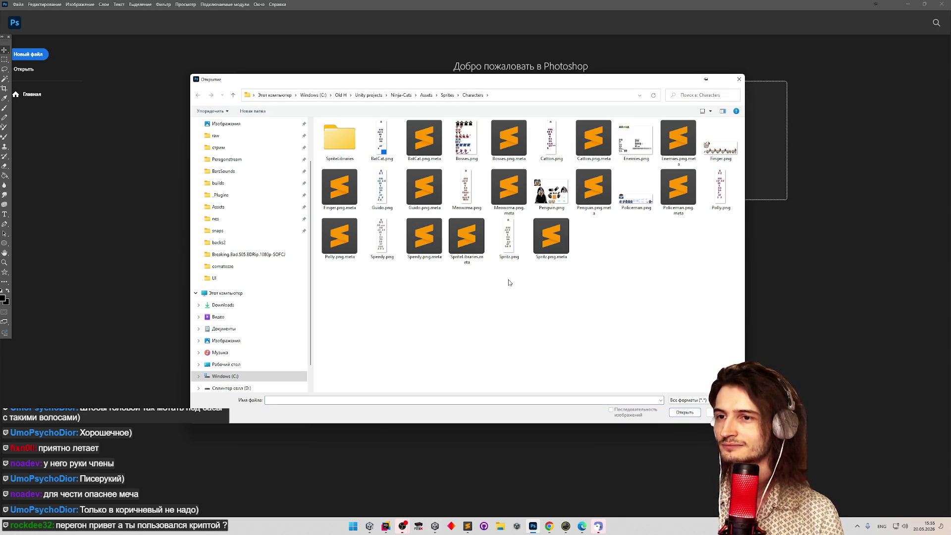
{"action": "key", "text": "Escape"}
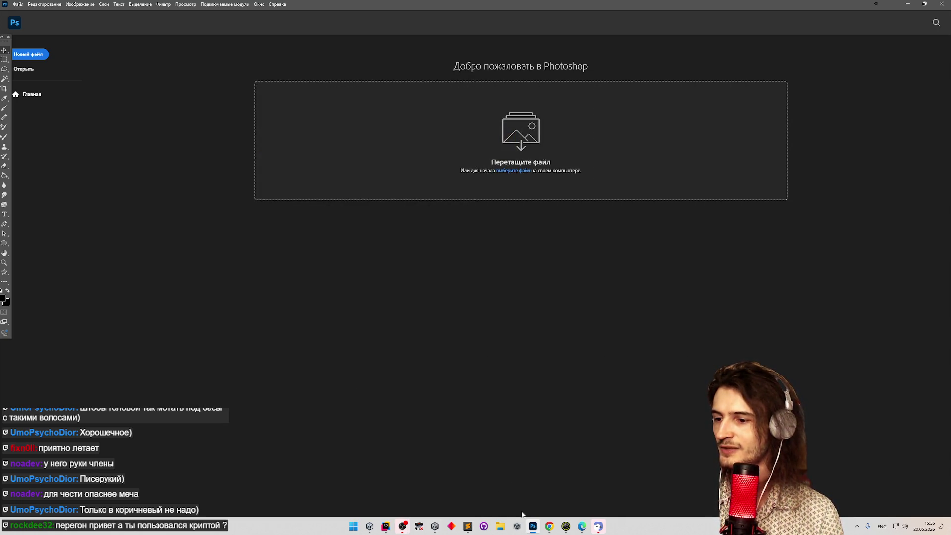
{"action": "left_click", "coordinate": [369, 526]}
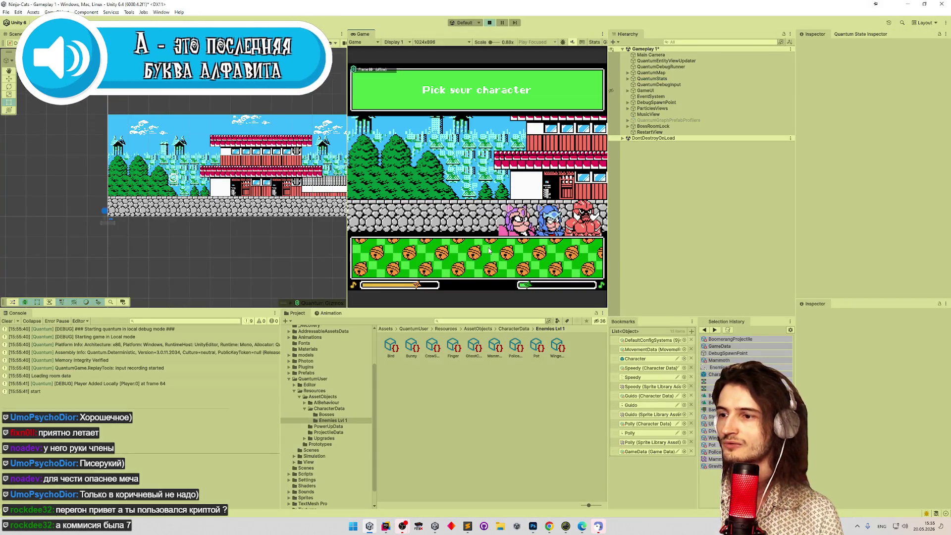
In FCEUX, load the most recently played ROM and reset the game to its title screen.
{"action": "left_click", "coordinate": [421, 528]}
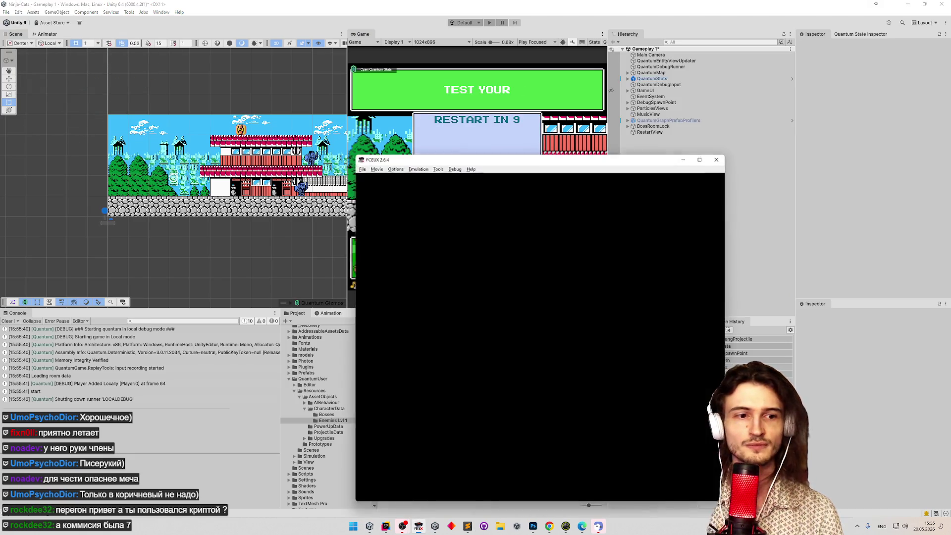
{"action": "left_click", "coordinate": [361, 167]}
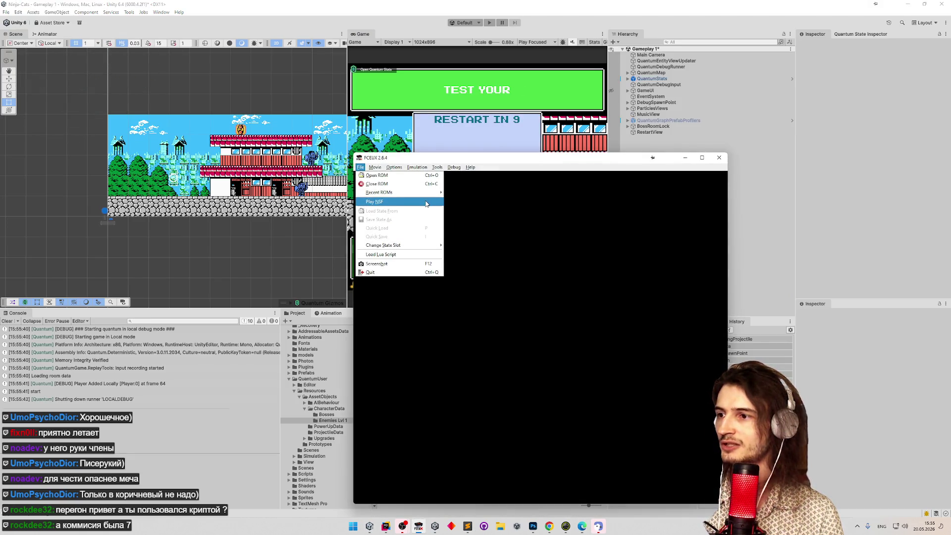
{"action": "mouse_move", "coordinate": [427, 193]}
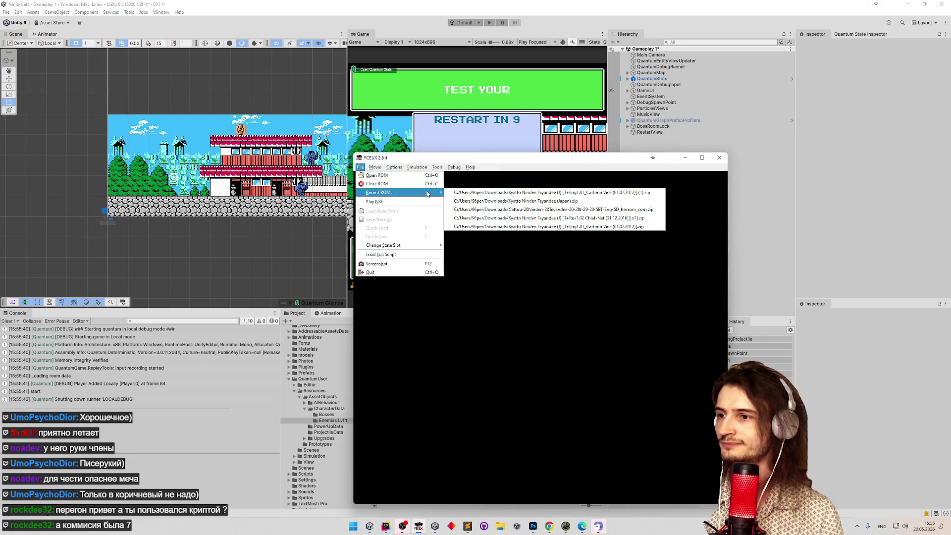
{"action": "left_click", "coordinate": [457, 193]}
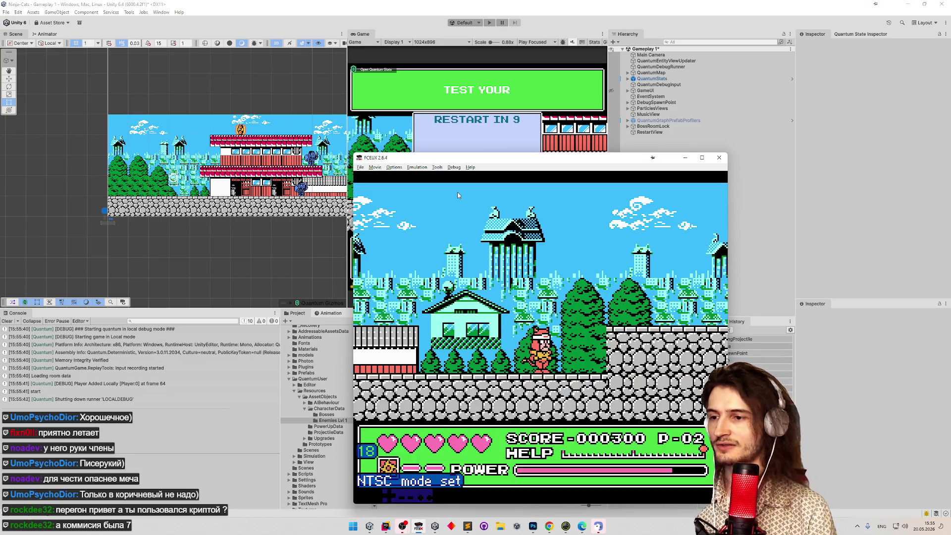
{"action": "key", "text": "Return"}
{"action": "key", "text": "Return"}
{"action": "key", "text": "ctrl+p"}
{"action": "key", "text": "Return"}
{"action": "key", "text": "Return"}
{"action": "key", "text": "Return"}
Walk the cat right through the level, jumping onto and off the upper roof.
{"action": "key", "text": "Right"}
{"action": "key", "text": "Right"}
{"action": "key", "text": "f"}
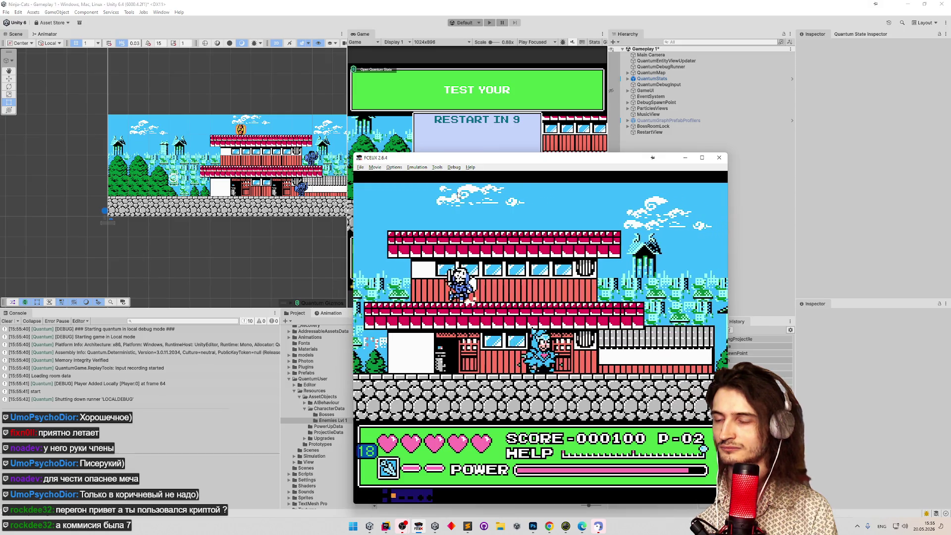
{"action": "key", "text": "Right"}
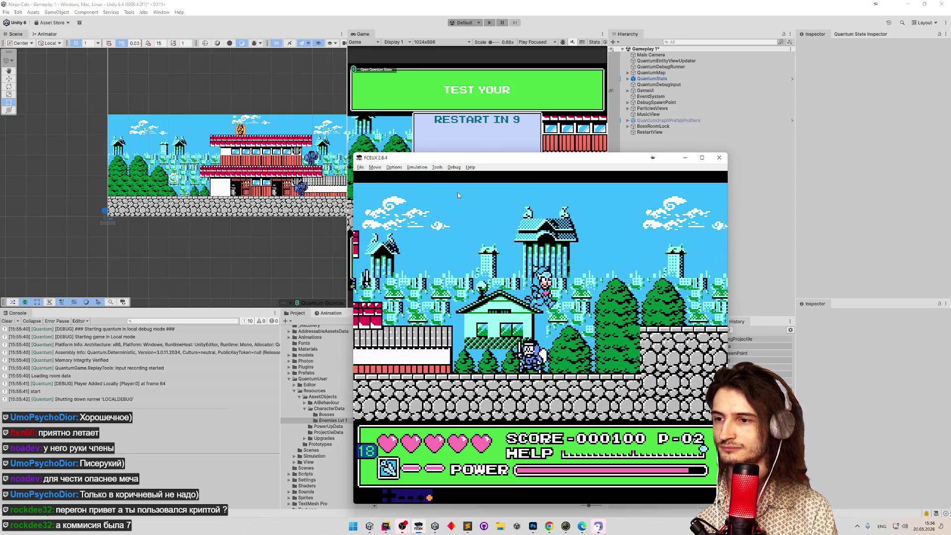
{"action": "key", "text": "Right"}
{"action": "key", "text": "f"}
{"action": "key", "text": "Right"}
{"action": "key", "text": "Right"}
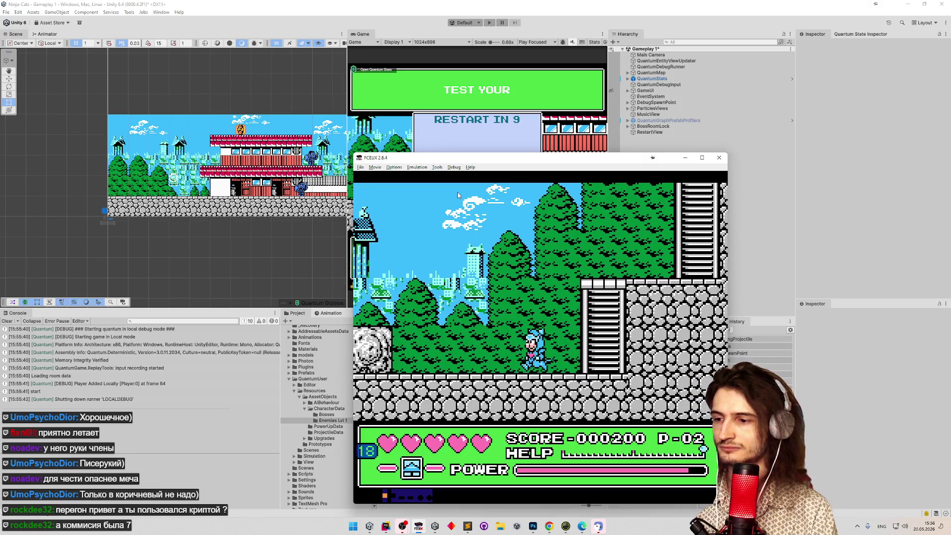
Throw the cat's projectile both left and right to watch it return, then go back to Unity.
{"action": "key", "text": "Left"}
{"action": "key", "text": "d"}
{"action": "key", "text": "f"}
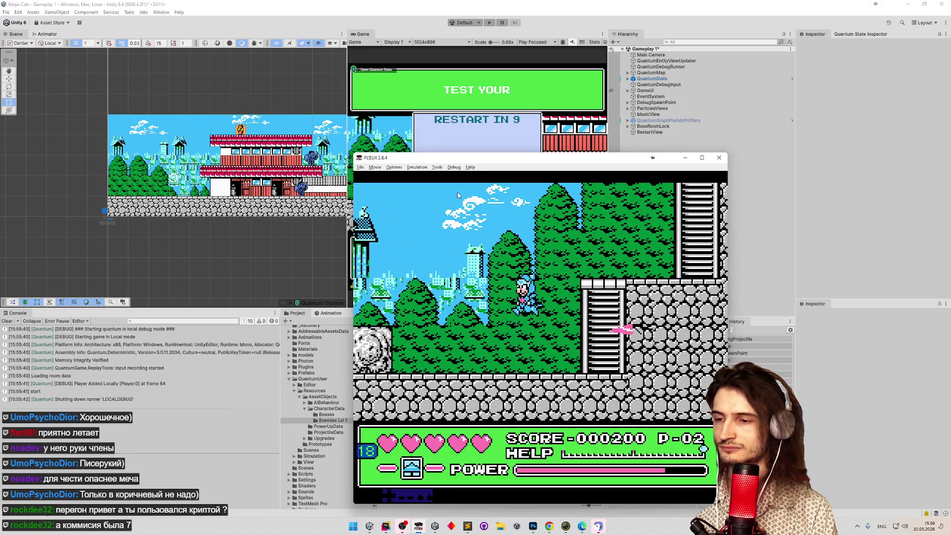
{"action": "key", "text": "f"}
{"action": "key", "text": "f"}
{"action": "key", "text": "Right"}
{"action": "key", "text": "f"}
{"action": "key", "text": "Left"}
{"action": "key", "text": "f"}
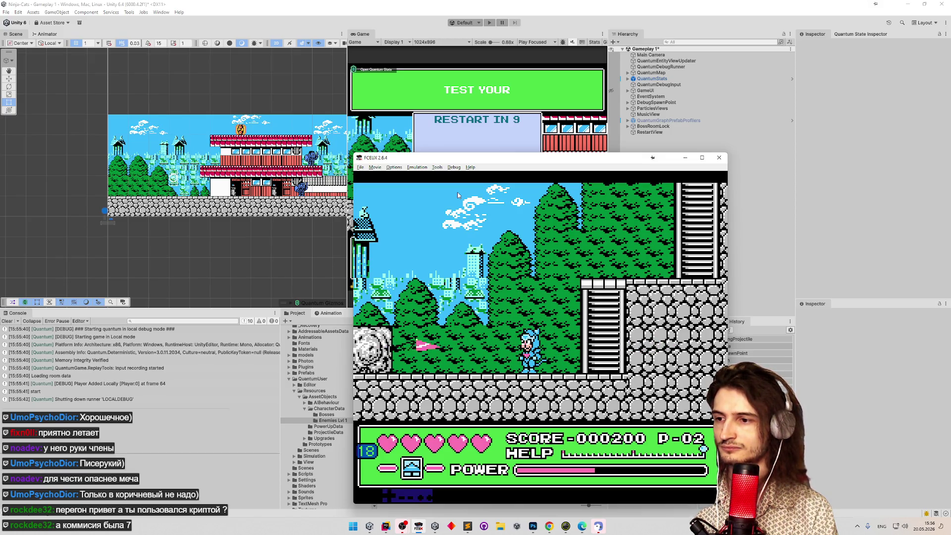
{"action": "left_click", "coordinate": [525, 152]}
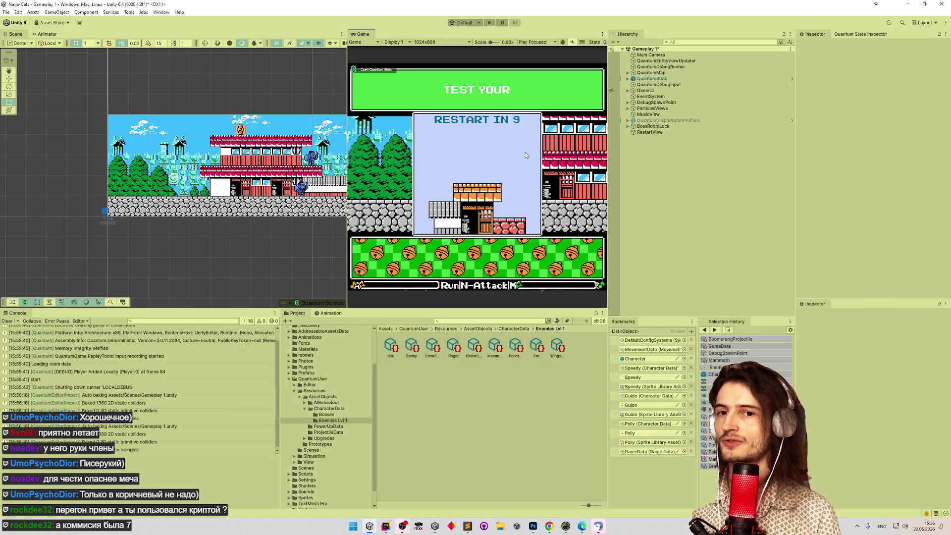
Run the game just past character selection, stop it, and empty the Console log.
{"action": "key", "text": "ctrl+p"}
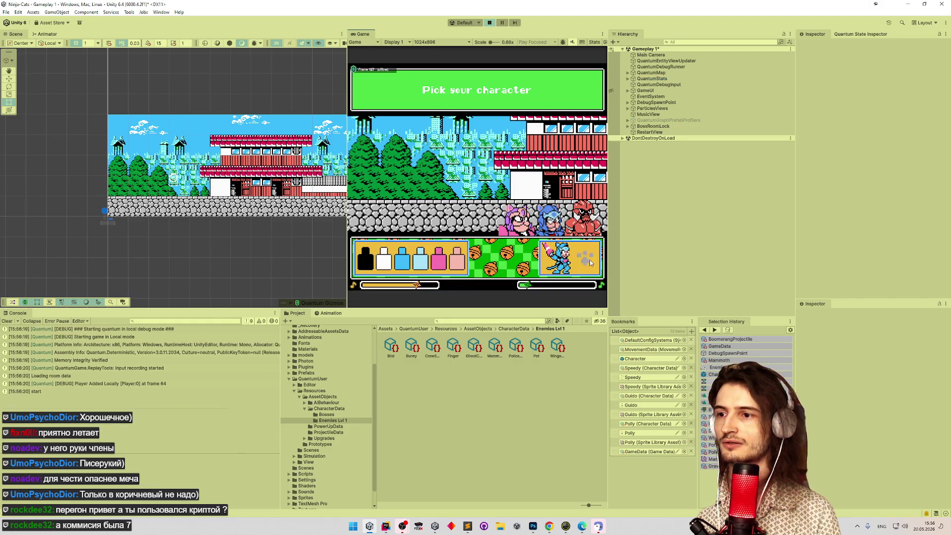
{"action": "left_click", "coordinate": [590, 263]}
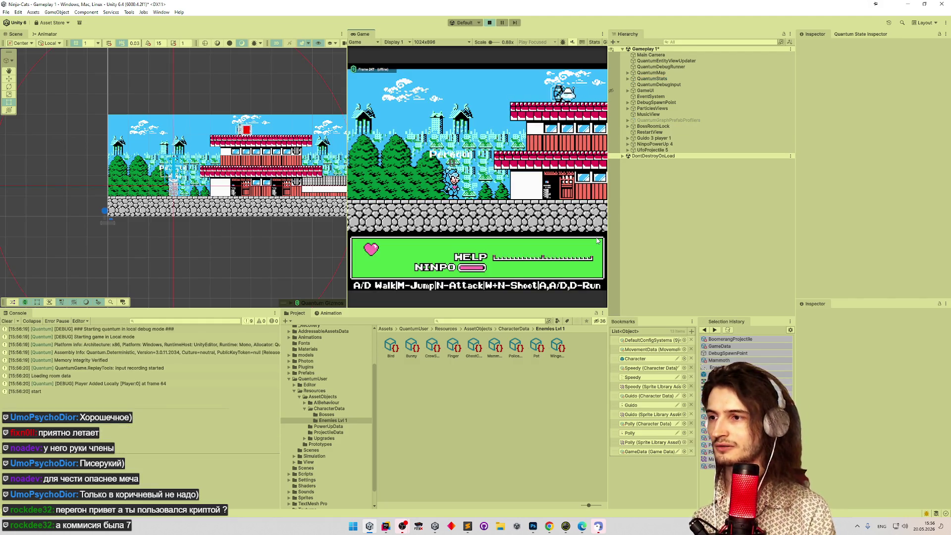
{"action": "key", "text": "ctrl+p"}
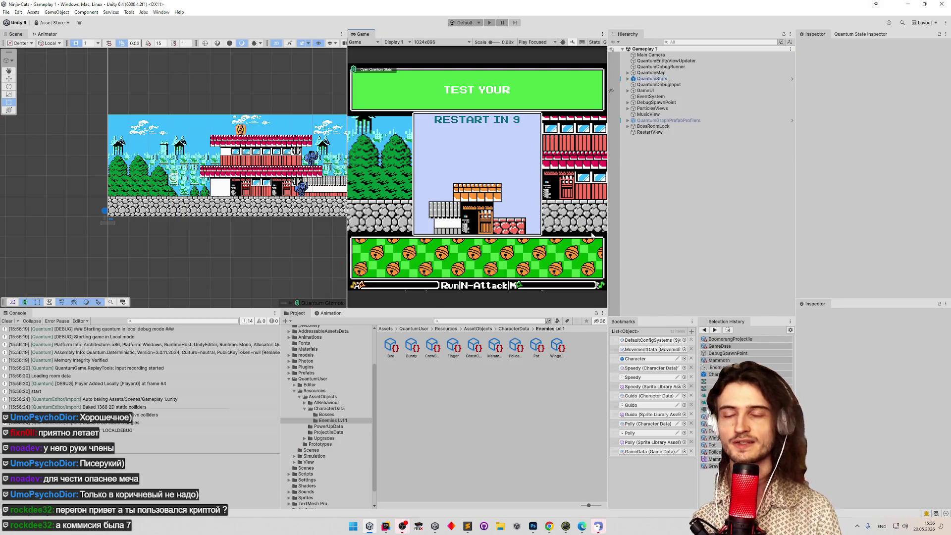
{"action": "left_click", "coordinate": [7, 322]}
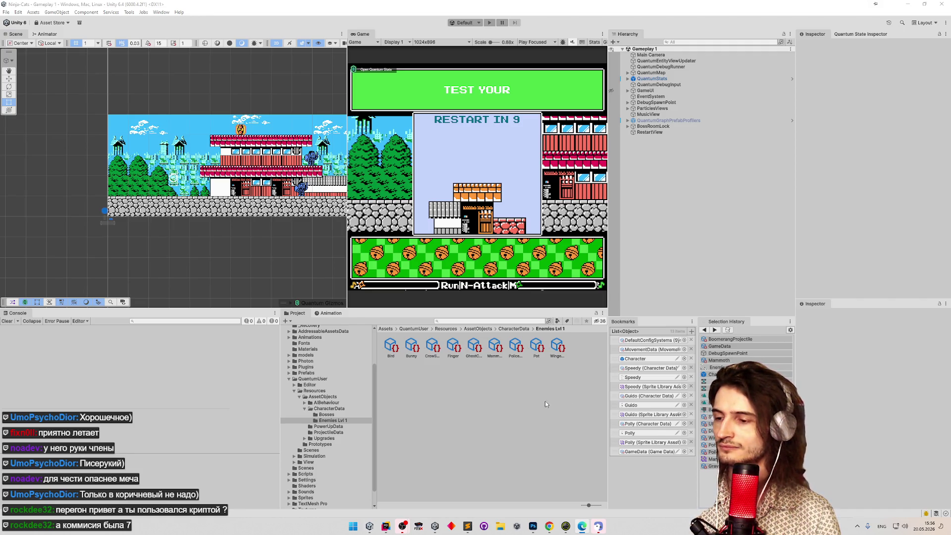
Go to the root Assets folder, open Sounds and scroll through its audio clip list.
{"action": "left_click", "coordinate": [384, 329]}
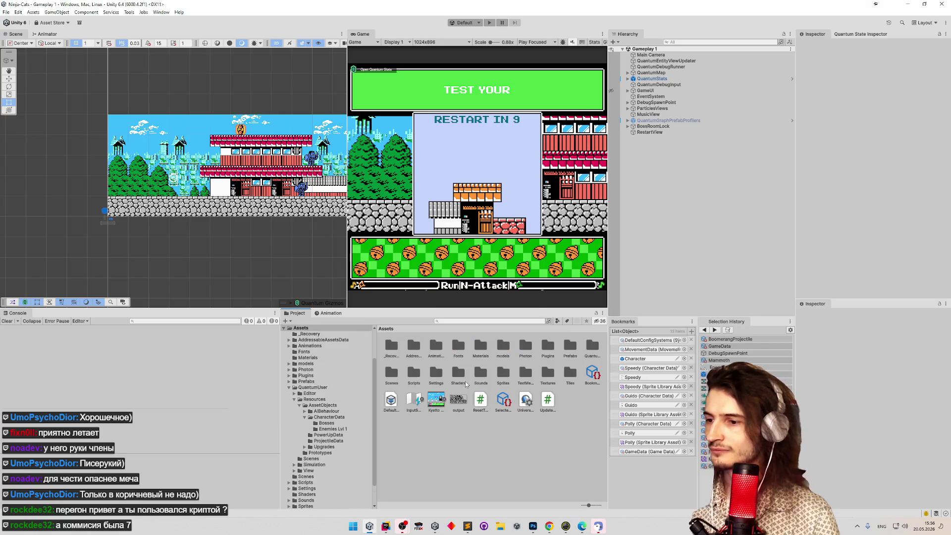
{"action": "left_click", "coordinate": [482, 375]}
{"action": "double_click", "coordinate": [481, 375]}
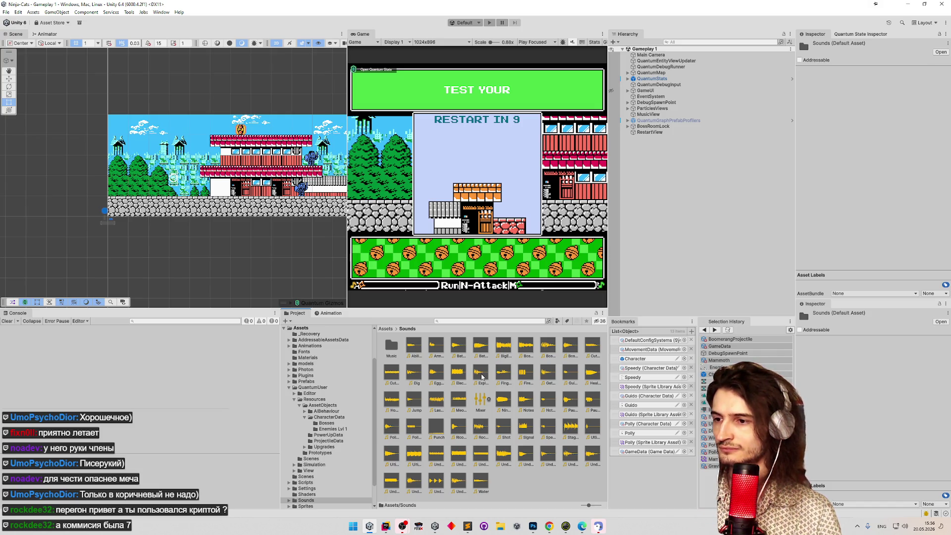
{"action": "scroll", "coordinate": [486, 379], "scroll_direction": "down", "scroll_amount": 3, "text": "ctrl"}
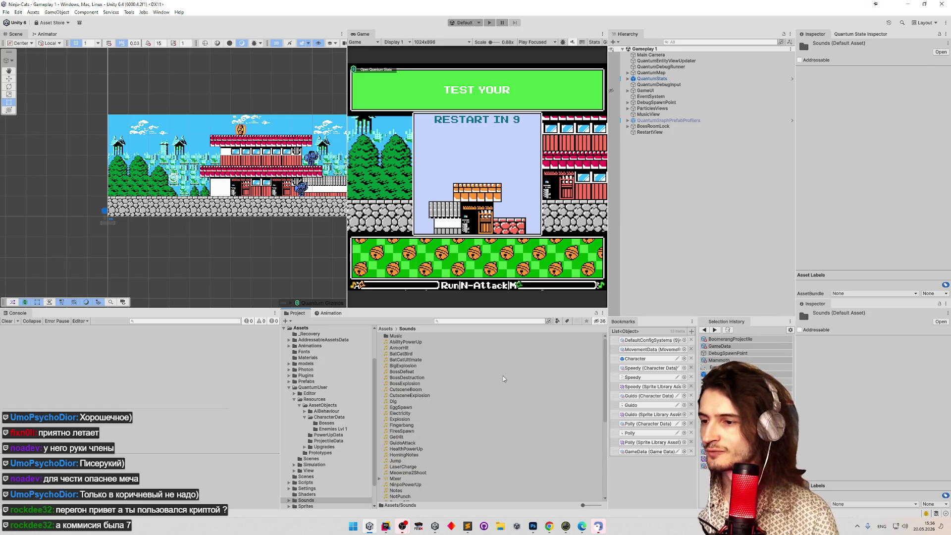
{"action": "scroll", "coordinate": [594, 397], "scroll_direction": "down", "scroll_amount": 4}
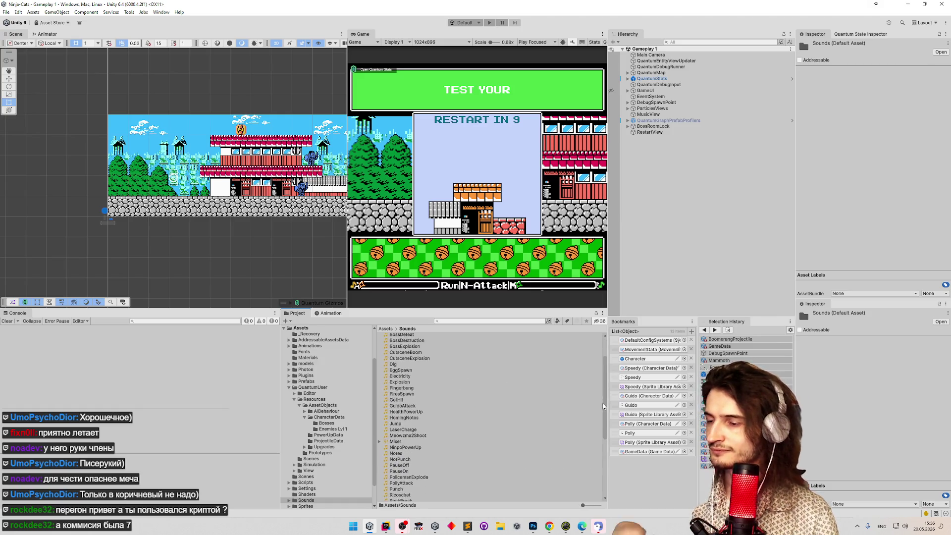
{"action": "scroll", "coordinate": [599, 426], "scroll_direction": "down", "scroll_amount": 4}
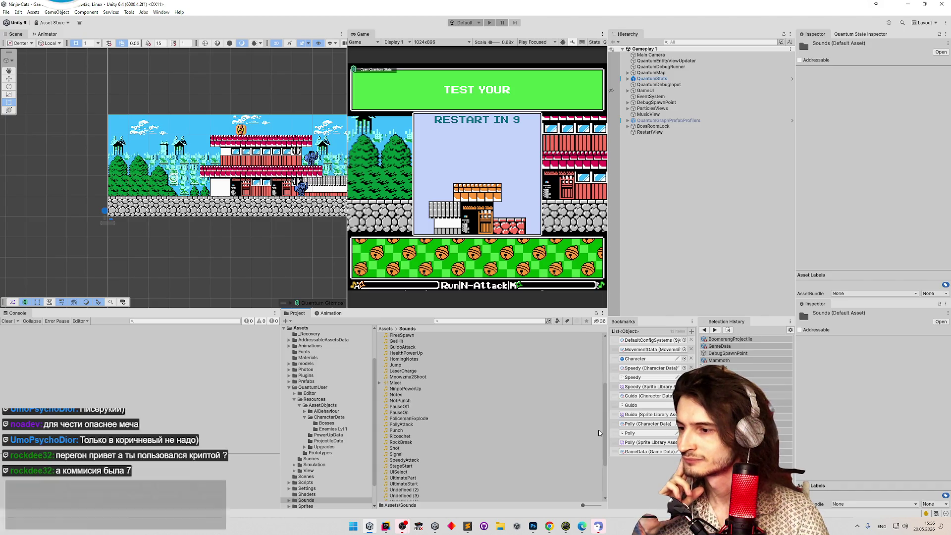
Play the Undefined (2).wav clip in VLC, then close the player.
{"action": "double_click", "coordinate": [403, 439]}
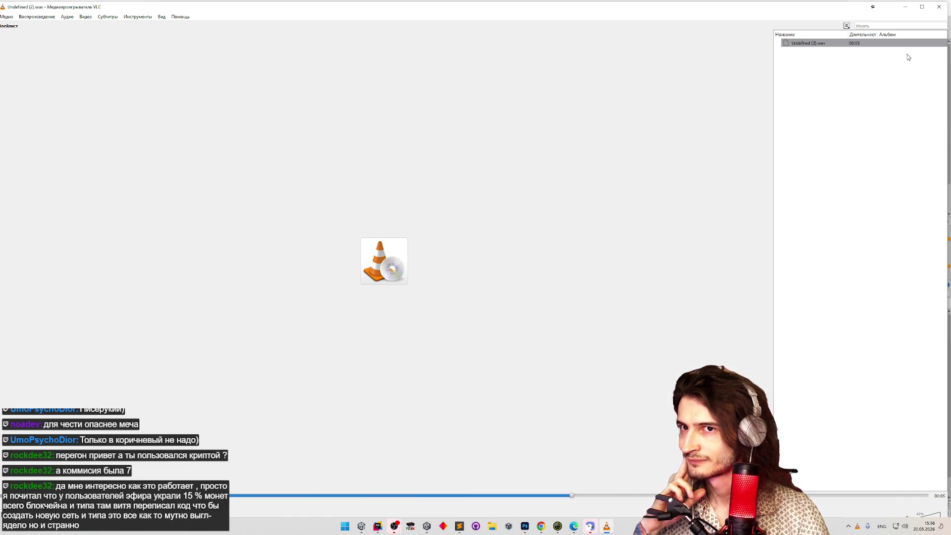
{"action": "left_click", "coordinate": [939, 6]}
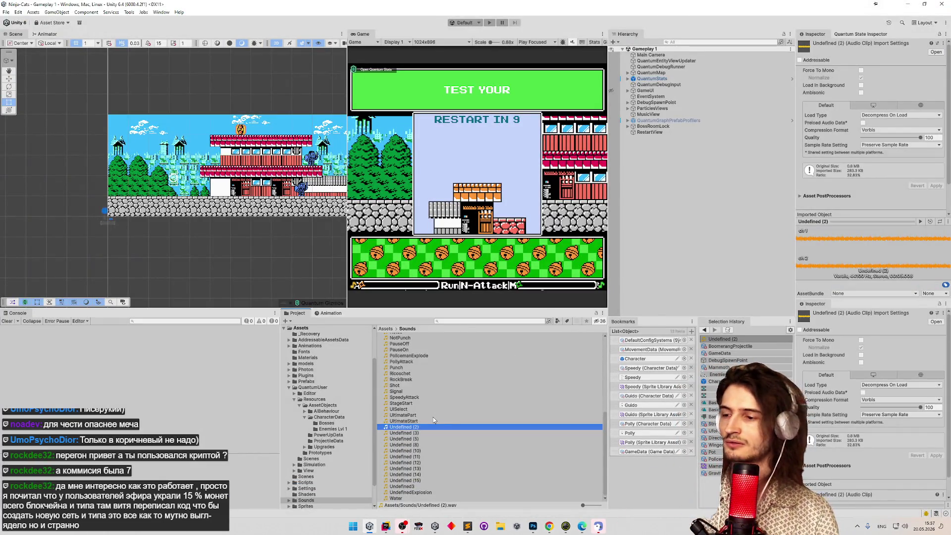
Launch Audacity from a Windows search for 'audacity'.
{"action": "left_click", "coordinate": [351, 526]}
{"action": "type", "text": "au"}
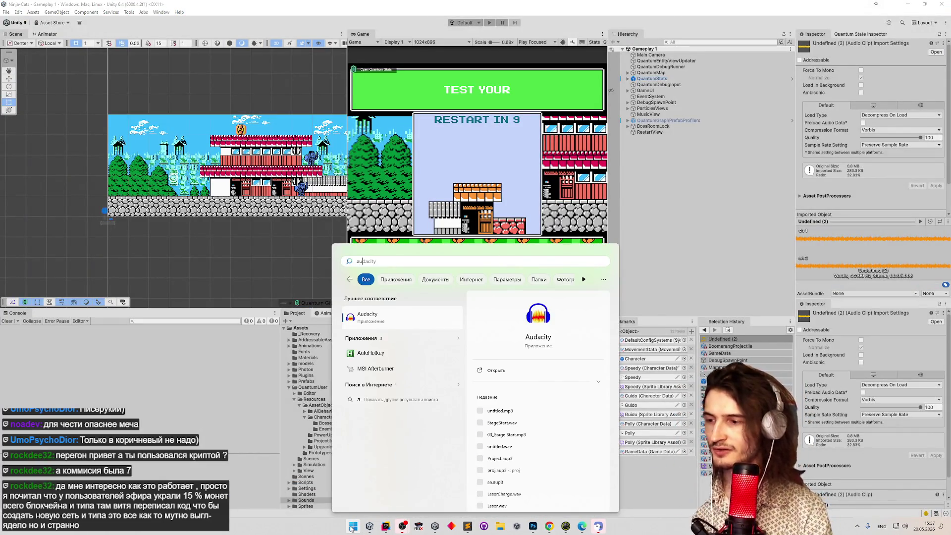
{"action": "type", "text": "dacity"}
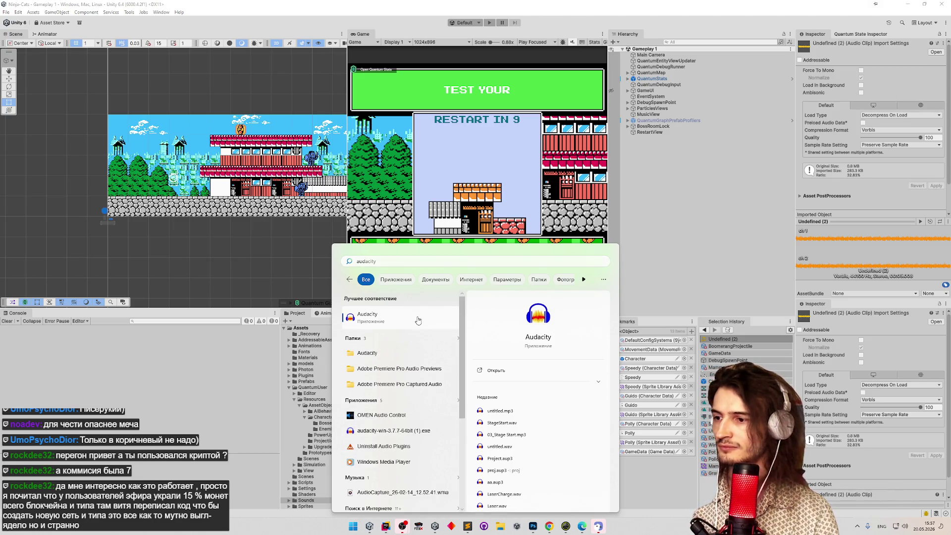
{"action": "left_click", "coordinate": [418, 321]}
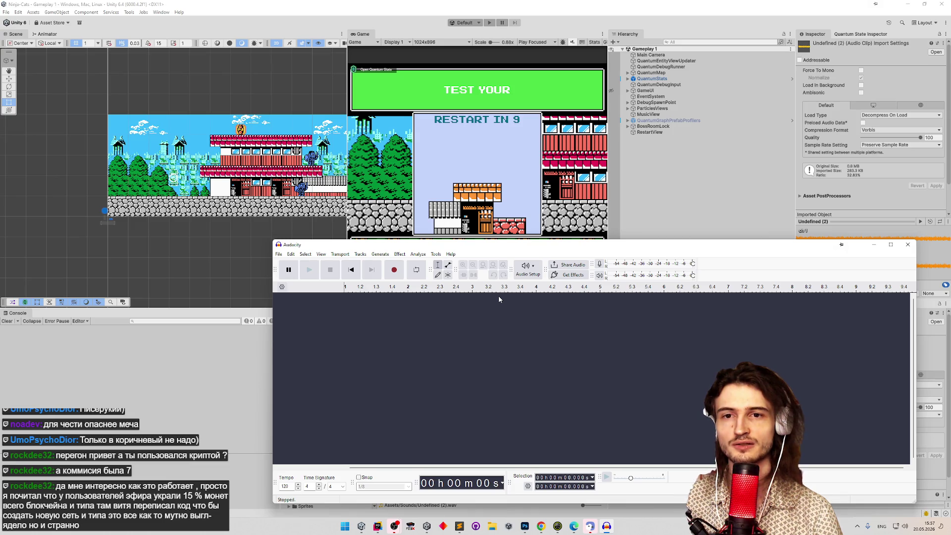
Move the Audacity window up and resize it narrower and taller.
{"action": "mouse_move", "coordinate": [520, 247]}
{"action": "left_mouse_down"}
{"action": "mouse_move", "coordinate": [555, 113]}
{"action": "mouse_move", "coordinate": [521, 78]}
{"action": "left_mouse_up"}
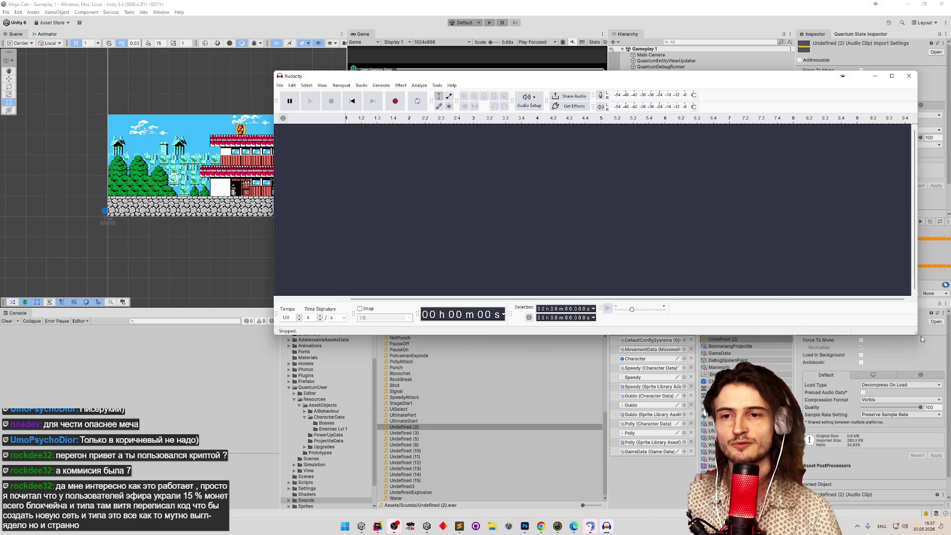
{"action": "mouse_move", "coordinate": [919, 335]}
{"action": "left_mouse_down"}
{"action": "mouse_move", "coordinate": [874, 358]}
{"action": "mouse_move", "coordinate": [866, 387]}
{"action": "left_mouse_up"}
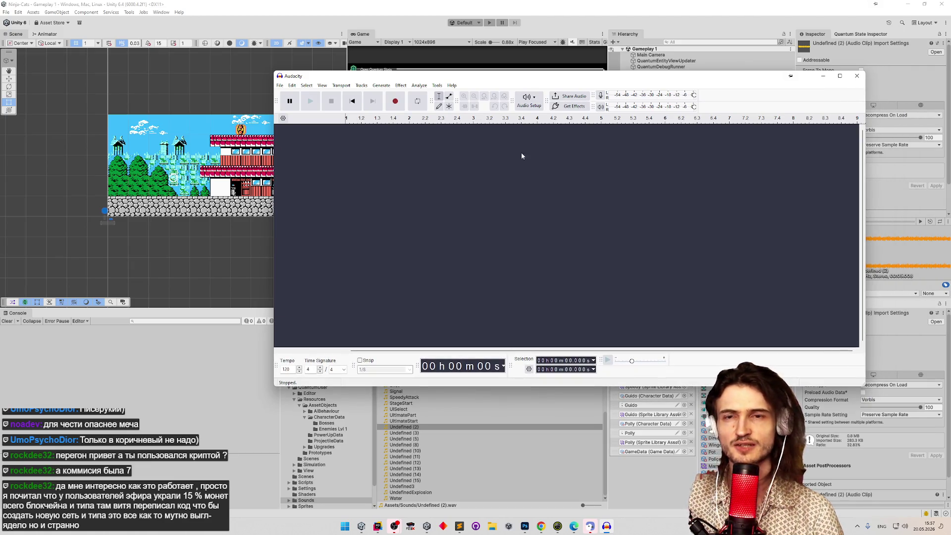
{"action": "left_click", "coordinate": [308, 88]}
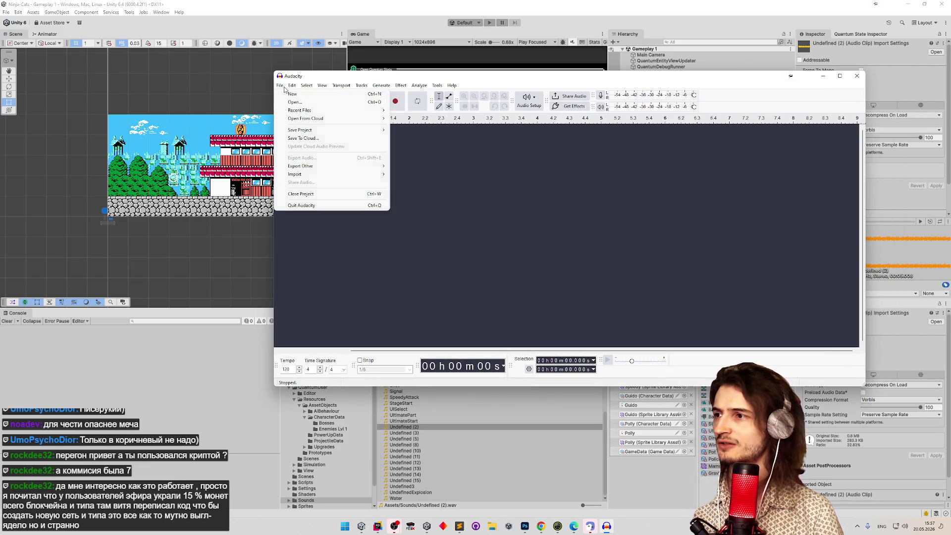
Back in Unity, rename the Undefined (2) clip in the Sounds folder to Boomerang.
{"action": "left_click", "coordinate": [386, 249]}
{"action": "double_click", "coordinate": [416, 427]}
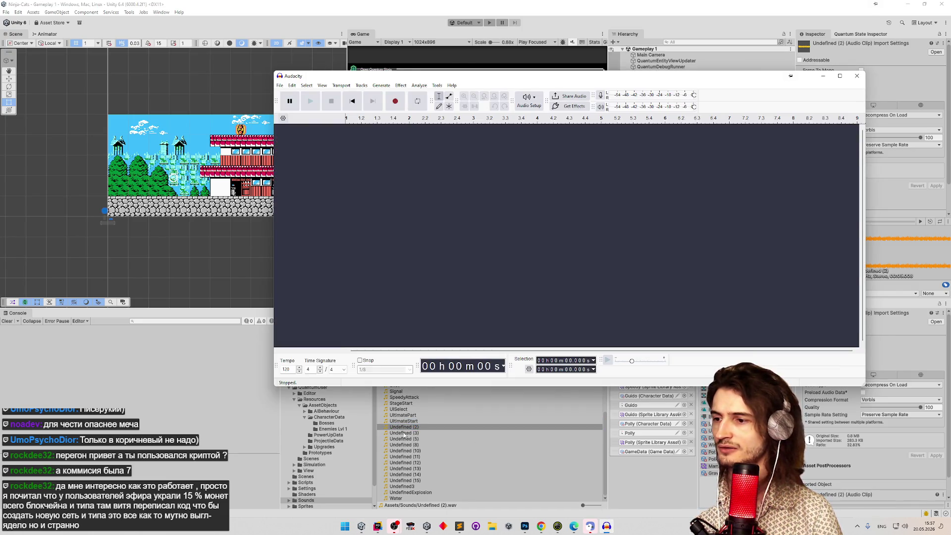
{"action": "left_click", "coordinate": [404, 434]}
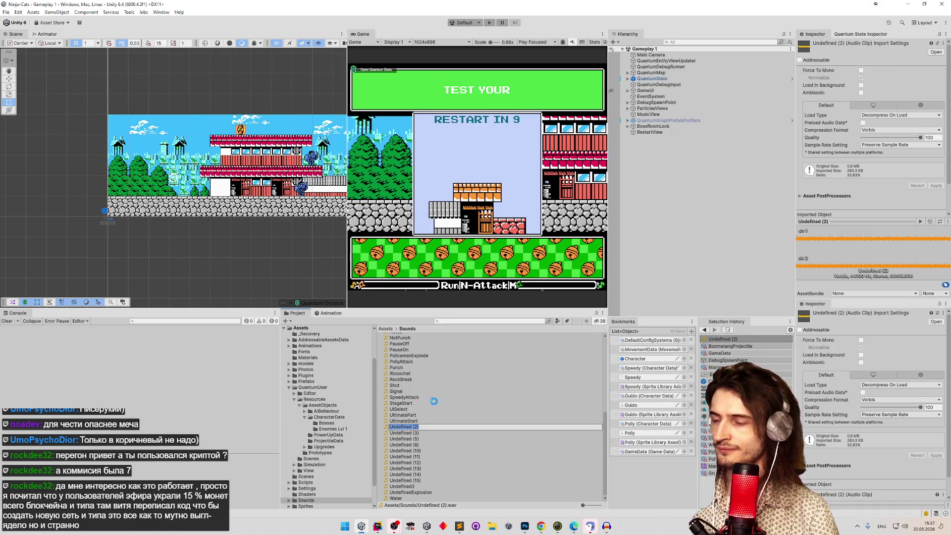
{"action": "key", "text": "shift+space"}
{"action": "key", "text": "shift+space"}
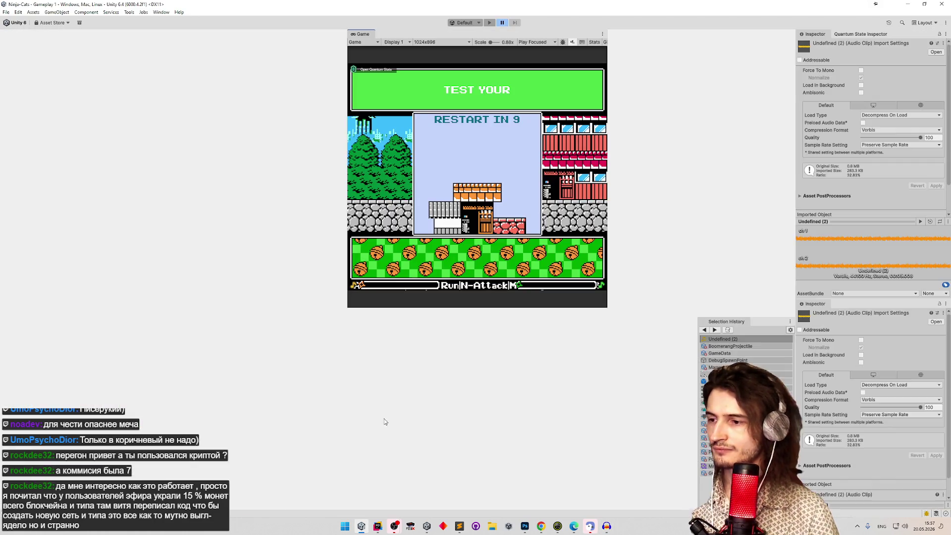
{"action": "type", "text": "Boomerang"}
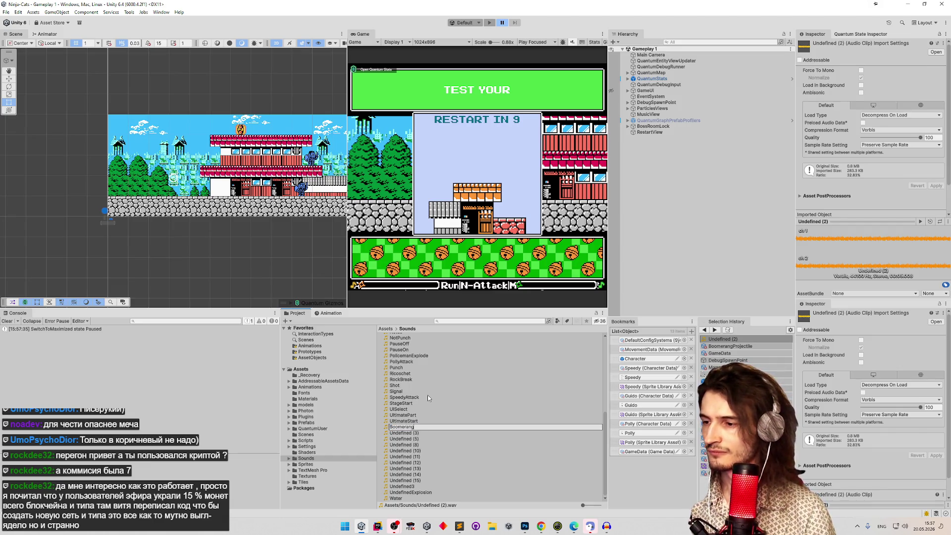
{"action": "key", "text": "Return"}
{"action": "key", "text": "Return"}
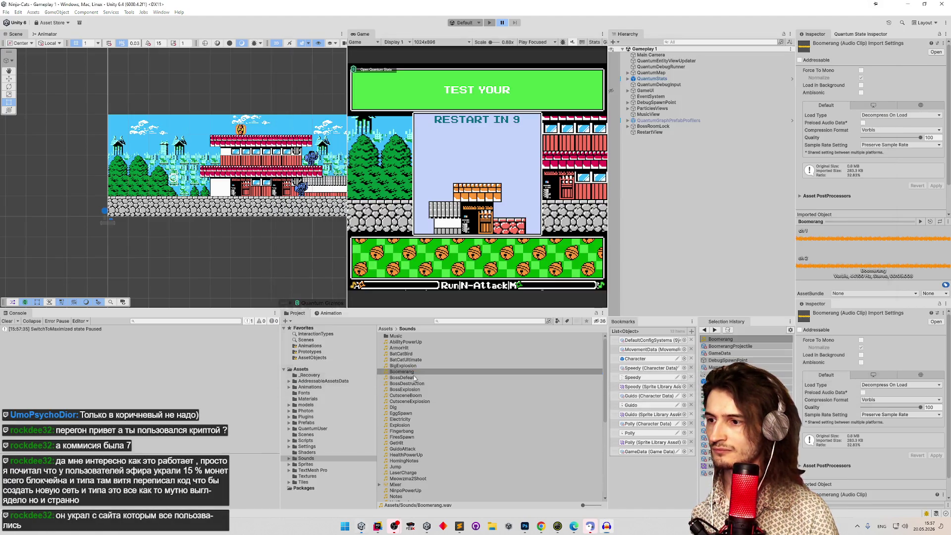
Open Boomerang.wav in Audacity and play it back from the start.
{"action": "double_click", "coordinate": [396, 372]}
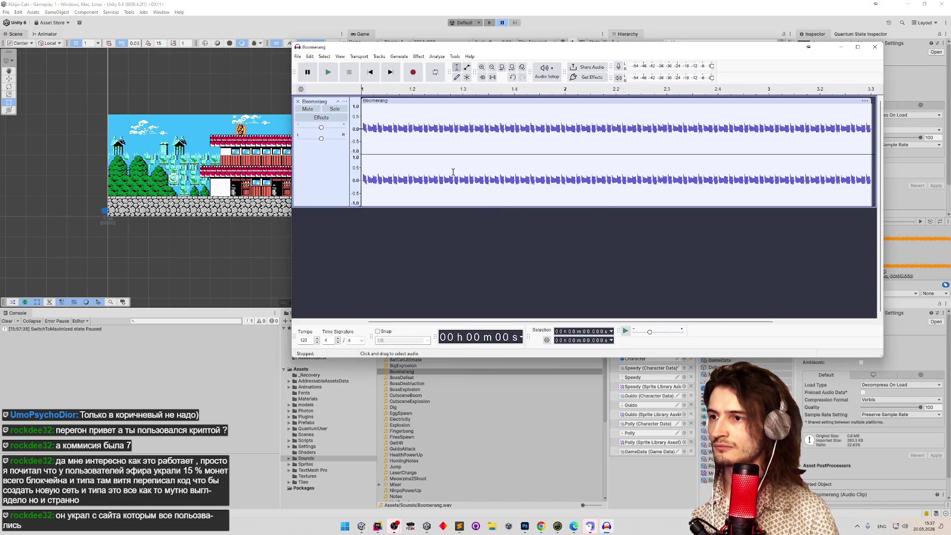
{"action": "key", "text": "space"}
{"action": "key", "text": "space"}
{"action": "key", "text": "space"}
{"action": "key", "text": "space"}
{"action": "key", "text": "space"}
{"action": "left_click", "coordinate": [364, 145]}
{"action": "key", "text": "space"}
{"action": "key", "text": "space"}
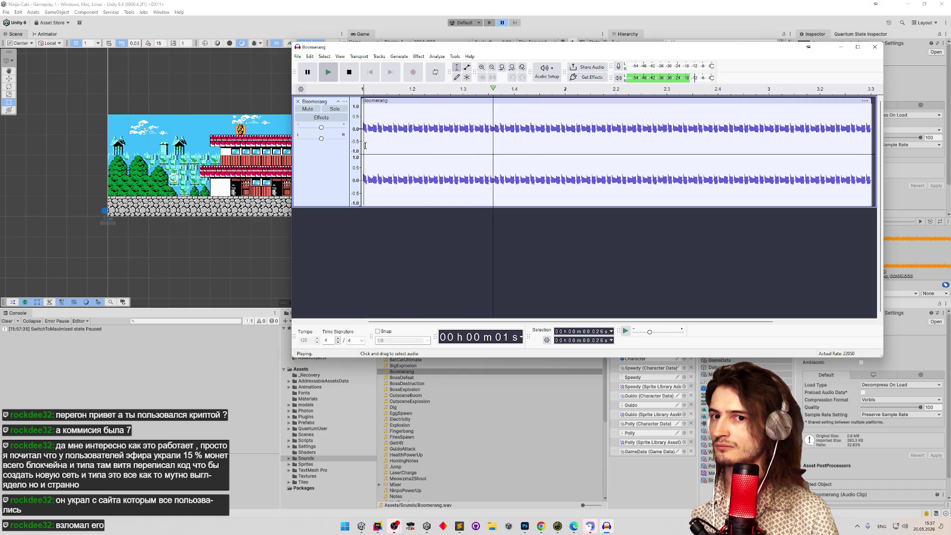
{"action": "key", "text": "space"}
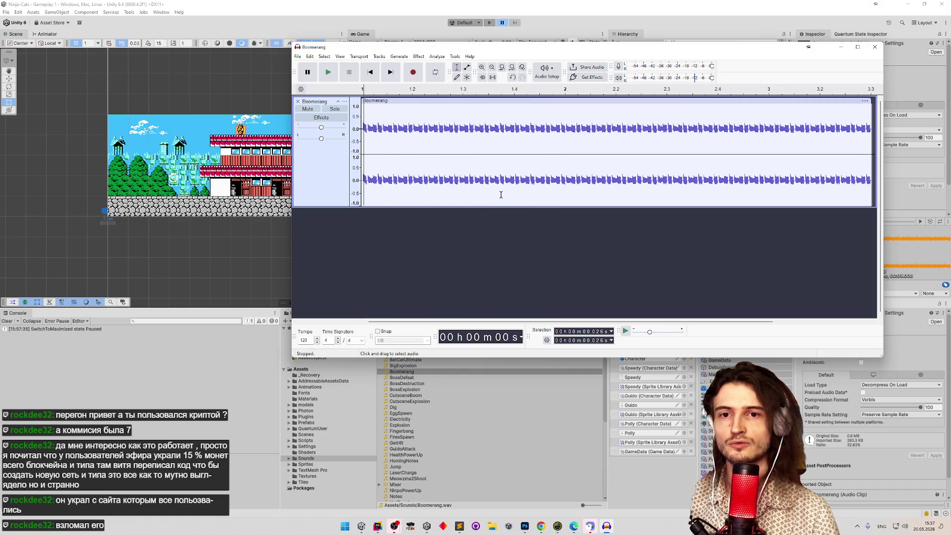
Inspect the track's final half-second, placing the position at about 4.571 s.
{"action": "left_click", "coordinate": [872, 147]}
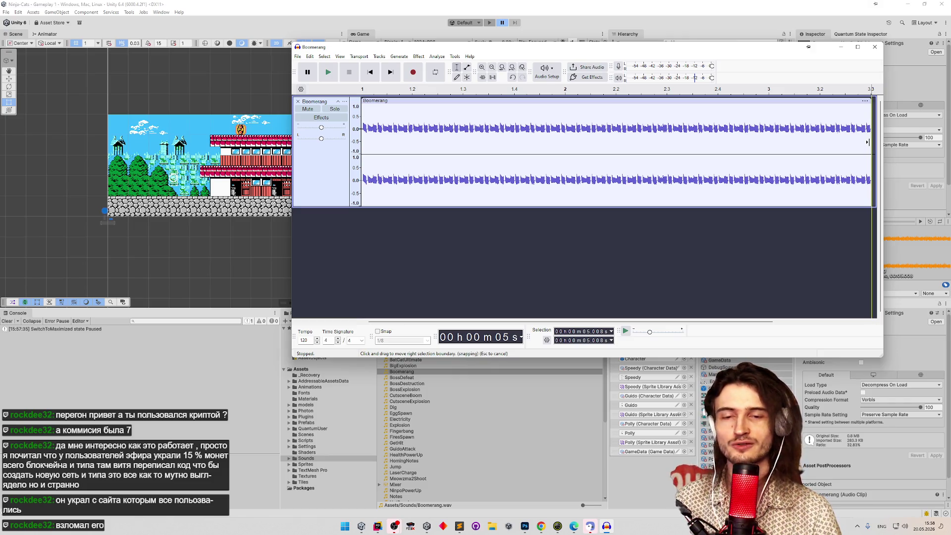
{"action": "left_click_drag", "start_coordinate": [868, 142], "coordinate": [828, 152]}
{"action": "left_click", "coordinate": [809, 149]}
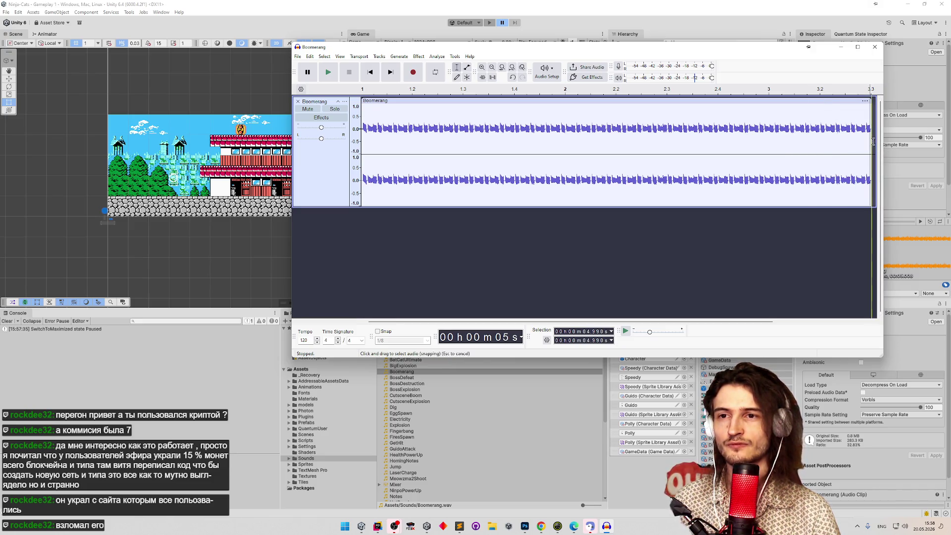
{"action": "left_click", "coordinate": [826, 149]}
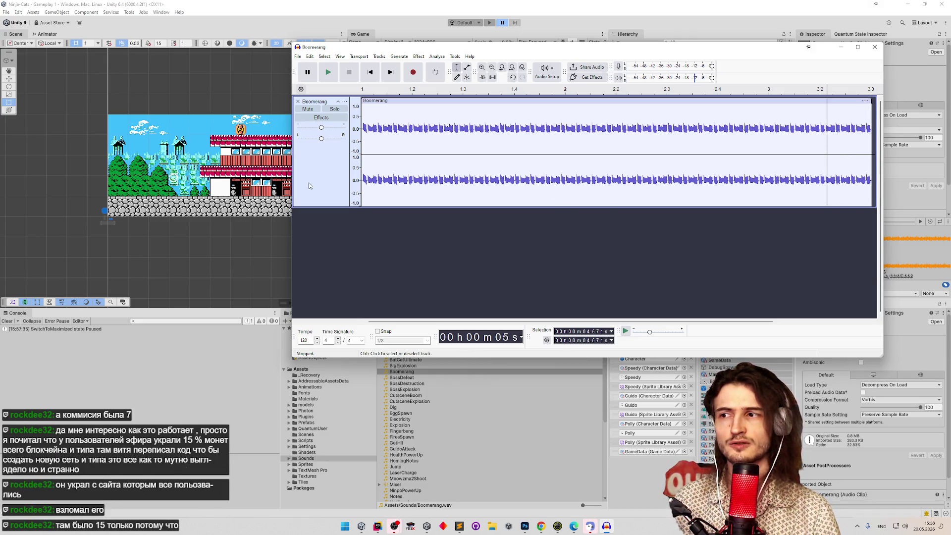
Widen the window, cut the clip's long repeating tail to its short opening, and zoom in.
{"action": "left_click_drag", "start_coordinate": [295, 205], "coordinate": [166, 205]}
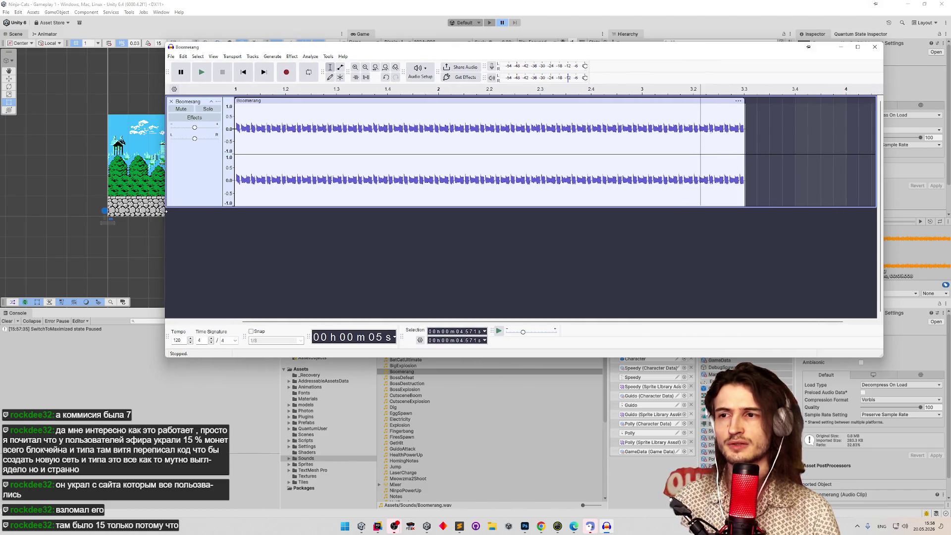
{"action": "left_click", "coordinate": [745, 130]}
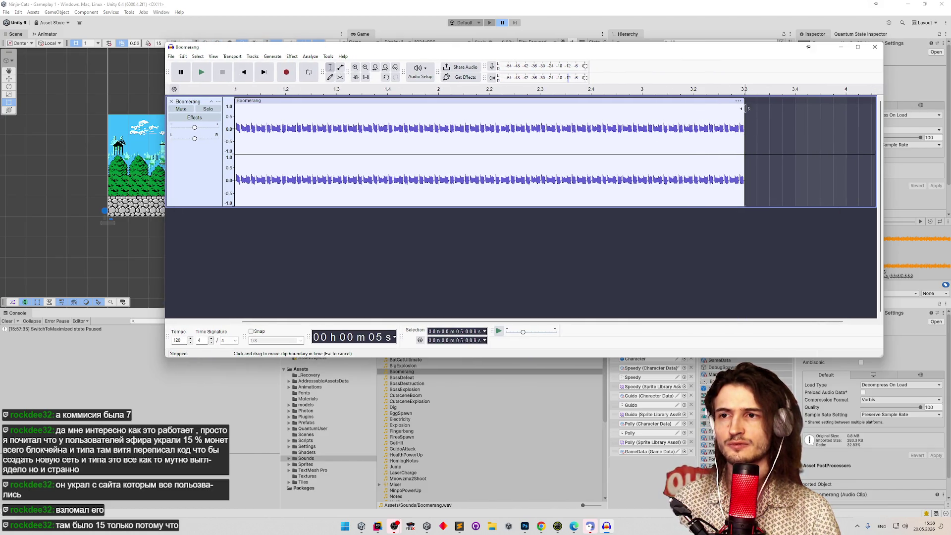
{"action": "mouse_move", "coordinate": [742, 109]}
{"action": "left_mouse_down"}
{"action": "mouse_move", "coordinate": [732, 119]}
{"action": "mouse_move", "coordinate": [429, 130]}
{"action": "mouse_move", "coordinate": [269, 149]}
{"action": "left_mouse_up"}
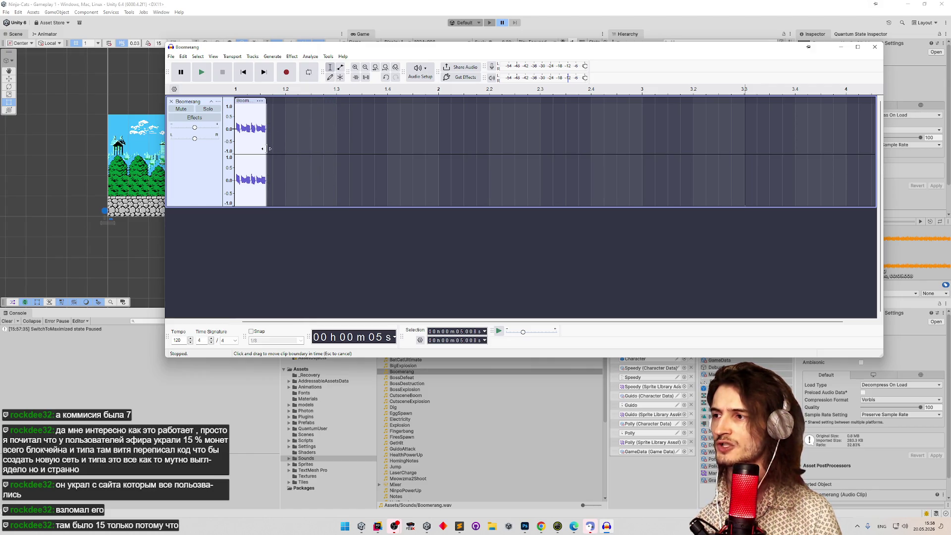
{"action": "left_click", "coordinate": [289, 139]}
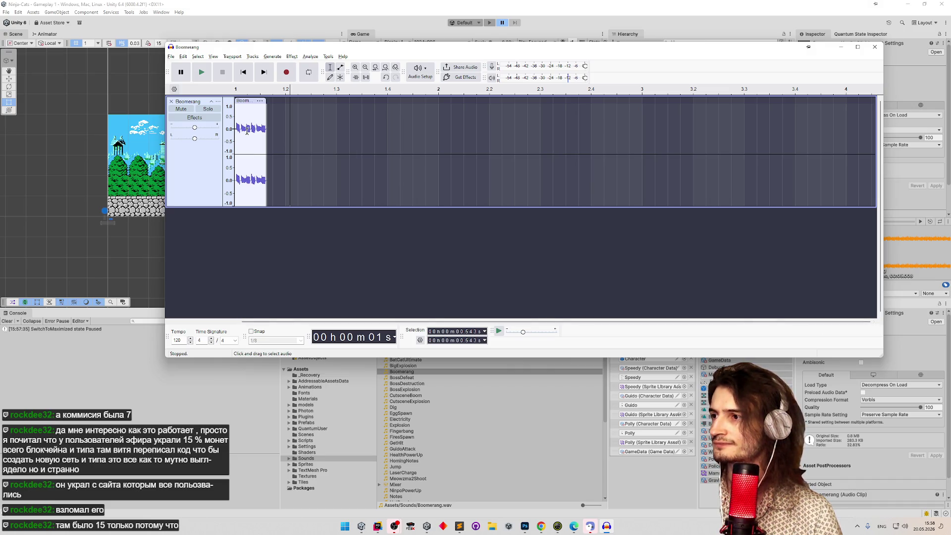
{"action": "key", "text": "ctrl+1"}
{"action": "key", "text": "ctrl+1"}
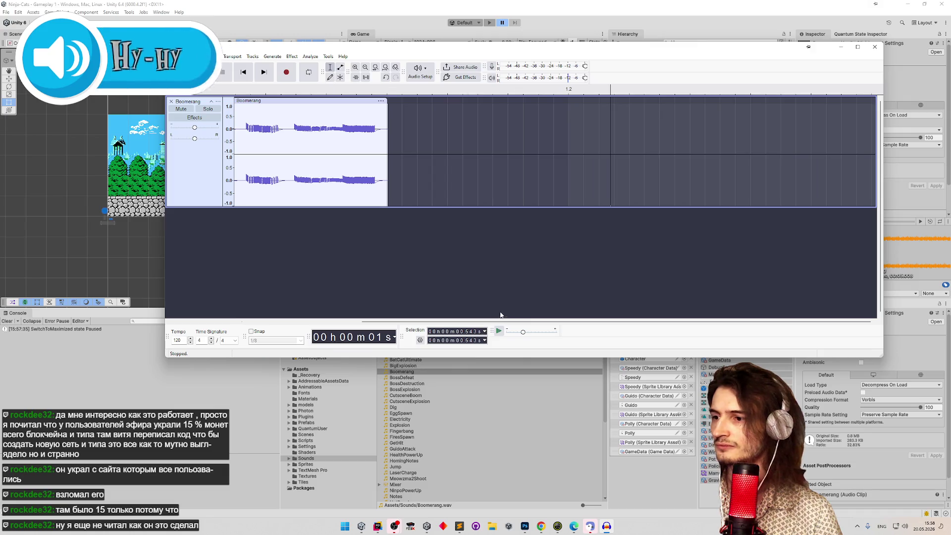
Zoom further and audition the opening bursts around 0.092 s, 0.157 s and 0.313 s.
{"action": "key", "text": "ctrl+1"}
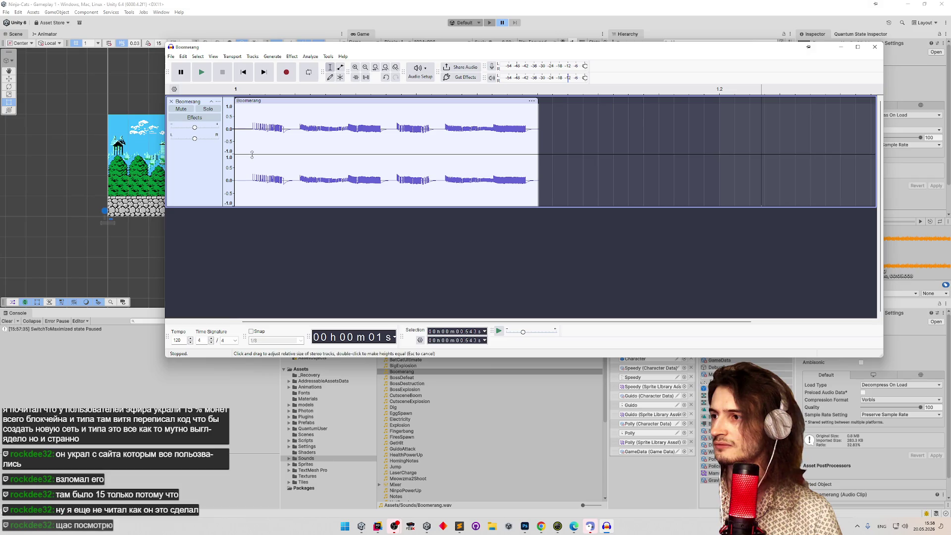
{"action": "left_click", "coordinate": [250, 139]}
{"action": "left_click", "coordinate": [241, 139]}
{"action": "left_click_drag", "start_coordinate": [236, 138], "coordinate": [283, 140]}
{"action": "left_click", "coordinate": [325, 151]}
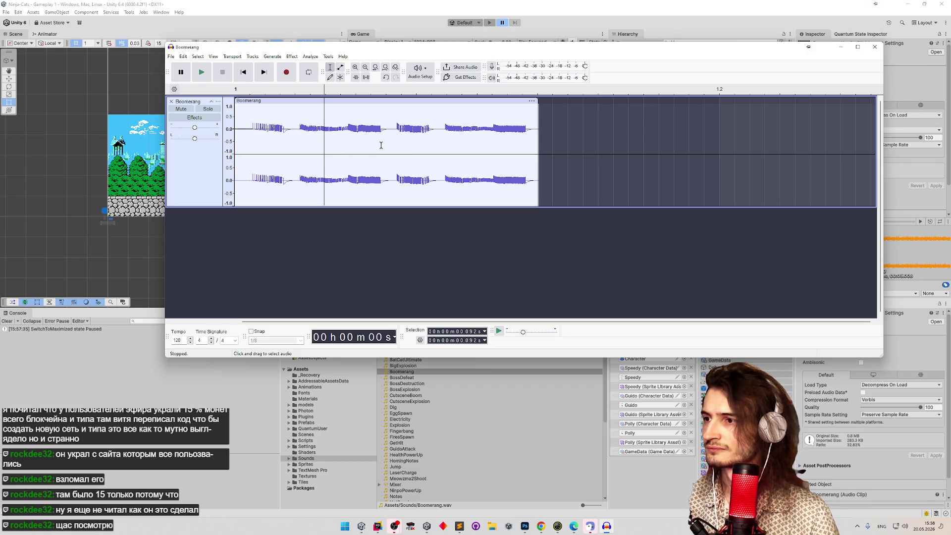
{"action": "left_click", "coordinate": [387, 147]}
{"action": "left_click_drag", "start_coordinate": [387, 149], "coordinate": [432, 148]}
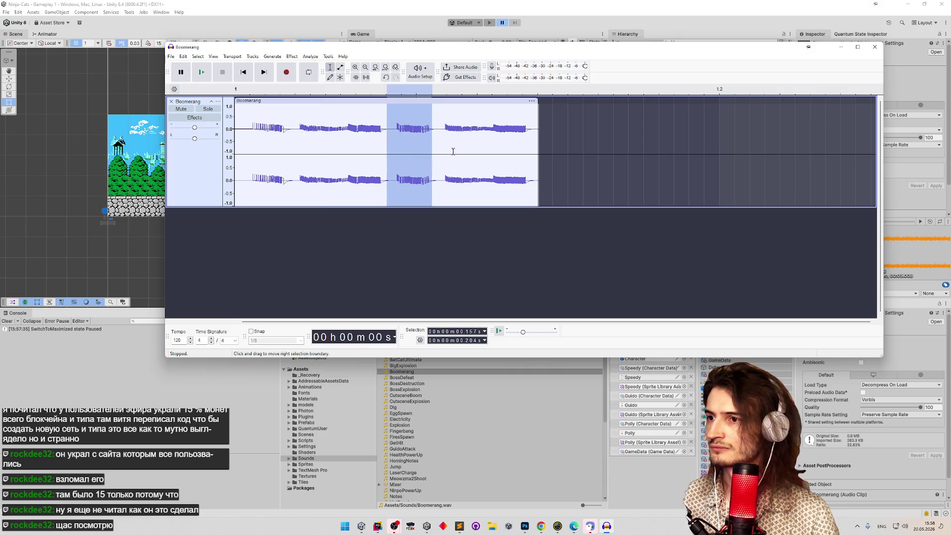
{"action": "left_click", "coordinate": [540, 139]}
Extend the clip's end to restore the next burst, check the 0.166 s gap, and maximize the window.
{"action": "mouse_move", "coordinate": [541, 135]}
{"action": "left_mouse_down"}
{"action": "mouse_move", "coordinate": [571, 135]}
{"action": "mouse_move", "coordinate": [589, 113]}
{"action": "left_mouse_up"}
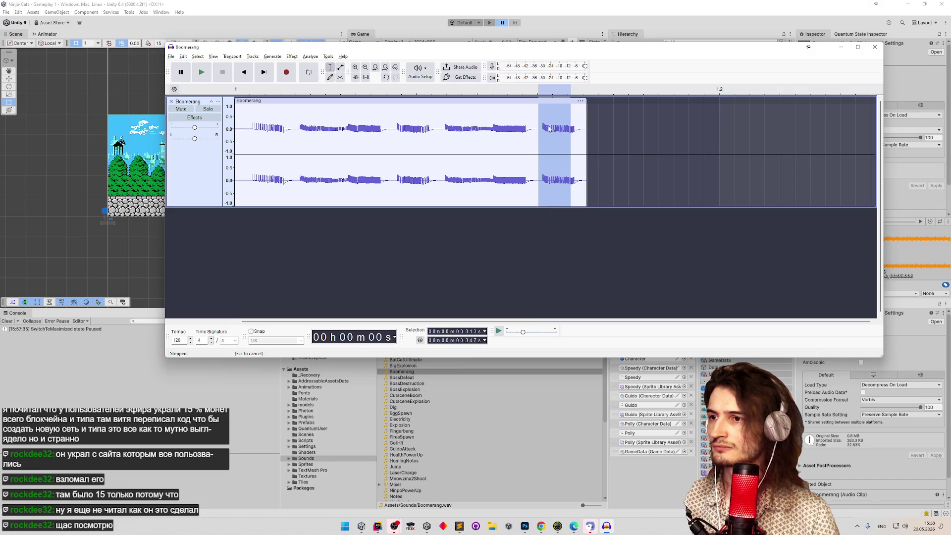
{"action": "left_click", "coordinate": [520, 139]}
{"action": "left_click", "coordinate": [473, 141]}
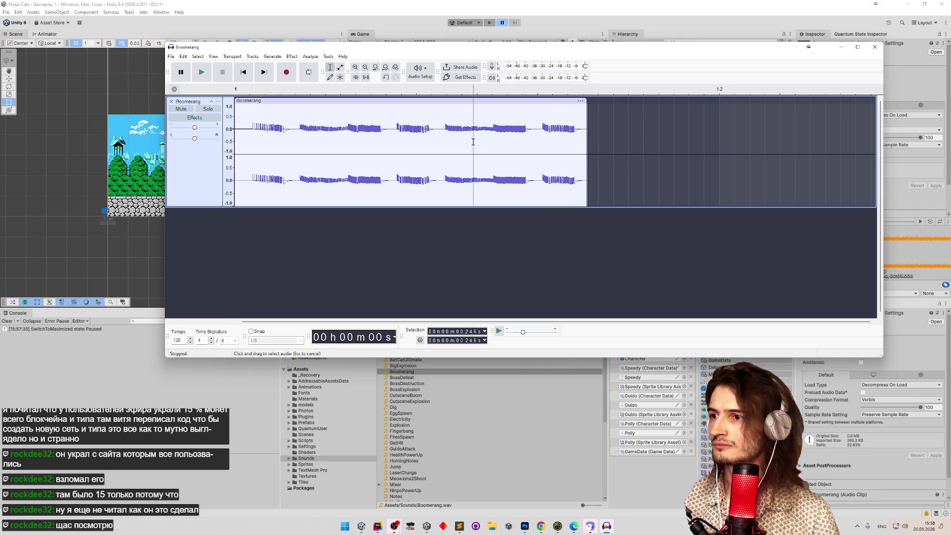
{"action": "left_click", "coordinate": [617, 166]}
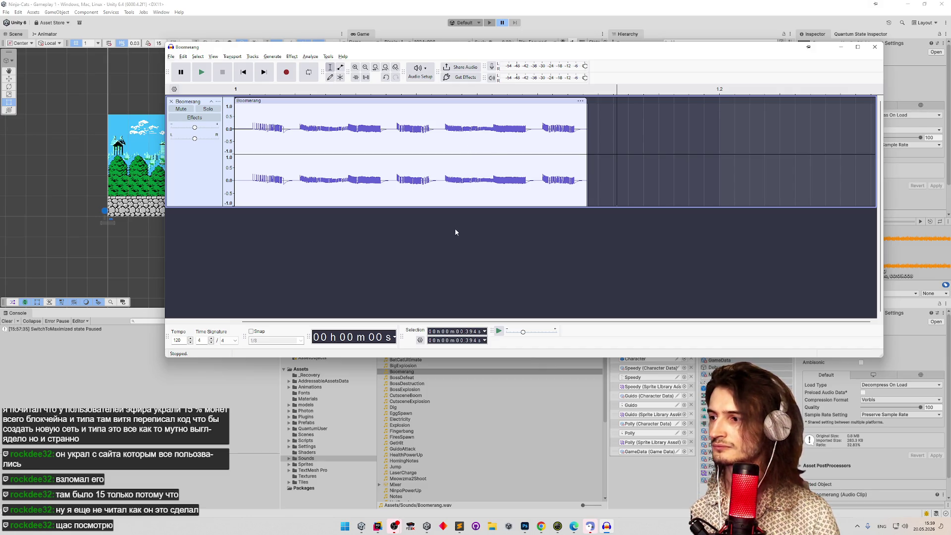
{"action": "left_click", "coordinate": [485, 150]}
{"action": "left_click_drag", "start_coordinate": [397, 139], "coordinate": [400, 139]}
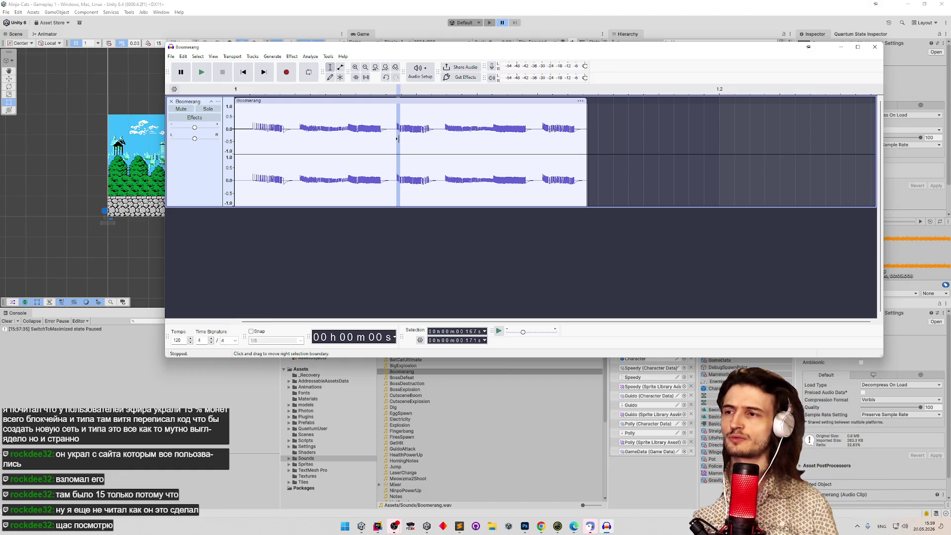
{"action": "left_click", "coordinate": [384, 141]}
{"action": "left_click", "coordinate": [395, 142]}
{"action": "left_click", "coordinate": [396, 142]}
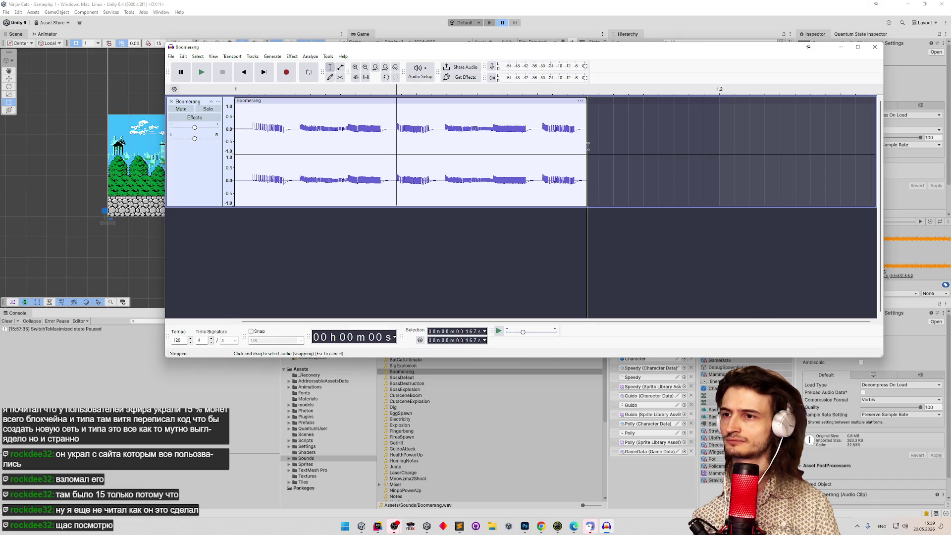
{"action": "left_click", "coordinate": [858, 47]}
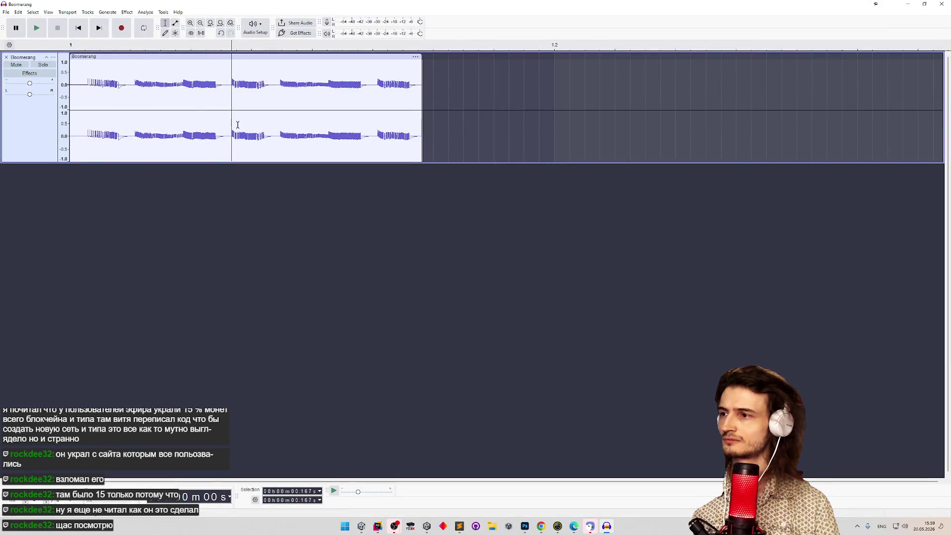
Make the stereo track taller and select the middle bursts starting near 0.158 s.
{"action": "left_click", "coordinate": [222, 107]}
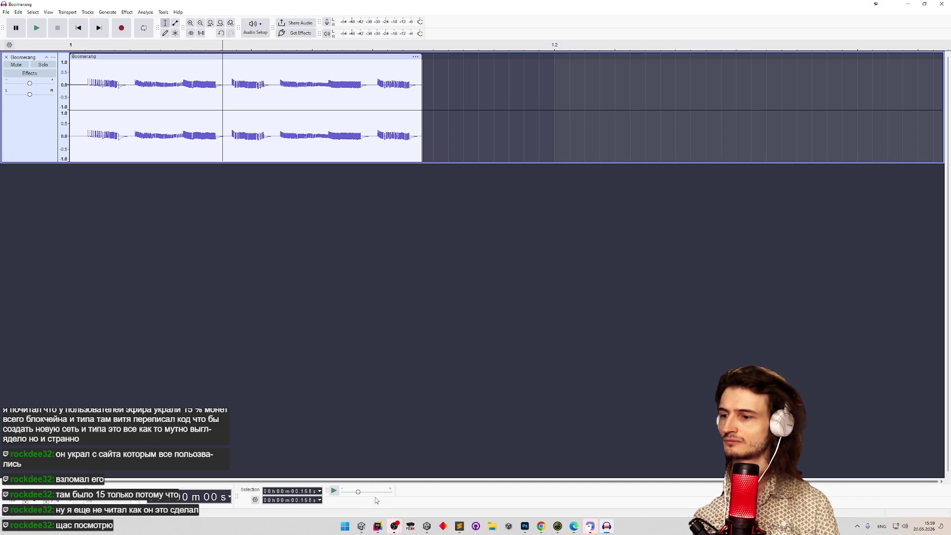
{"action": "left_click_drag", "start_coordinate": [472, 163], "coordinate": [459, 243]}
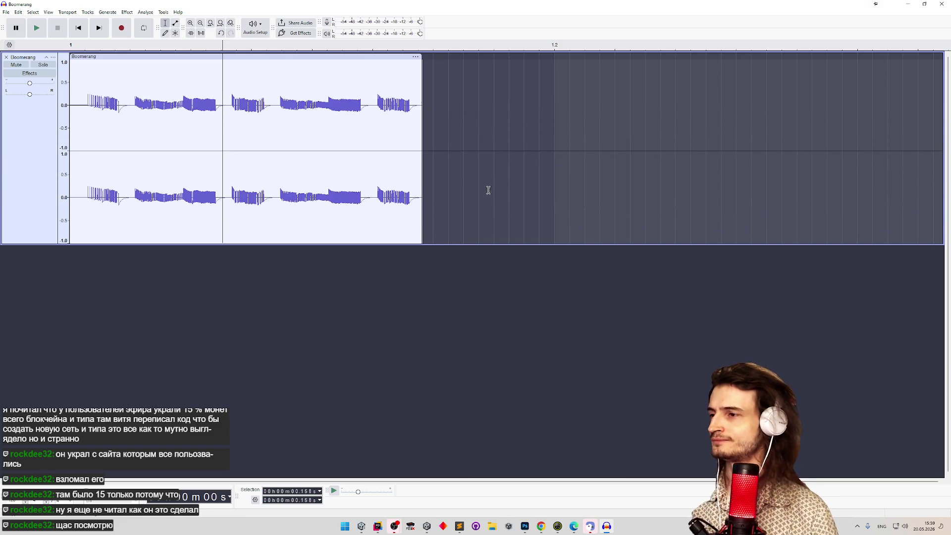
{"action": "left_click", "coordinate": [230, 120]}
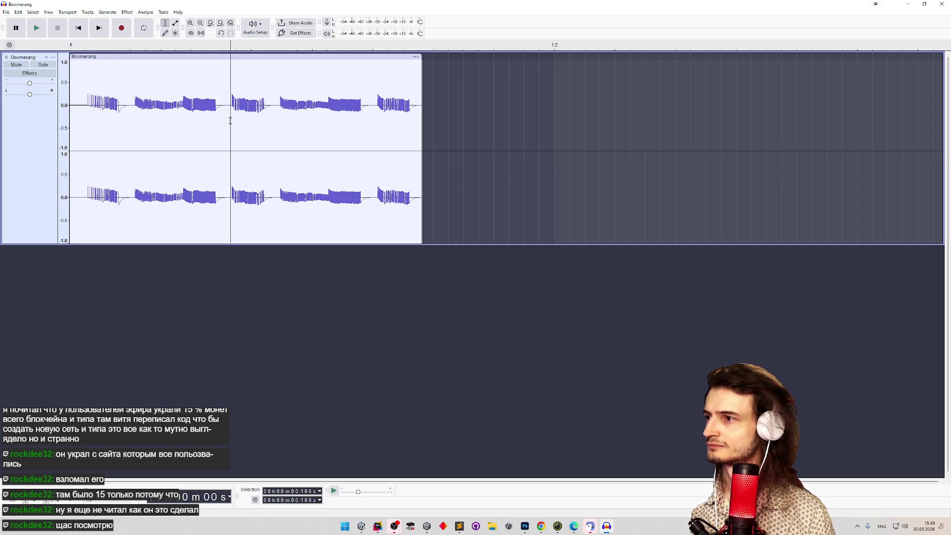
{"action": "left_click_drag", "start_coordinate": [223, 123], "coordinate": [368, 139]}
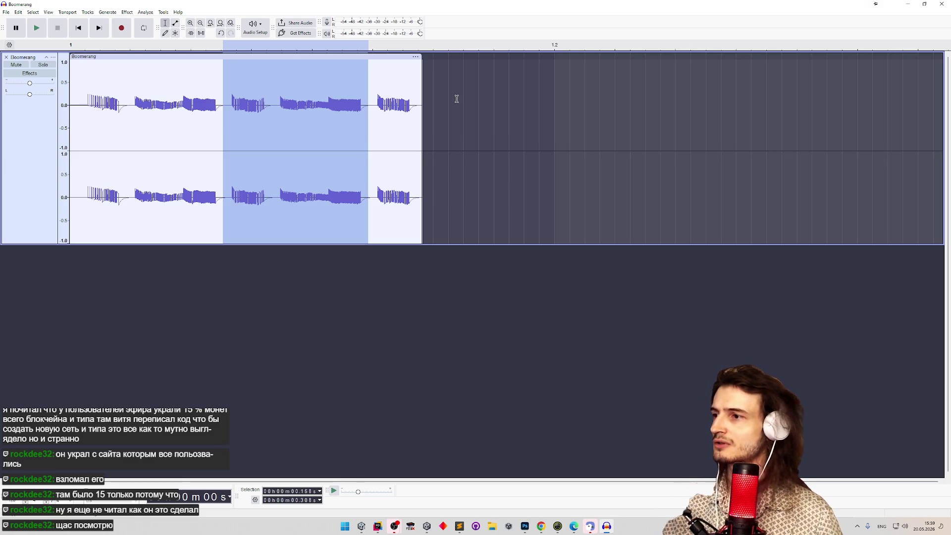
{"action": "left_click", "coordinate": [6, 12]}
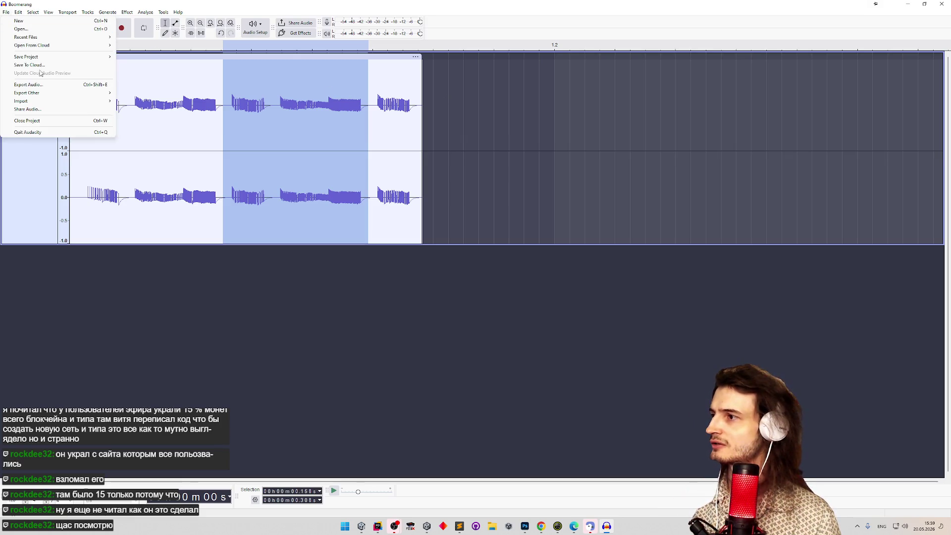
Export the selection as WAV over Boomerang.wav in the project's Assets/Sounds folder.
{"action": "left_click", "coordinate": [102, 84]}
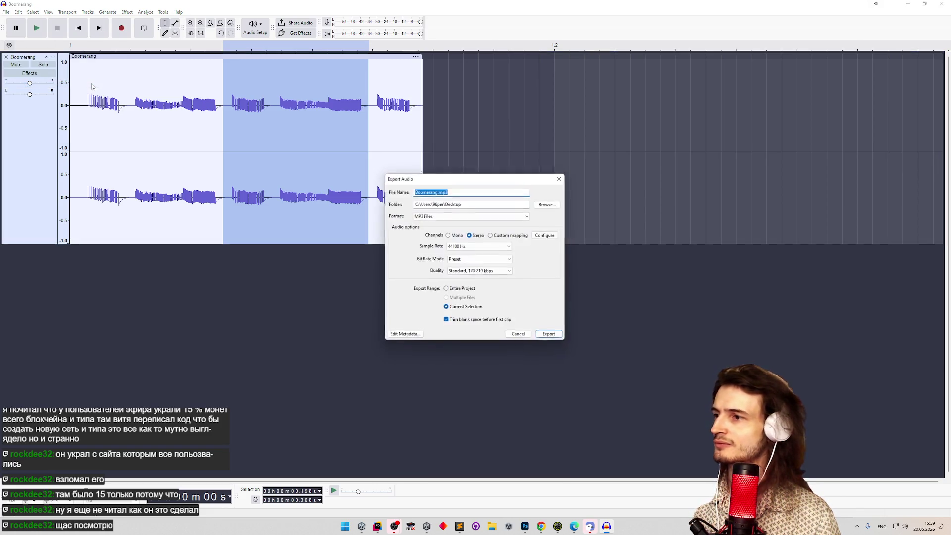
{"action": "left_click", "coordinate": [549, 204]}
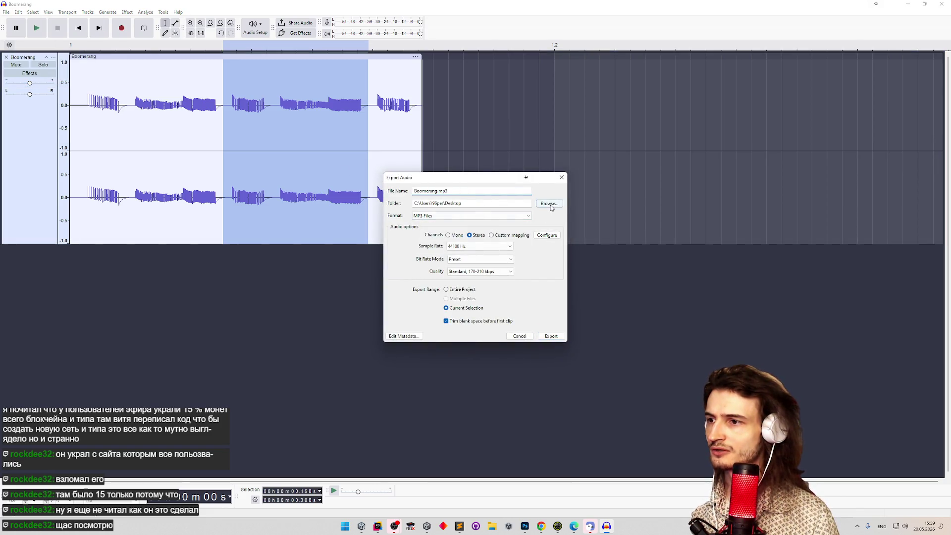
{"action": "scroll", "coordinate": [419, 277], "scroll_direction": "up", "scroll_amount": 2}
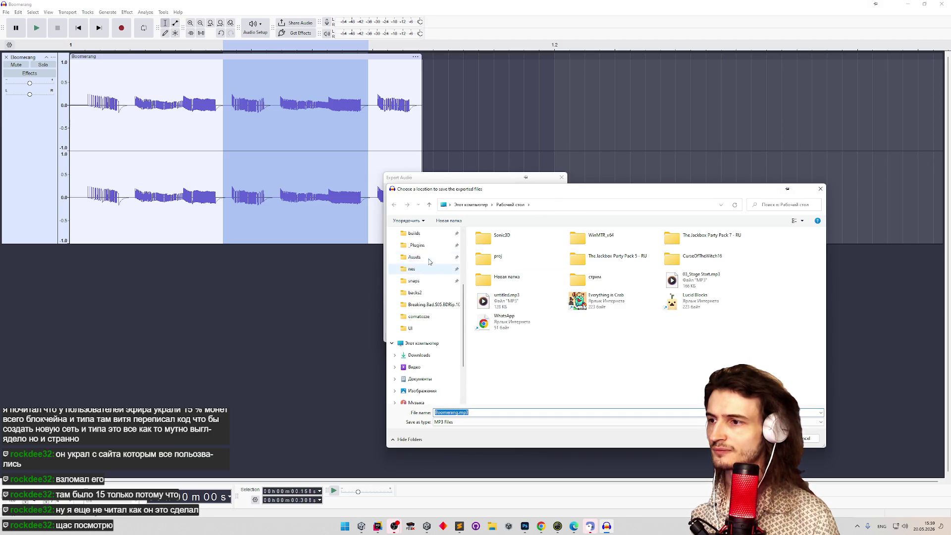
{"action": "left_click", "coordinate": [417, 269]}
{"action": "left_click", "coordinate": [417, 281]}
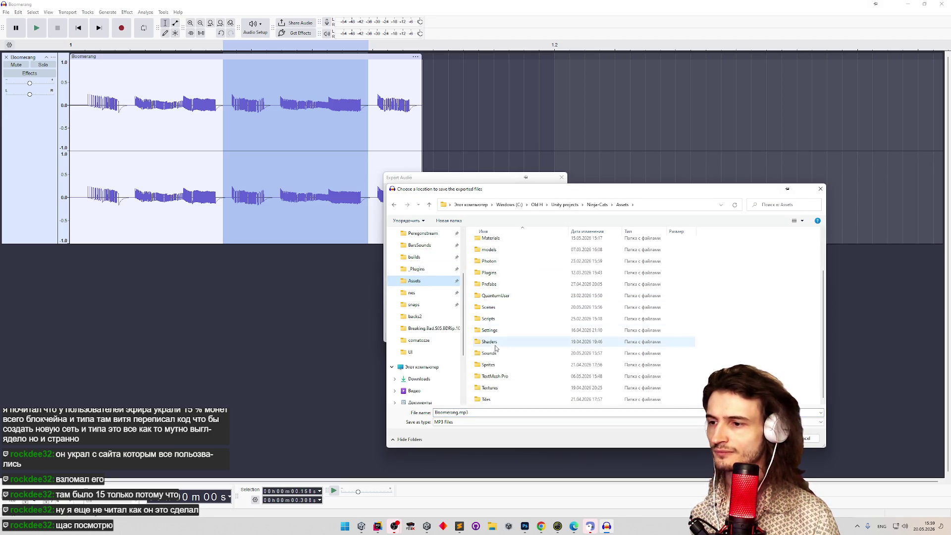
{"action": "double_click", "coordinate": [496, 353]}
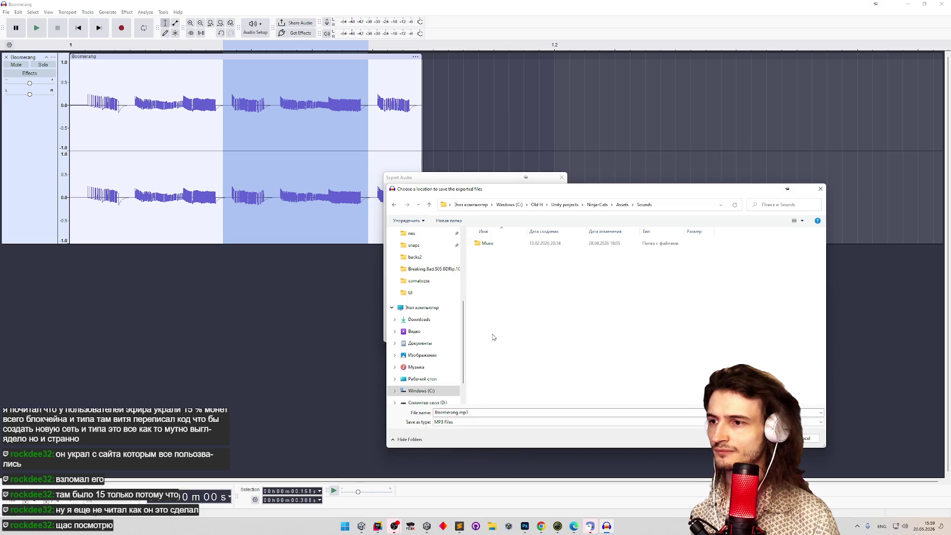
{"action": "left_click", "coordinate": [687, 422]}
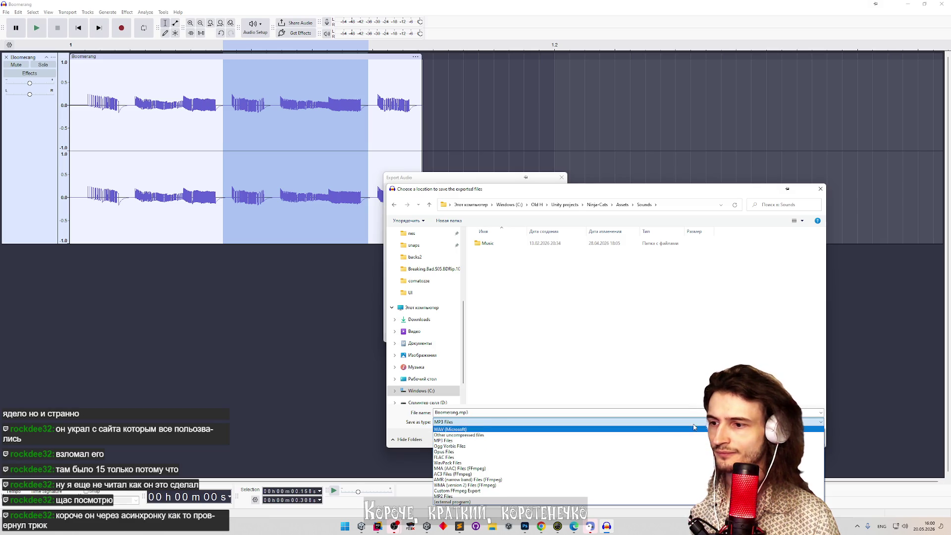
{"action": "left_click", "coordinate": [492, 429]}
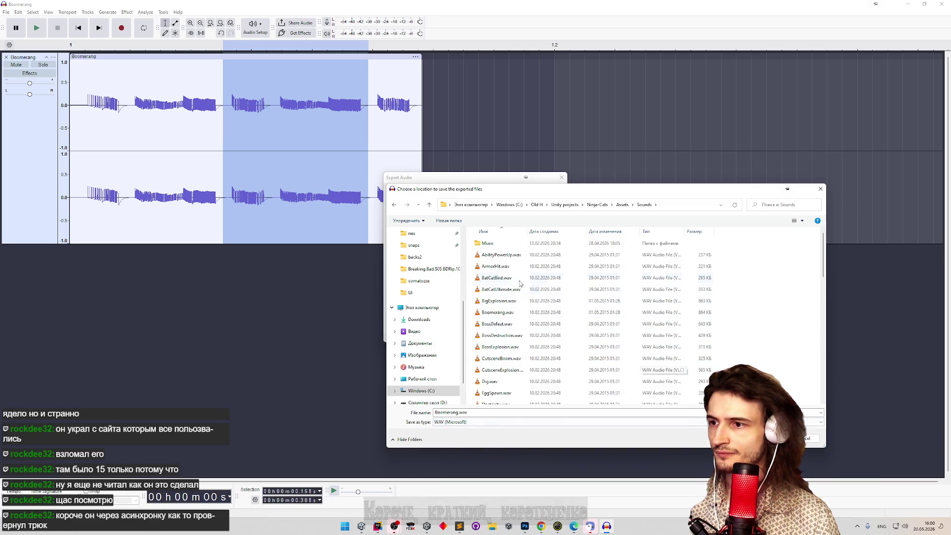
{"action": "double_click", "coordinate": [515, 318]}
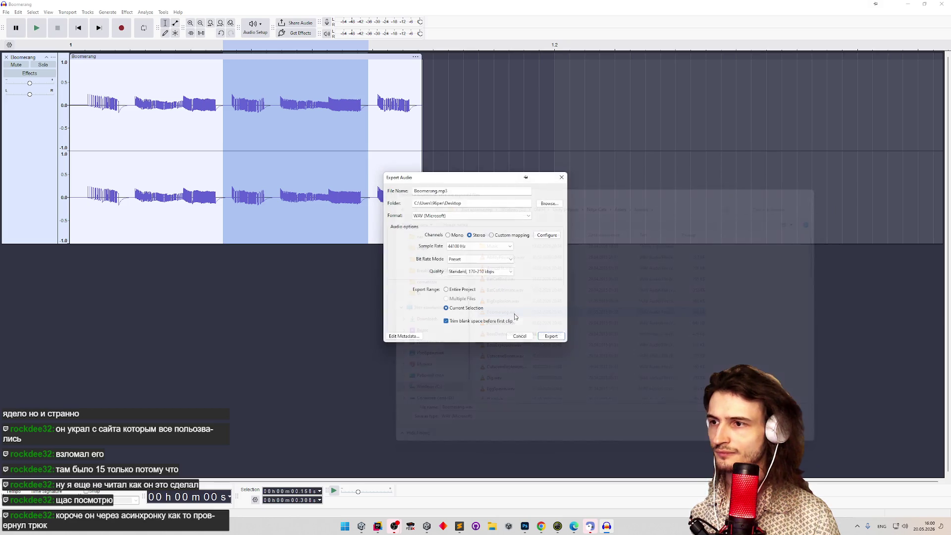
{"action": "left_click", "coordinate": [551, 323]}
{"action": "left_click", "coordinate": [539, 257]}
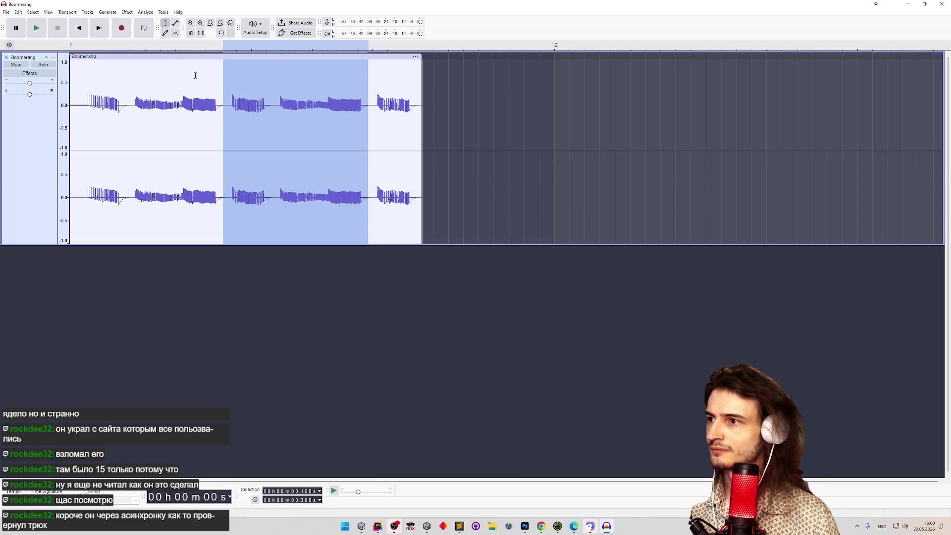
Export again, overwriting Boomerang.wav, then minimize Audacity.
{"action": "left_click", "coordinate": [6, 11]}
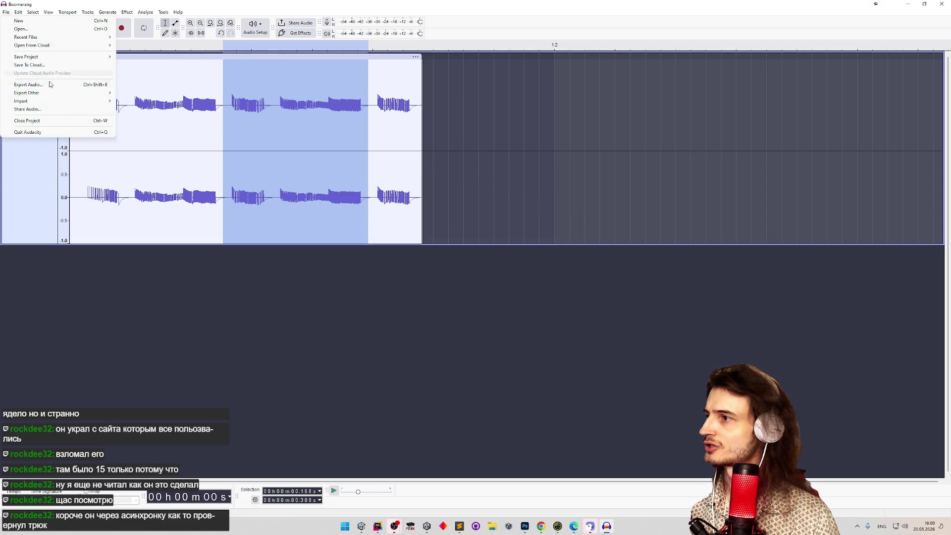
{"action": "left_click", "coordinate": [91, 84]}
{"action": "left_click", "coordinate": [547, 330]}
{"action": "left_click", "coordinate": [536, 268]}
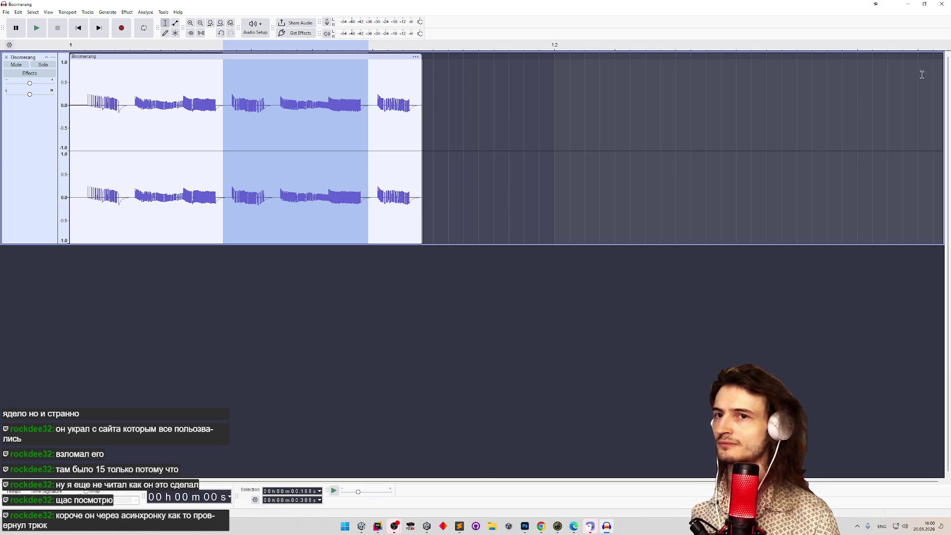
{"action": "left_click", "coordinate": [908, 4]}
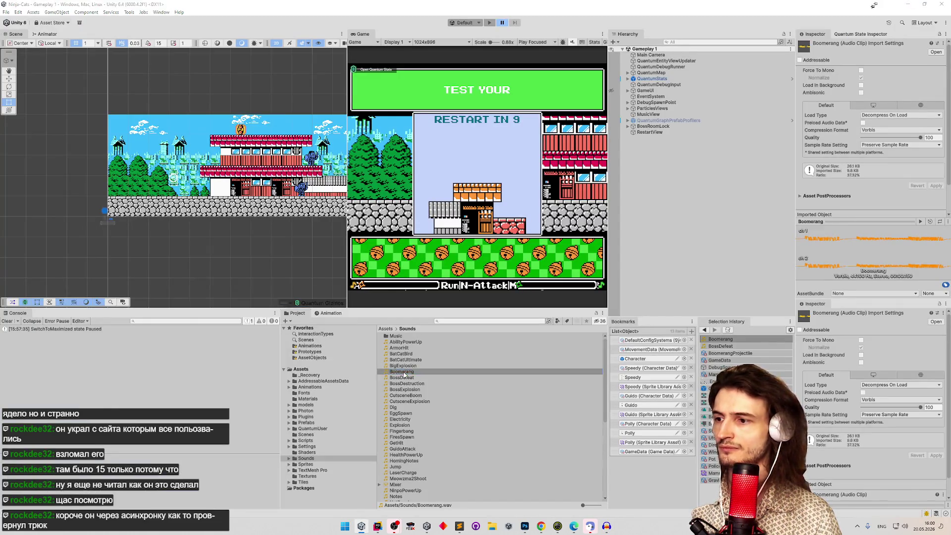
Check the exported Boomerang.wav in VLC, then create an empty GameObject in the Hierarchy.
{"action": "double_click", "coordinate": [402, 372]}
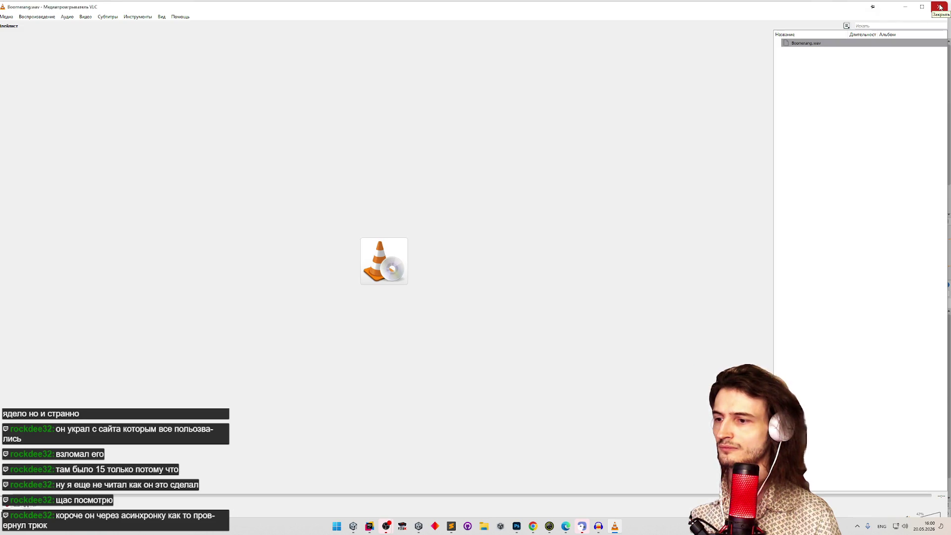
{"action": "left_click", "coordinate": [939, 7]}
{"action": "left_click", "coordinate": [646, 179]}
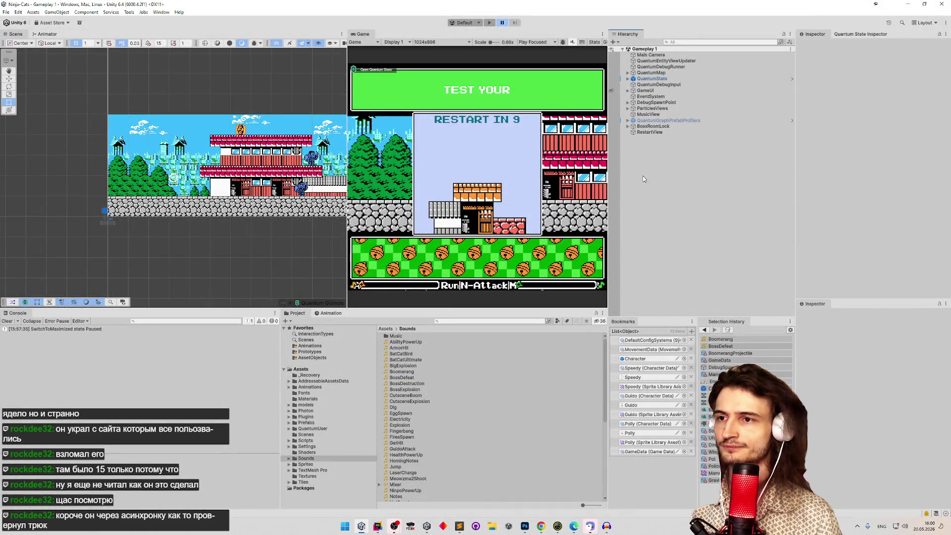
{"action": "right_click", "coordinate": [650, 172]}
{"action": "left_click", "coordinate": [677, 295]}
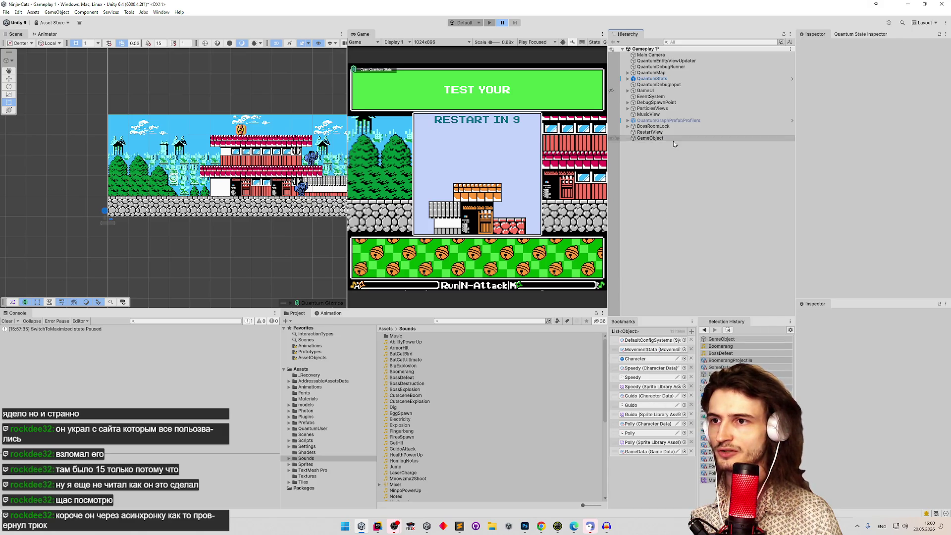
Add an Audio Source using the Boomerang clip, save the scene and enter Play mode.
{"action": "left_click", "coordinate": [857, 106]}
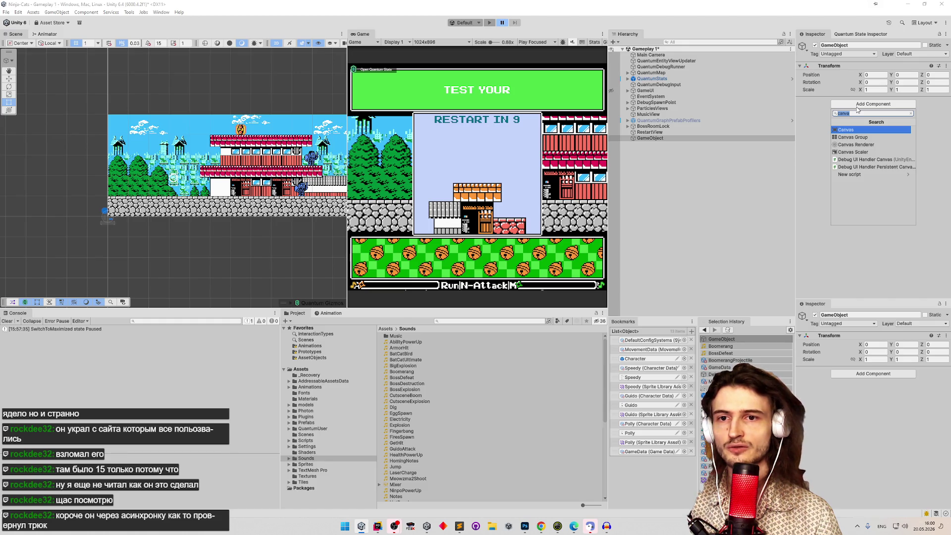
{"action": "type", "text": "audi"}
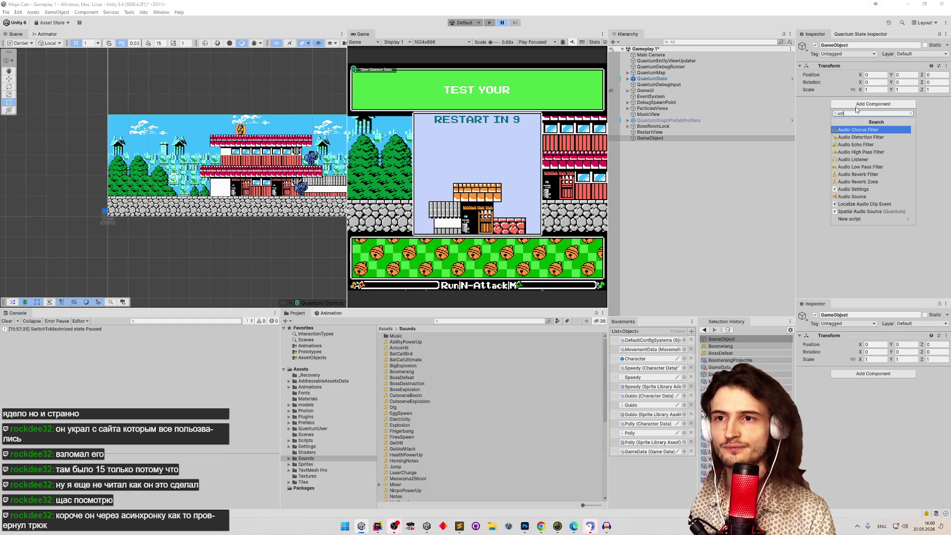
{"action": "key", "text": "Down"}
{"action": "key", "text": "Down"}
{"action": "key", "text": "Down"}
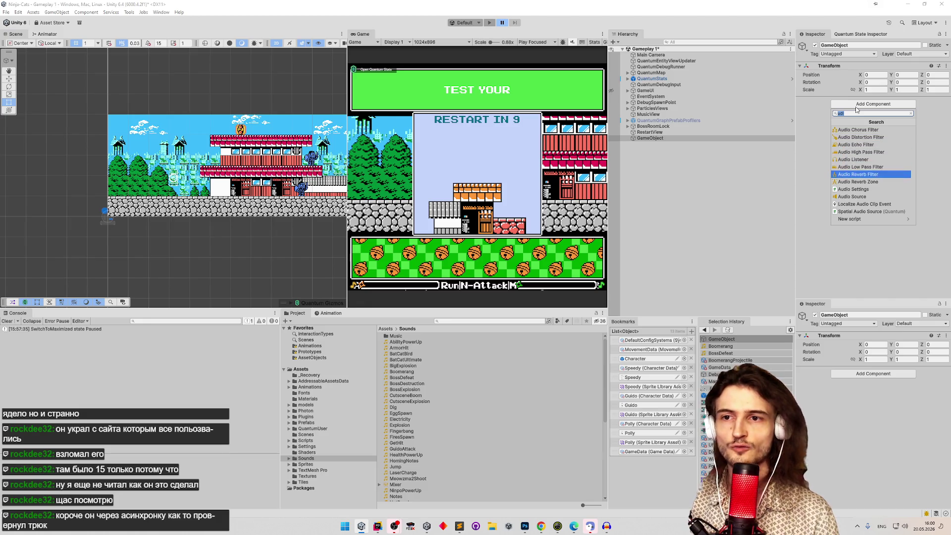
{"action": "key", "text": "Return"}
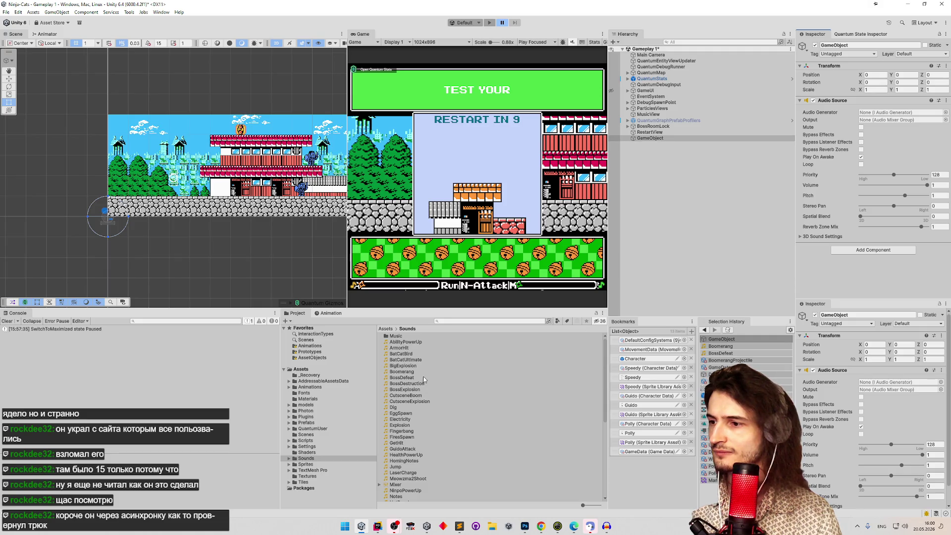
{"action": "mouse_move", "coordinate": [411, 373]}
{"action": "left_mouse_down"}
{"action": "mouse_move", "coordinate": [644, 237]}
{"action": "mouse_move", "coordinate": [899, 112]}
{"action": "left_mouse_up"}
{"action": "key", "text": "ctrl+s"}
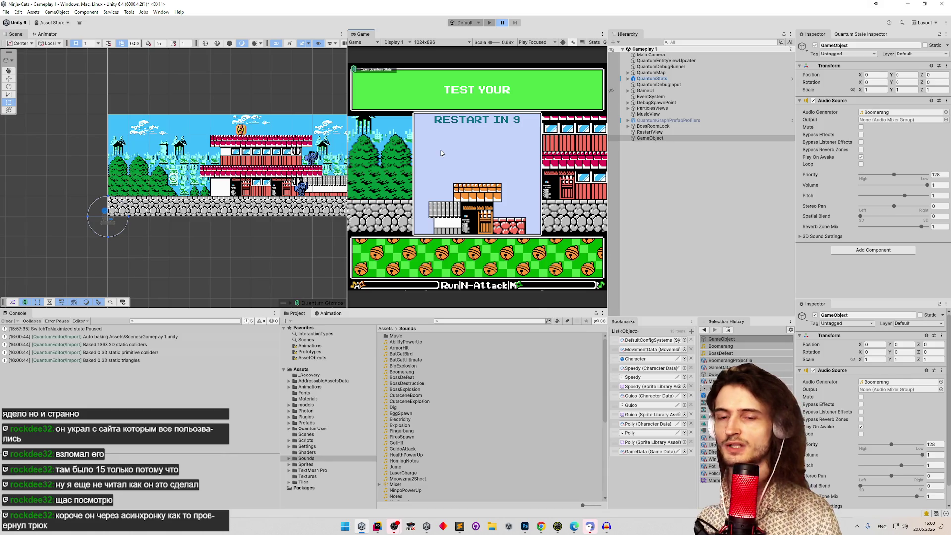
{"action": "key", "text": "ctrl+p"}
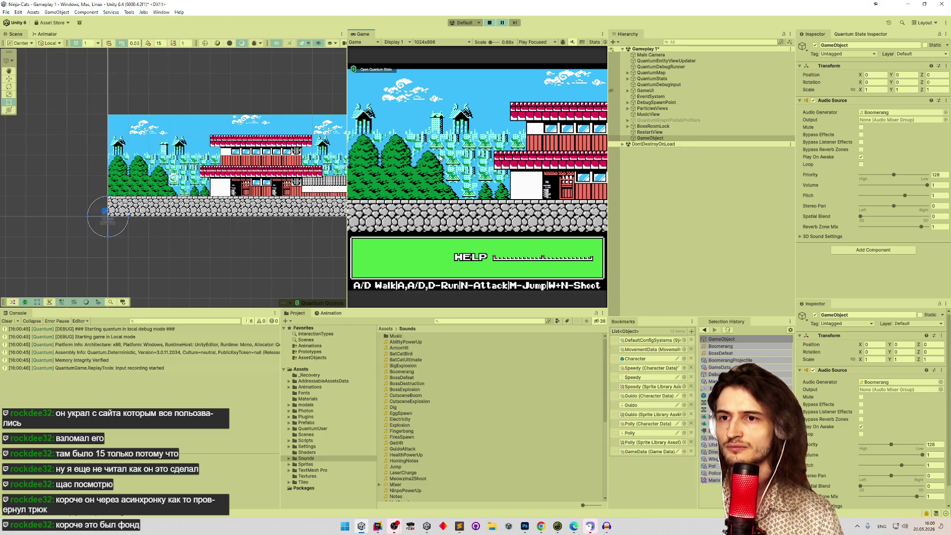
Enable Loop on the Boomerang Audio Source, save, retest in Play mode, then stop and bring FCEUX forward.
{"action": "key", "text": "ctrl+s"}
{"action": "left_click", "coordinate": [861, 164]}
{"action": "key", "text": "ctrl+s"}
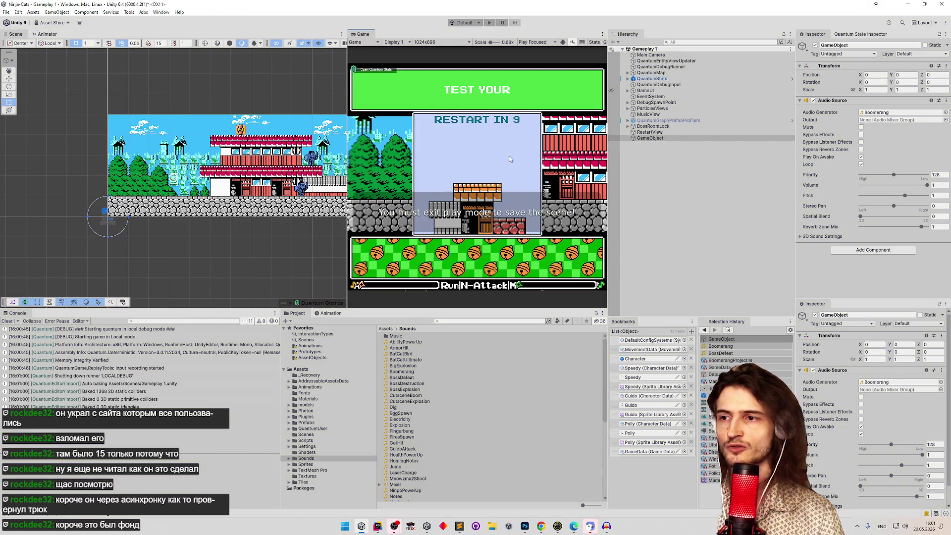
{"action": "key", "text": "ctrl+p"}
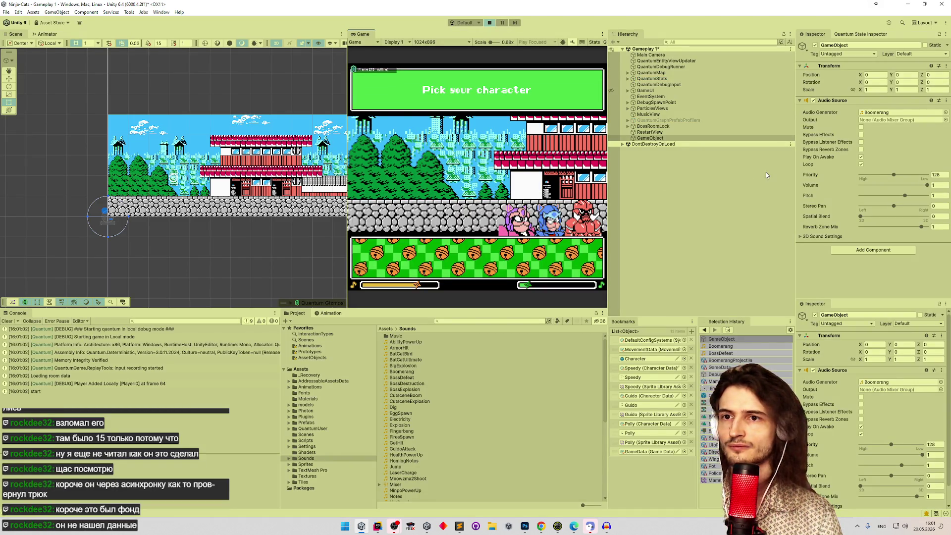
{"action": "key", "text": "ctrl+p"}
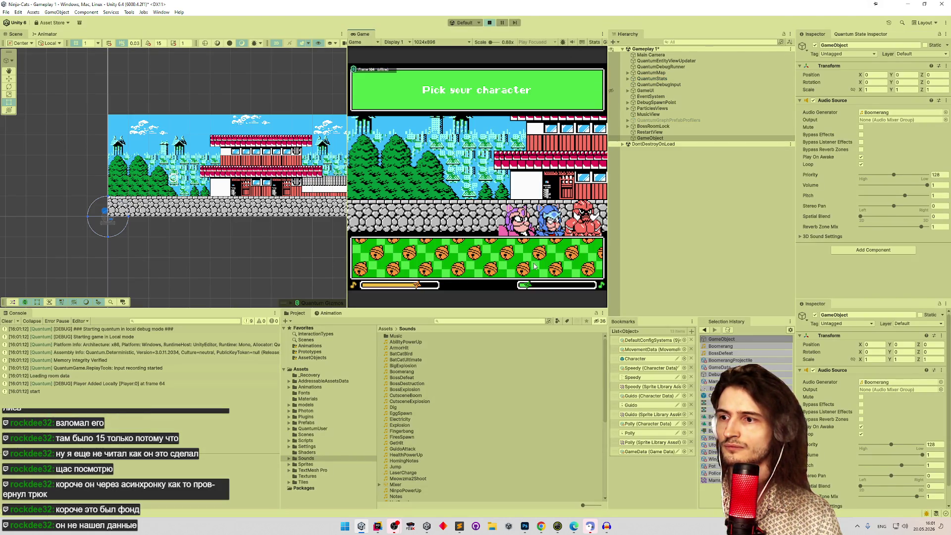
{"action": "left_click", "coordinate": [489, 22]}
{"action": "left_click", "coordinate": [411, 526]}
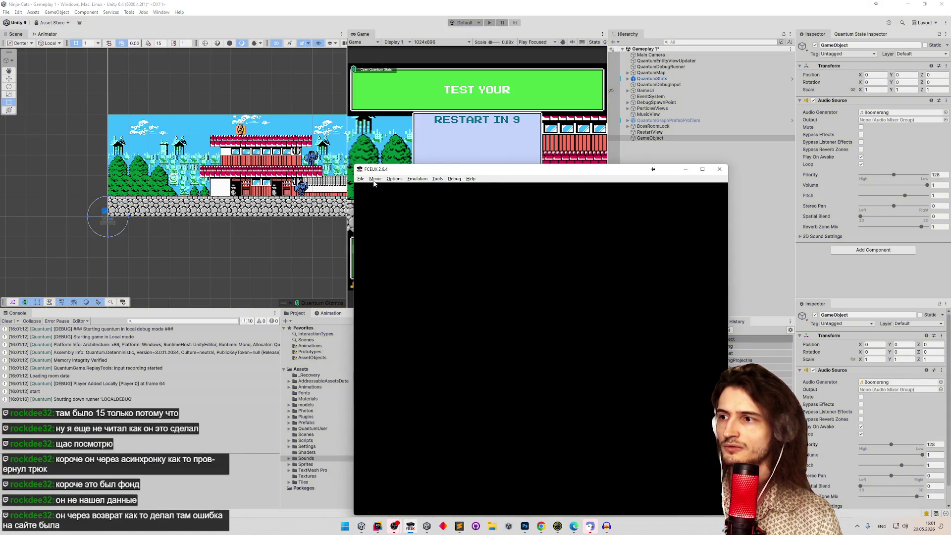
Load the most recent ROM in FCEUX, make the cat jump and throw its projectile, then close it.
{"action": "left_click", "coordinate": [361, 180]}
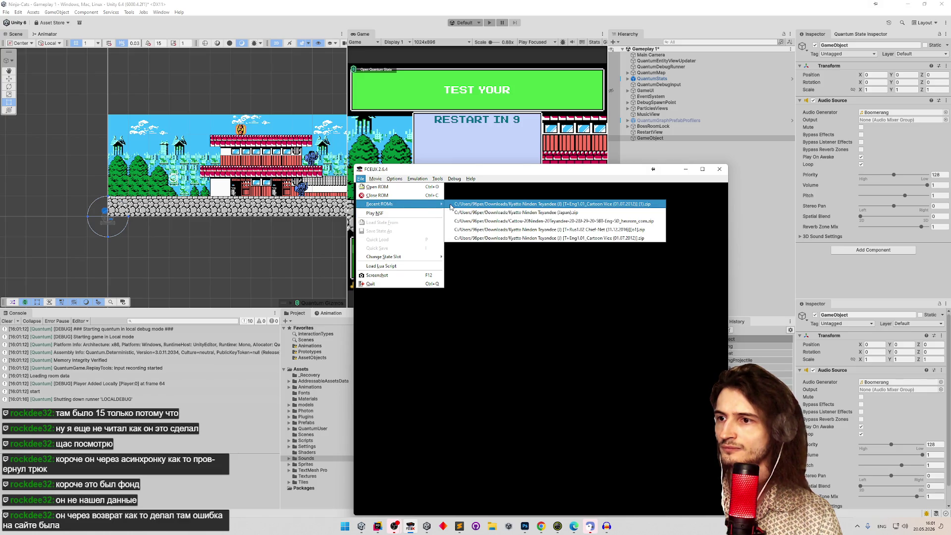
{"action": "left_click", "coordinate": [455, 204]}
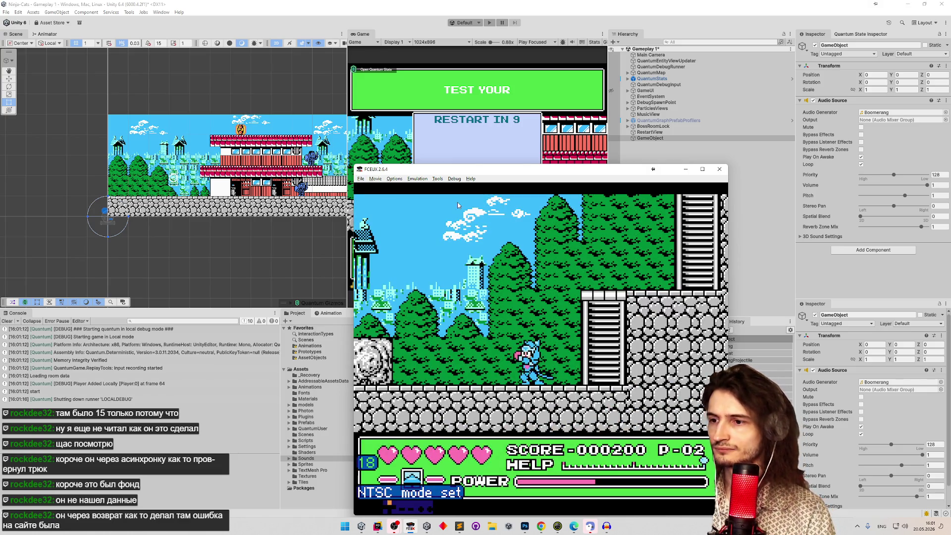
{"action": "key", "text": "f"}
{"action": "key", "text": "d"}
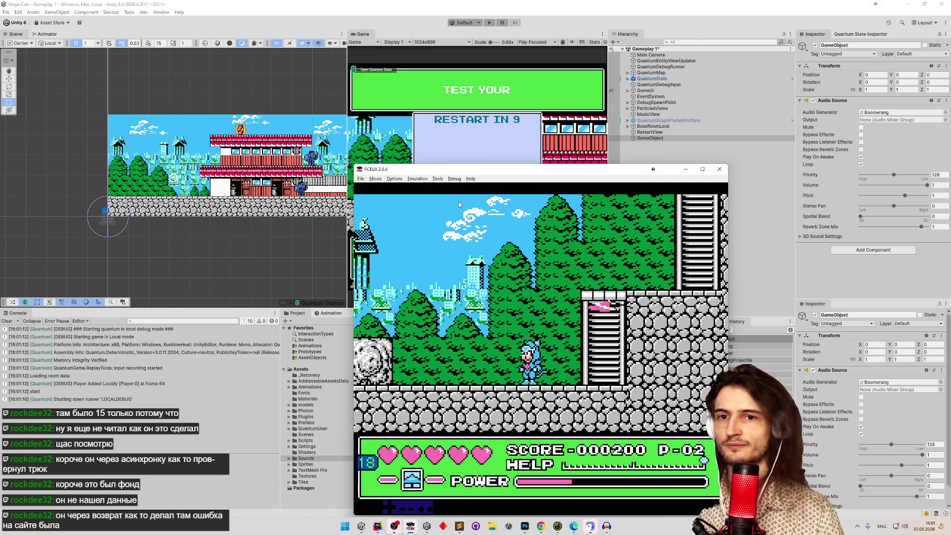
{"action": "left_click", "coordinate": [718, 172]}
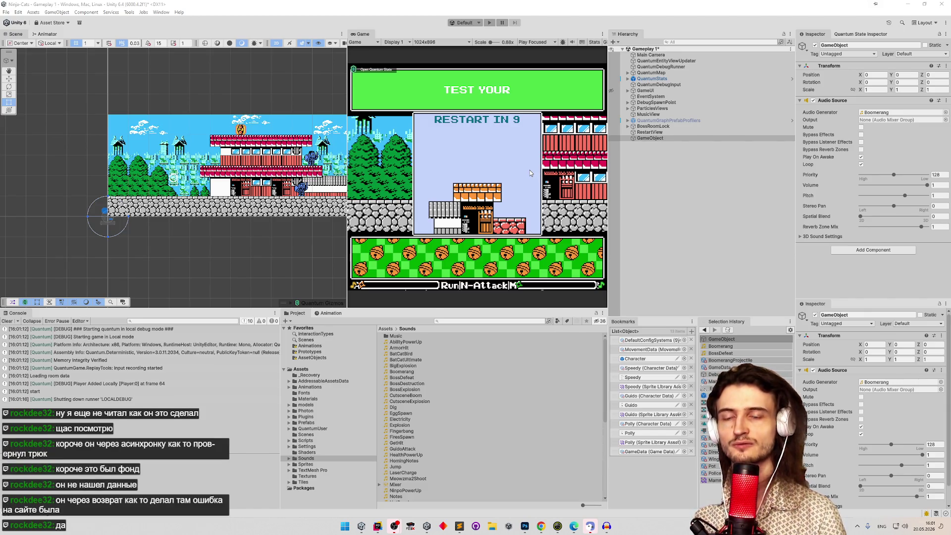
Select the temporary audio GameObject and save the scene.
{"action": "left_click", "coordinate": [792, 138]}
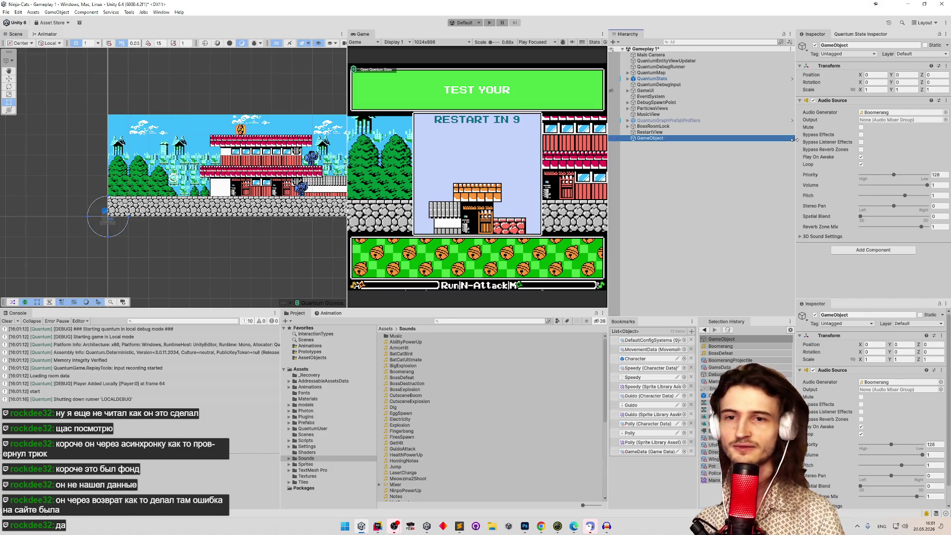
{"action": "left_click_drag", "start_coordinate": [793, 161], "coordinate": [790, 161]}
{"action": "key", "text": "ctrl+s"}
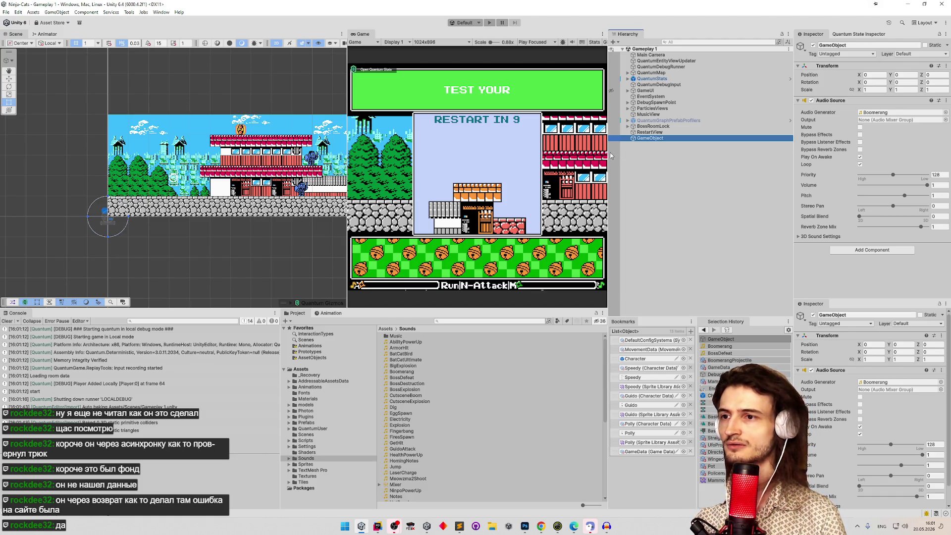
Clear the console log and widen the Game view.
{"action": "left_click", "coordinate": [5, 321]}
{"action": "left_click", "coordinate": [5, 321]}
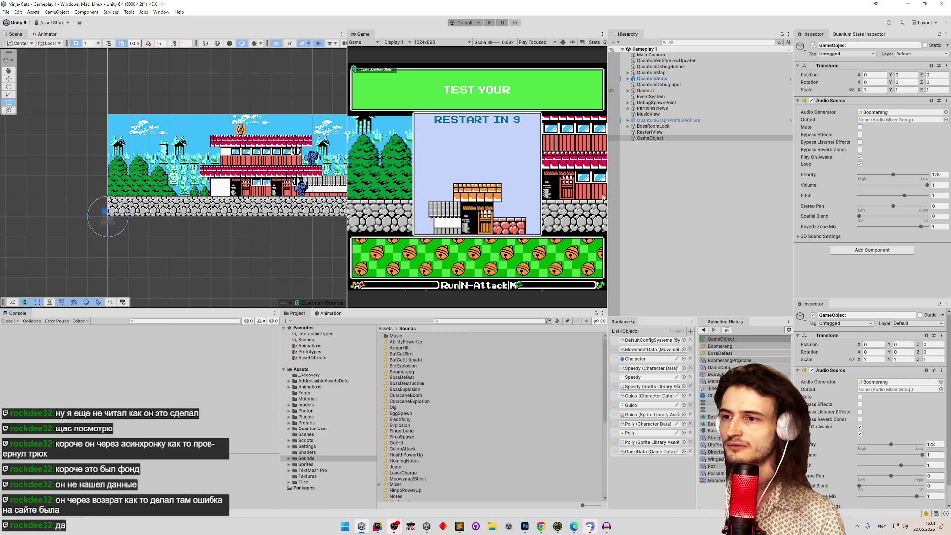
{"action": "mouse_move", "coordinate": [347, 187]}
{"action": "left_mouse_down"}
{"action": "mouse_move", "coordinate": [196, 195]}
{"action": "mouse_move", "coordinate": [213, 196]}
{"action": "left_mouse_up"}
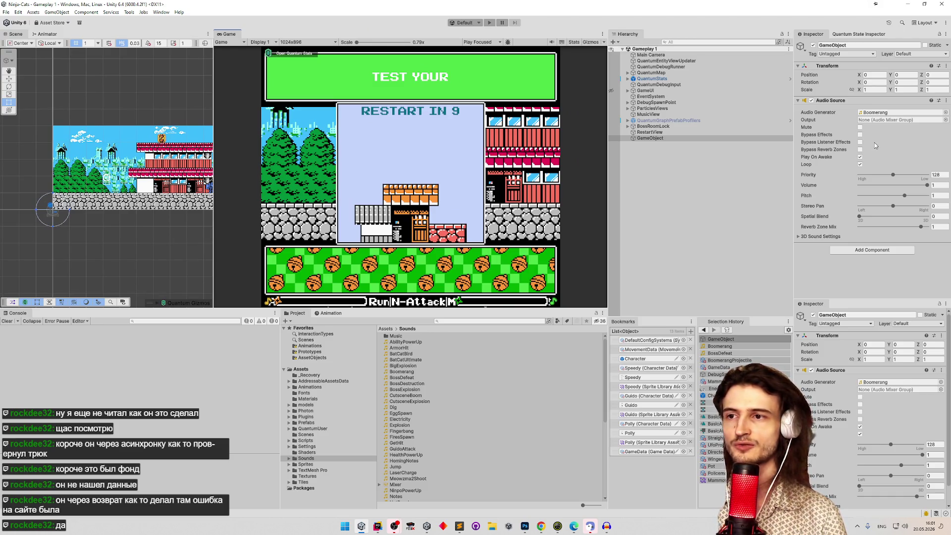
Delete the temporary audio GameObject from the hierarchy and save the scene.
{"action": "left_click", "coordinate": [685, 139]}
{"action": "key", "text": "Delete"}
{"action": "key", "text": "ctrl+s"}
{"action": "type", "text": "projec"}
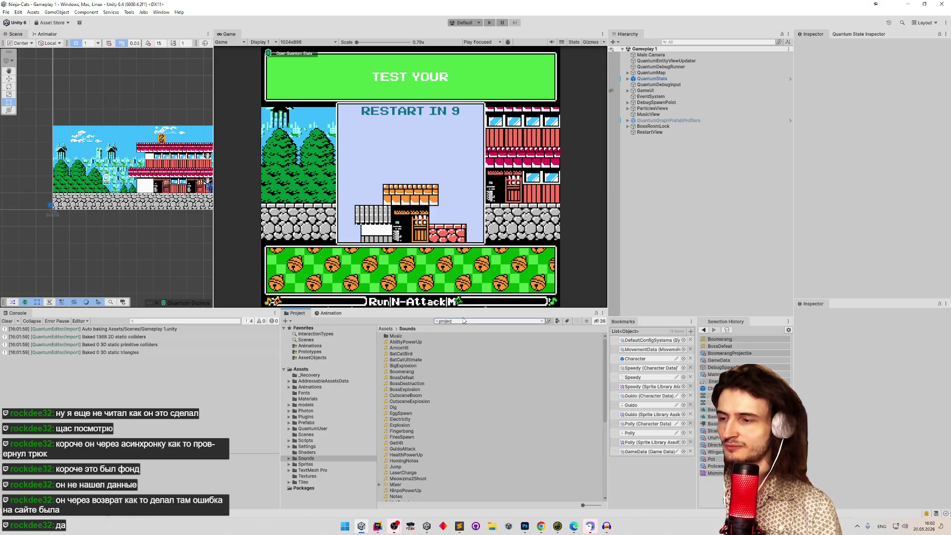
Search 'project', open the Projectile prefab, and inspect its MainSprite and Visual children.
{"action": "type", "text": "t"}
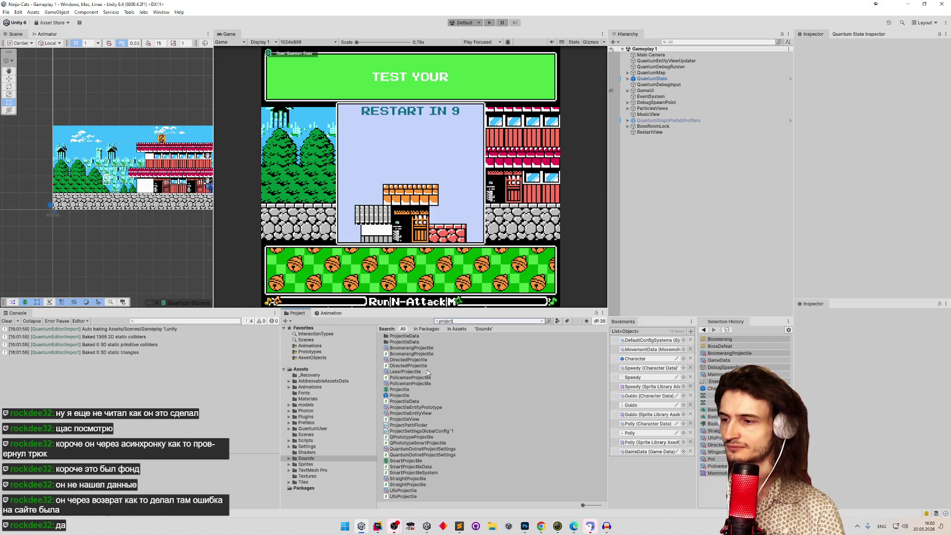
{"action": "double_click", "coordinate": [409, 395]}
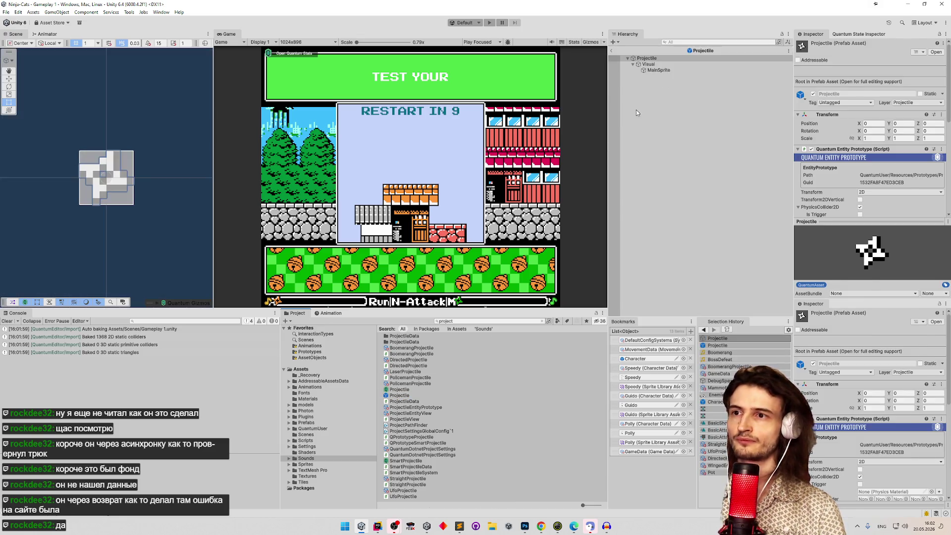
{"action": "left_click", "coordinate": [649, 64]}
{"action": "left_click", "coordinate": [659, 70]}
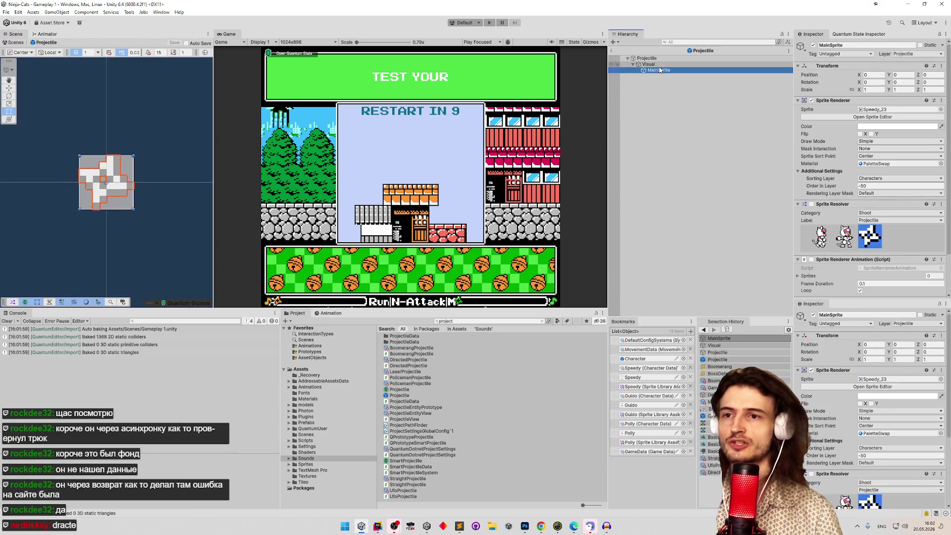
{"action": "left_click", "coordinate": [649, 64]}
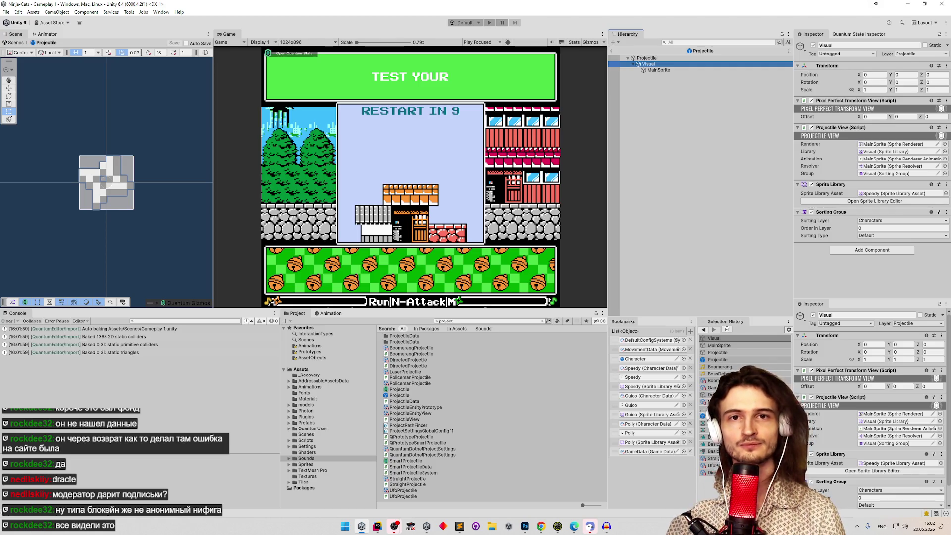
Switch away from Unity, refocus it, then bring up the browser's Twitch channel page.
{"action": "key", "text": "alt+Tab"}
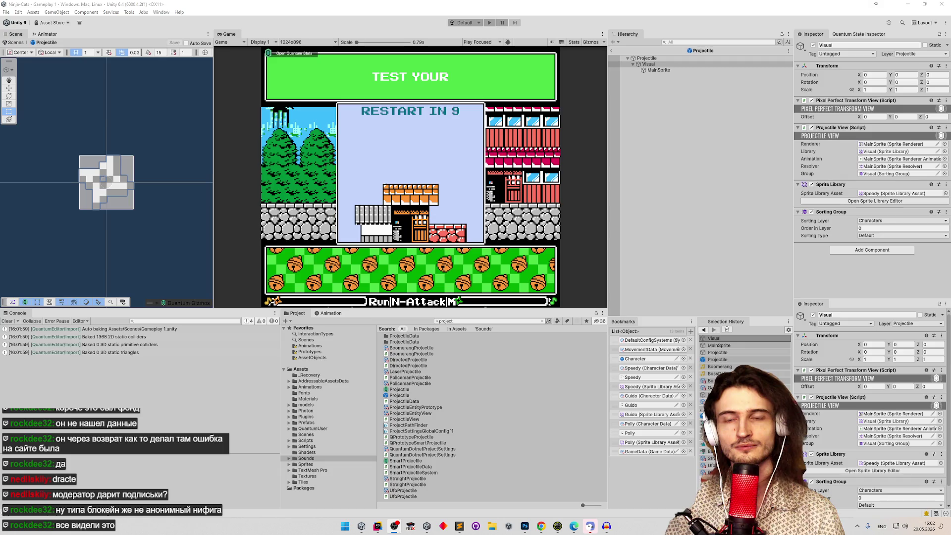
{"action": "left_click", "coordinate": [838, 290]}
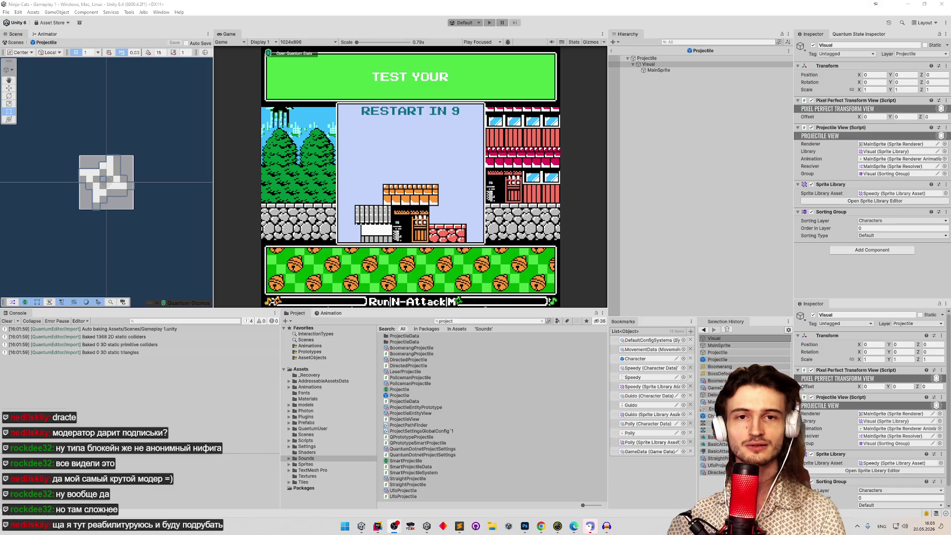
{"action": "key", "text": "alt+Tab"}
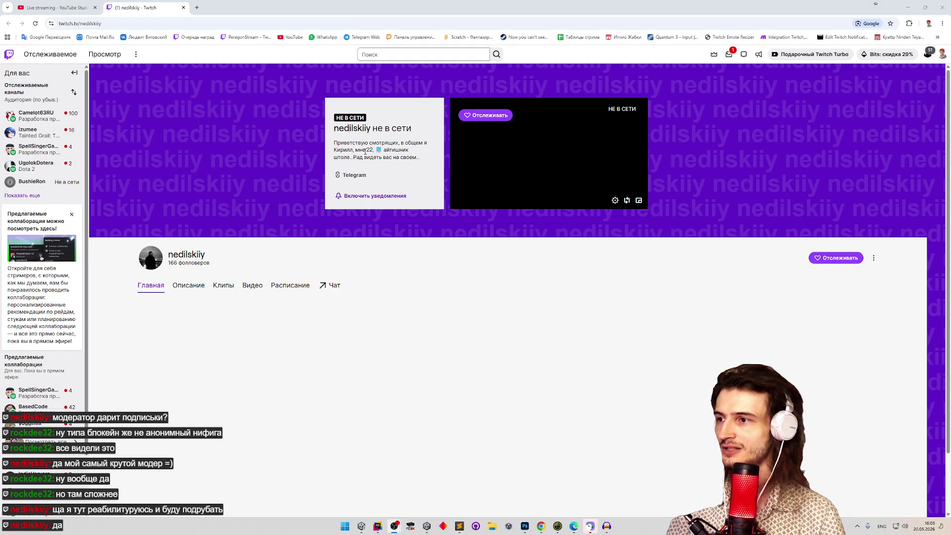
Follow the streamer's channel, close its tab, and return to Unity before reopening the browser.
{"action": "left_click", "coordinate": [485, 115]}
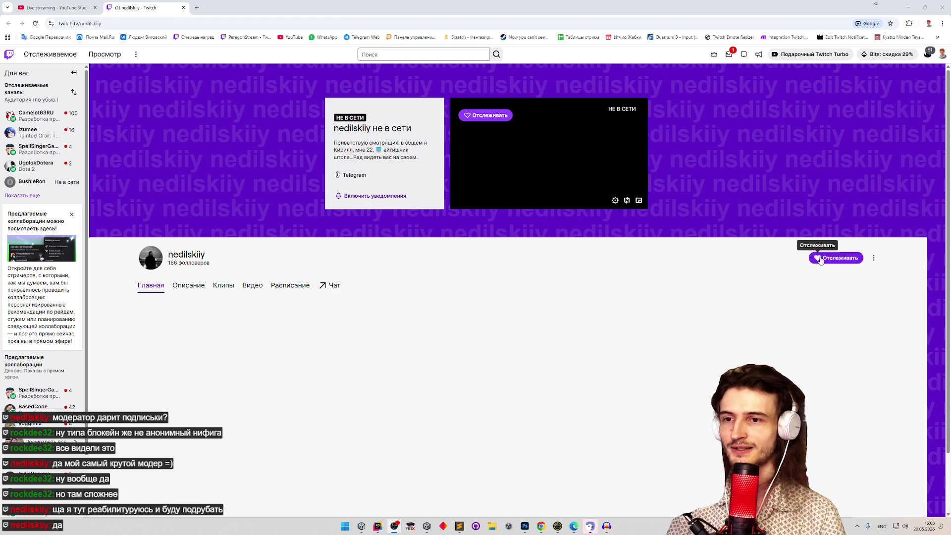
{"action": "key", "text": "ctrl+w"}
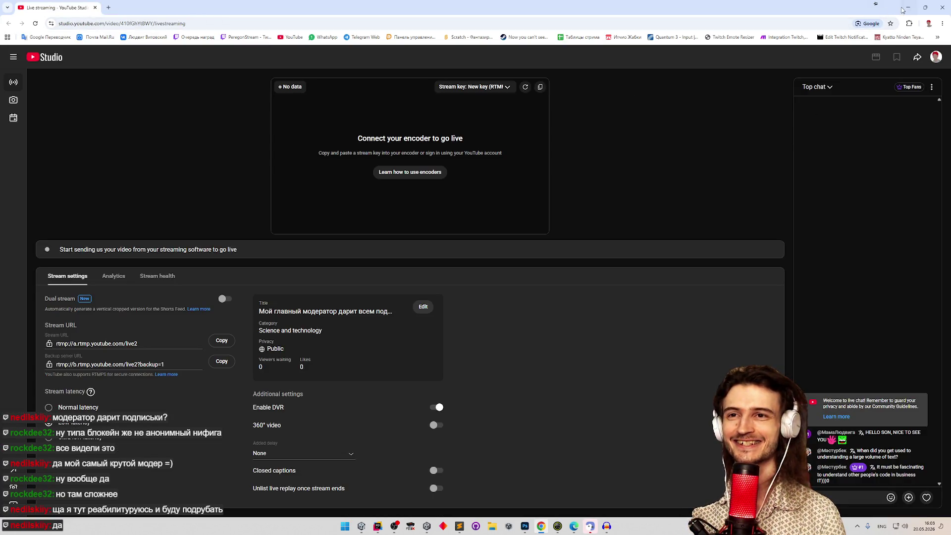
{"action": "left_click", "coordinate": [908, 7]}
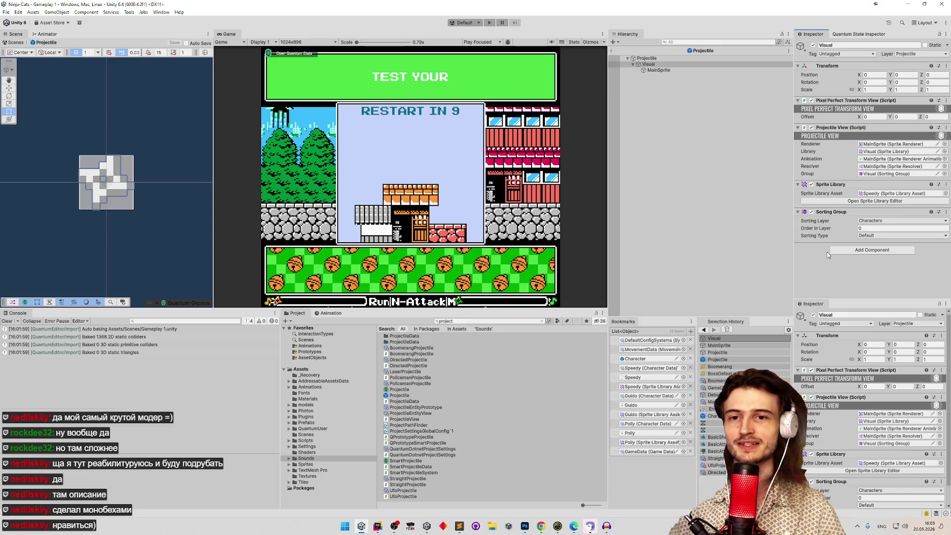
{"action": "left_click", "coordinate": [542, 526]}
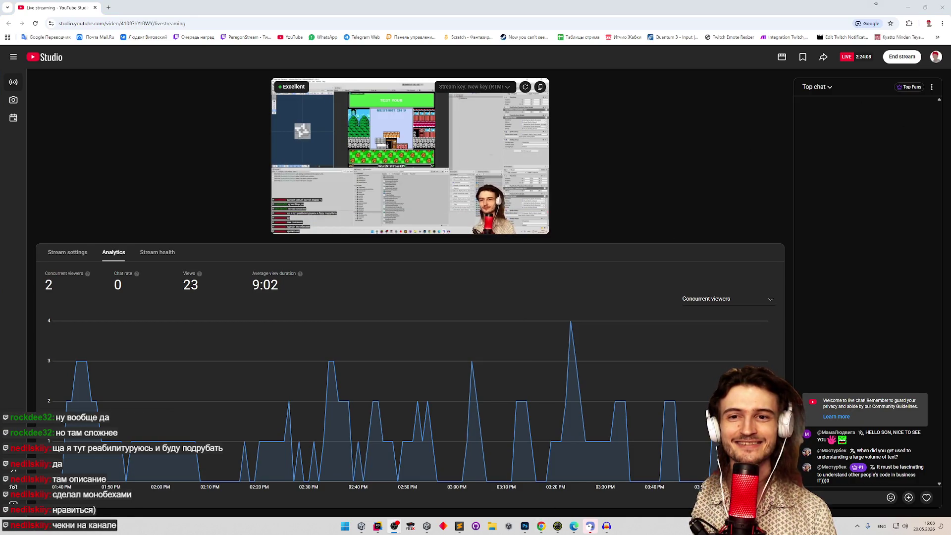
Load the streamer's own channel from its twitch.tv address in a new tab.
{"action": "key", "text": "ctrl+t"}
{"action": "type", "text": "twitch.tv/nedilskiy"}
{"action": "key", "text": "Return"}
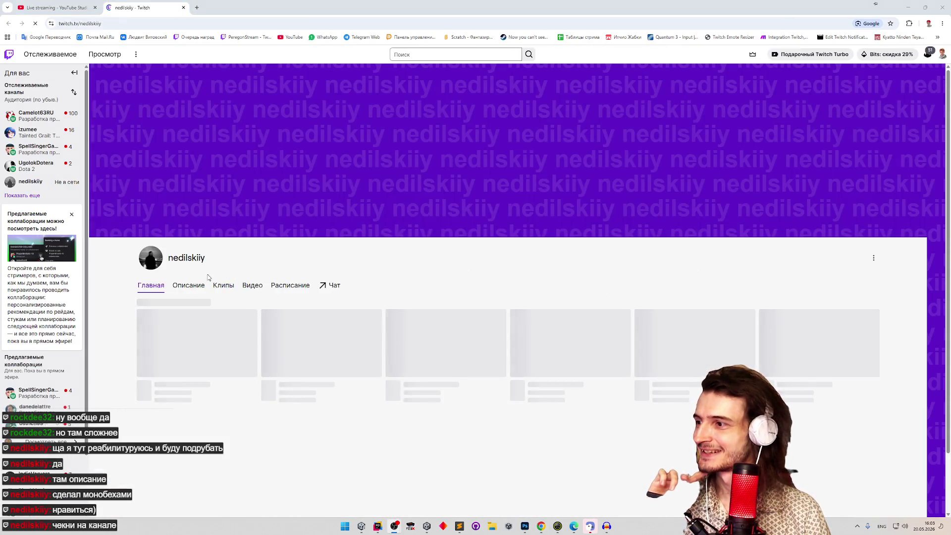
Show the channel's About panels, scroll through them, then open the notifications list.
{"action": "left_click", "coordinate": [203, 293]}
{"action": "scroll", "coordinate": [171, 283], "scroll_direction": "down", "scroll_amount": 1}
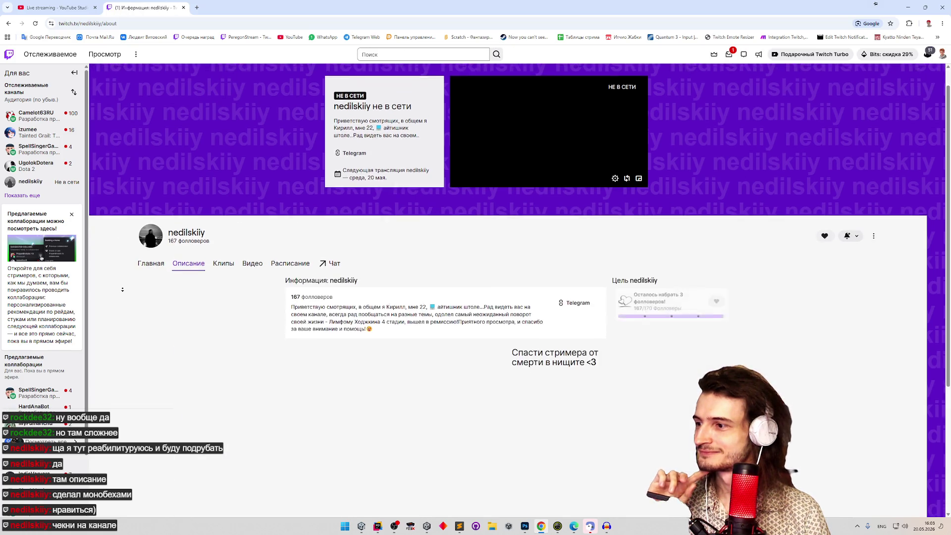
{"action": "middle_click", "coordinate": [171, 282]}
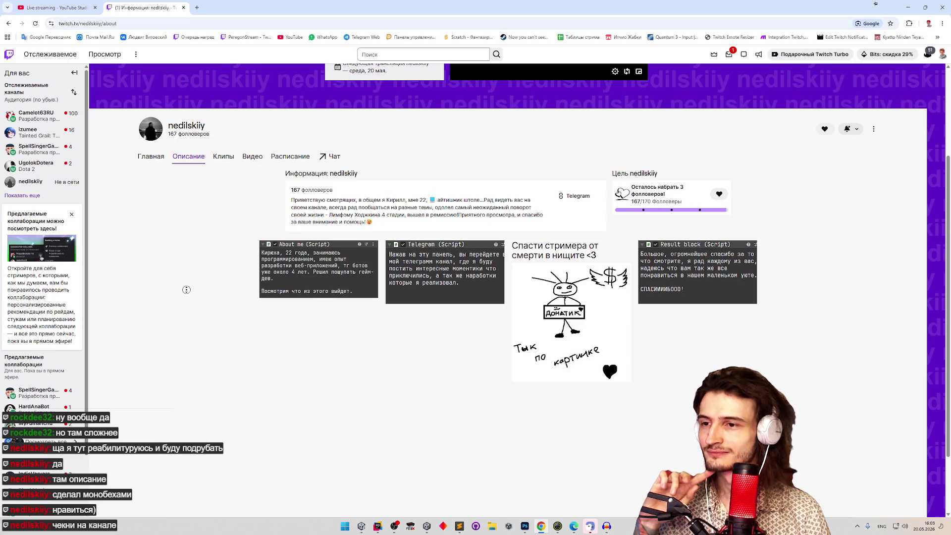
{"action": "middle_click", "coordinate": [185, 290]}
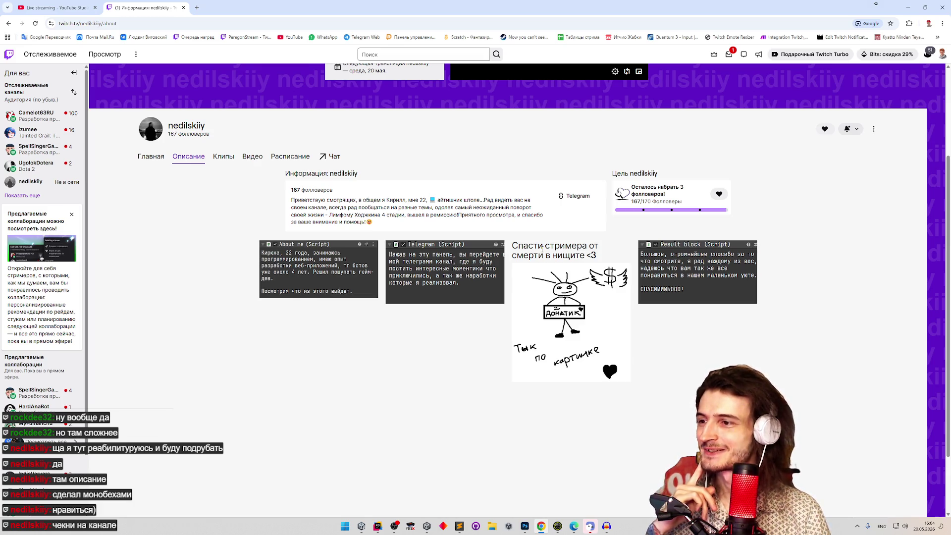
{"action": "middle_click", "coordinate": [424, 333]}
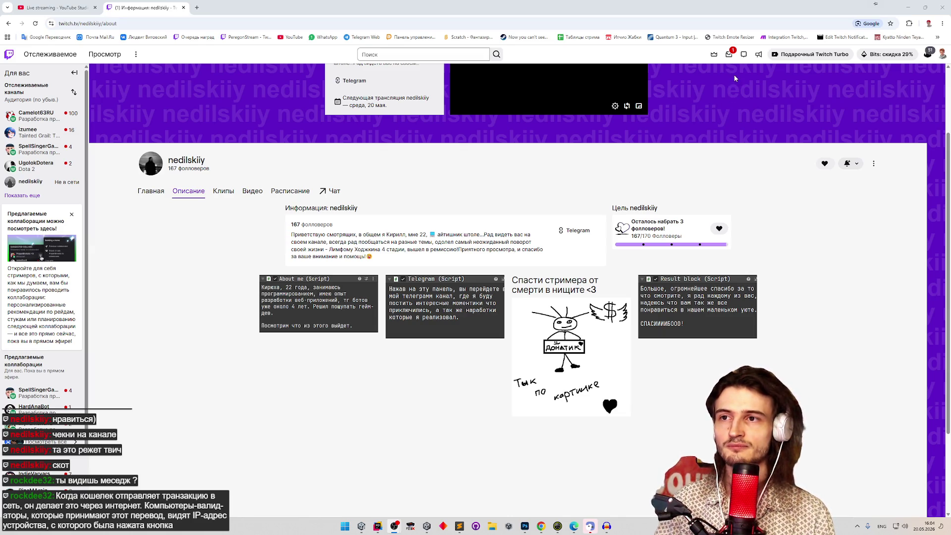
{"action": "left_click", "coordinate": [733, 61]}
{"action": "left_click", "coordinate": [730, 55]}
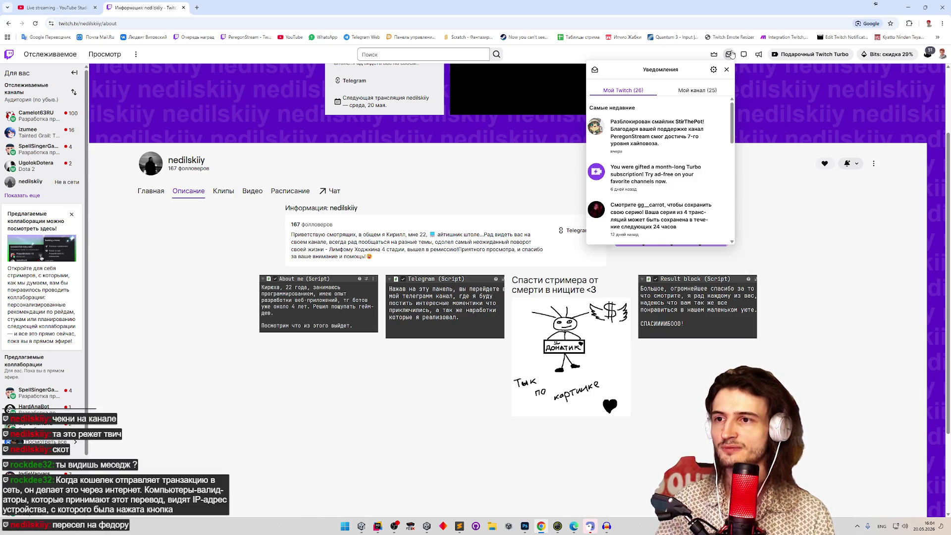
Close notifications and filter the channel's Videos section to past broadcasts (Прошлые трансляции).
{"action": "left_click", "coordinate": [730, 55]}
{"action": "middle_click", "coordinate": [808, 256]}
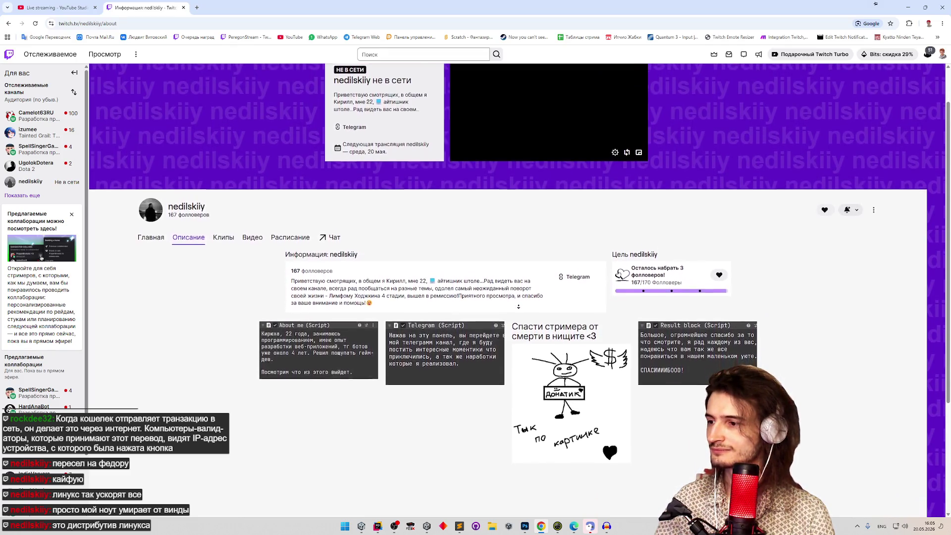
{"action": "scroll", "coordinate": [336, 294], "scroll_direction": "up", "scroll_amount": 1}
{"action": "left_click", "coordinate": [252, 286]}
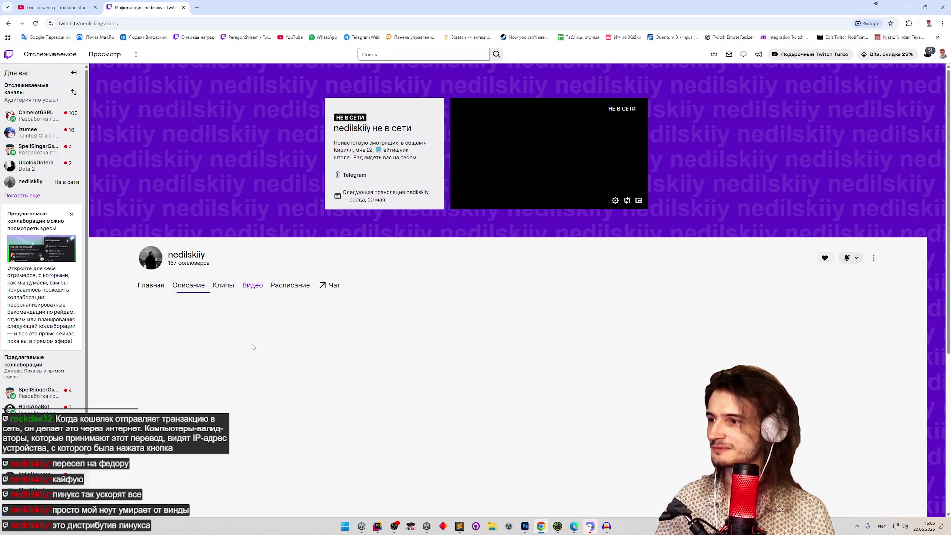
{"action": "left_click", "coordinate": [208, 305]}
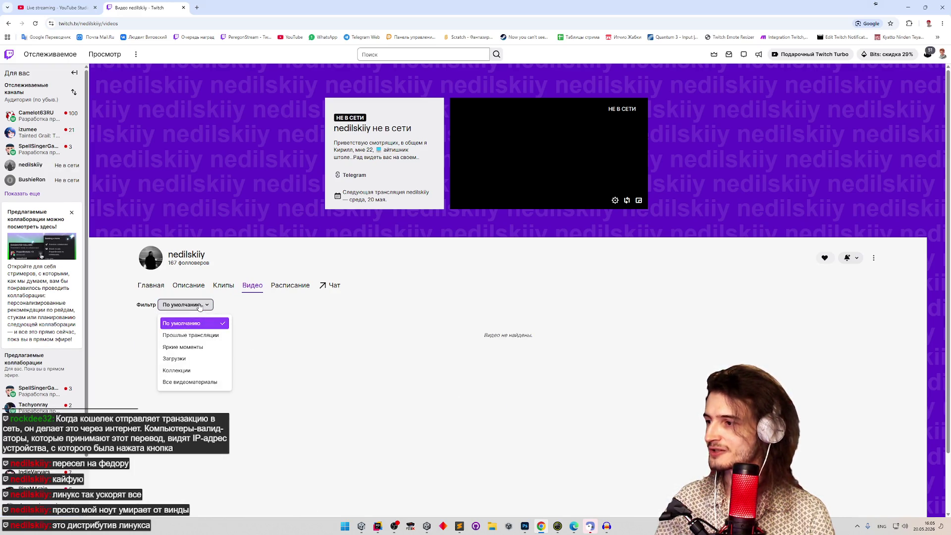
{"action": "left_click", "coordinate": [194, 333]}
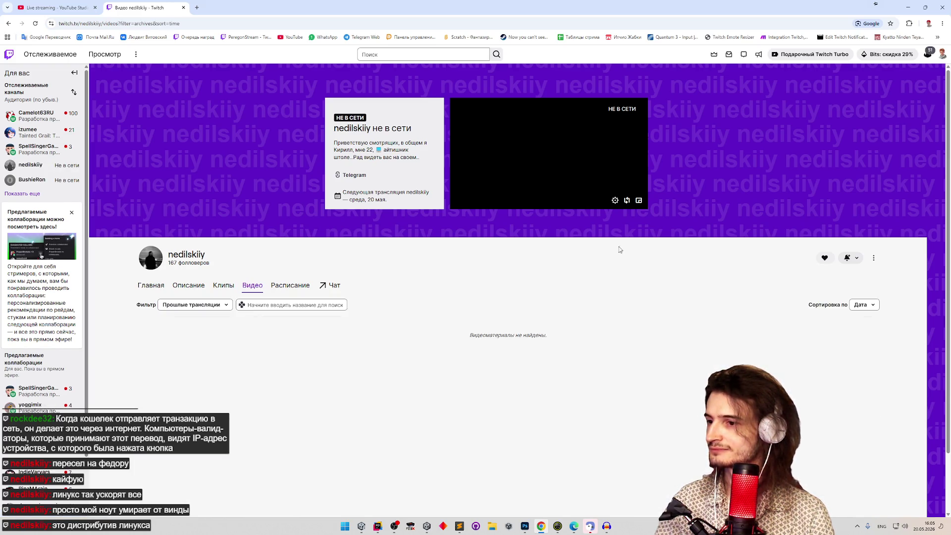
{"action": "left_click", "coordinate": [909, 6]}
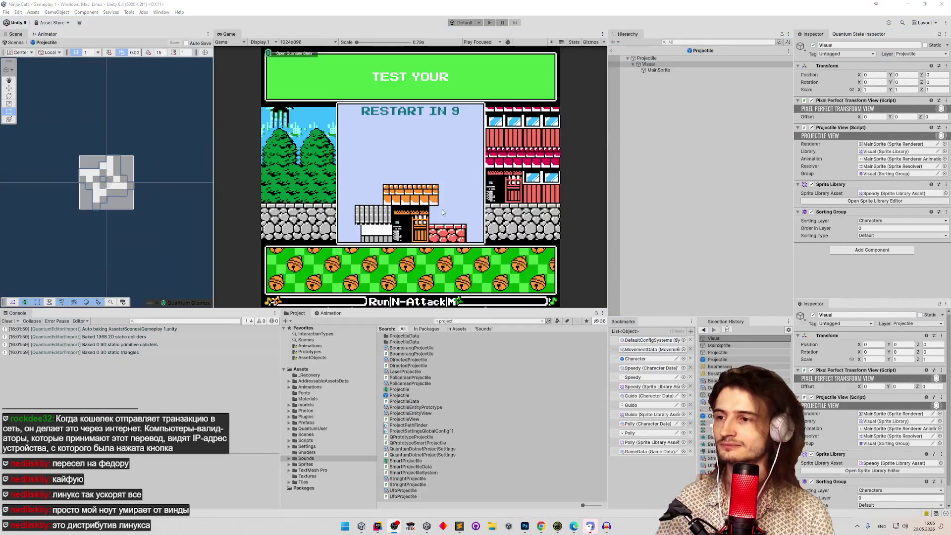
Start play mode, exit prefab mode, and pick the red fighter with its upgrade.
{"action": "key", "text": "ctrl+p"}
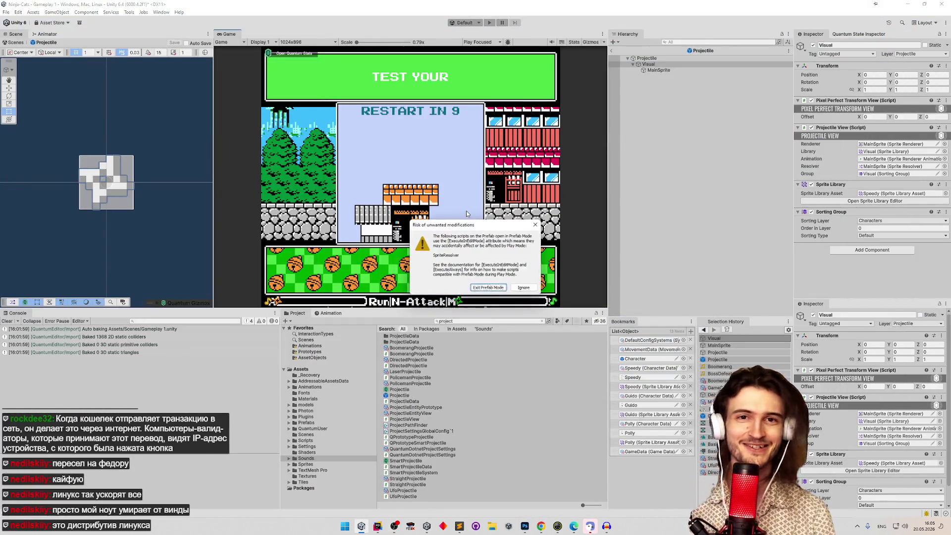
{"action": "left_click", "coordinate": [495, 289]}
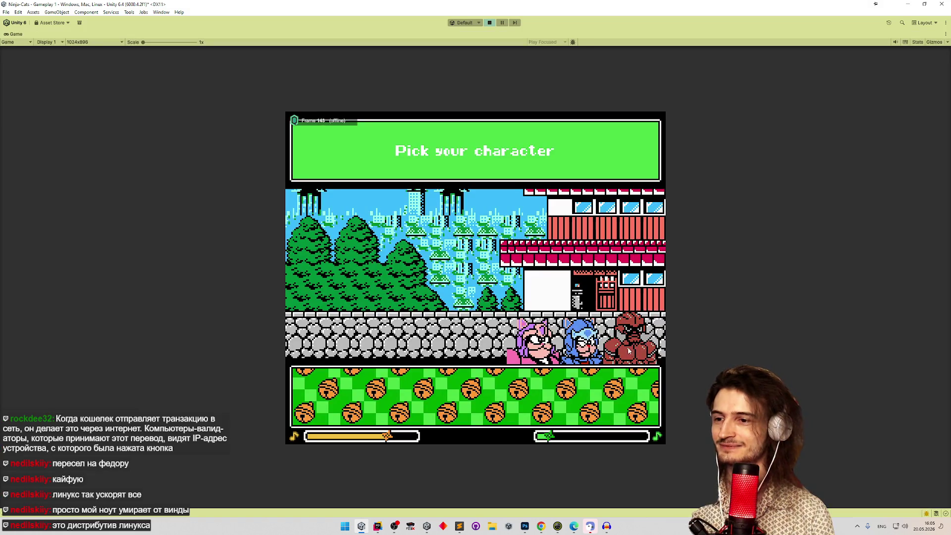
{"action": "left_click", "coordinate": [628, 351]}
{"action": "left_click", "coordinate": [575, 371]}
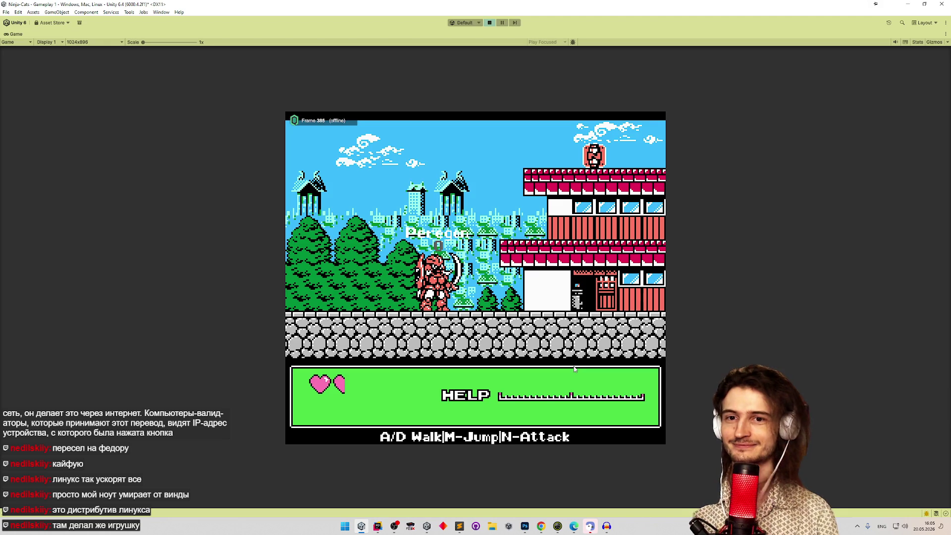
Throw the boomerang left and right, watching it fly out and return.
{"action": "key", "text": "d"}
{"action": "key", "text": "d"}
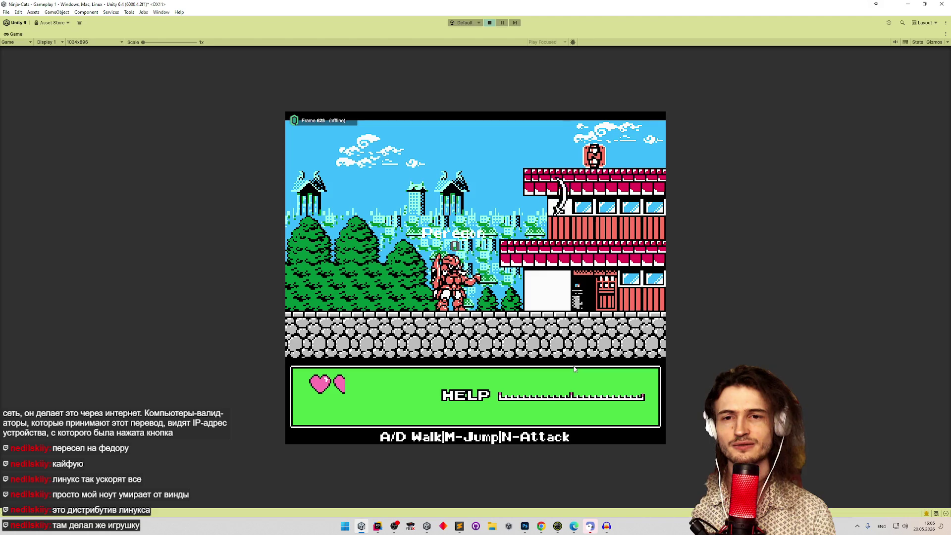
{"action": "key", "text": "a"}
{"action": "key", "text": "n"}
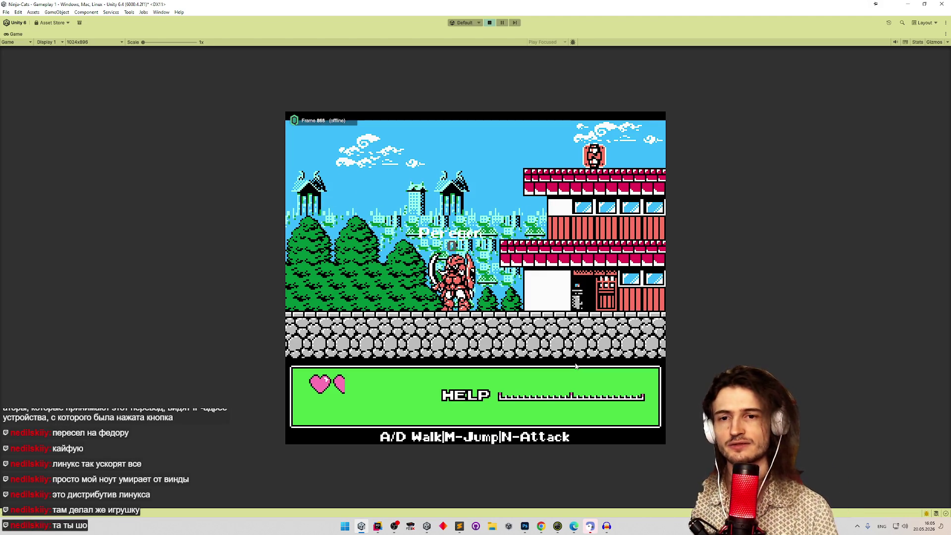
{"action": "key", "text": "n"}
{"action": "key", "text": "n"}
{"action": "key", "text": "d"}
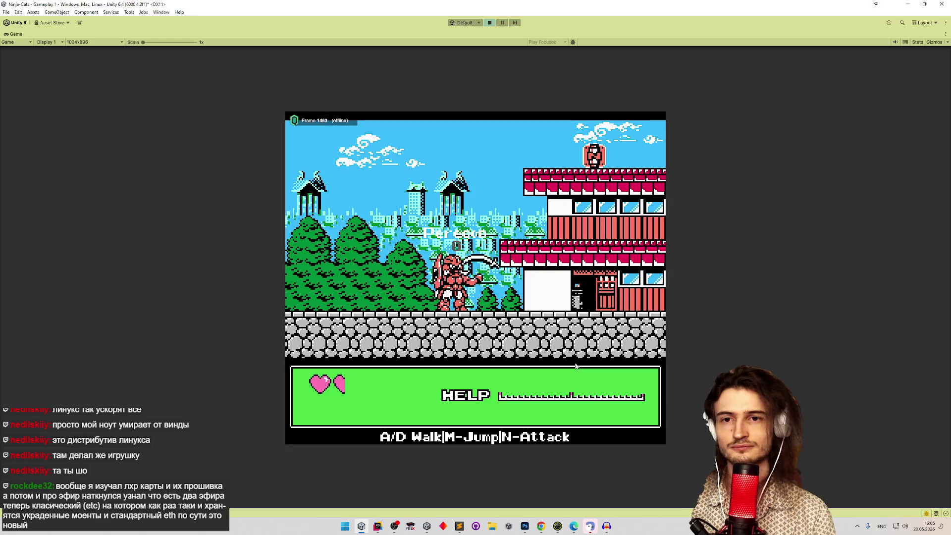
{"action": "key", "text": "d"}
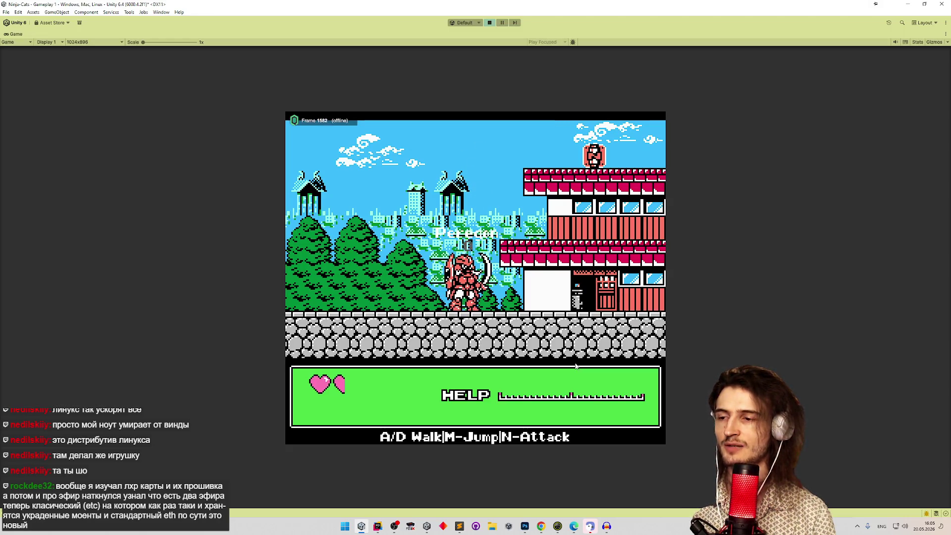
{"action": "key", "text": "m"}
{"action": "key", "text": "d"}
{"action": "key", "text": "n"}
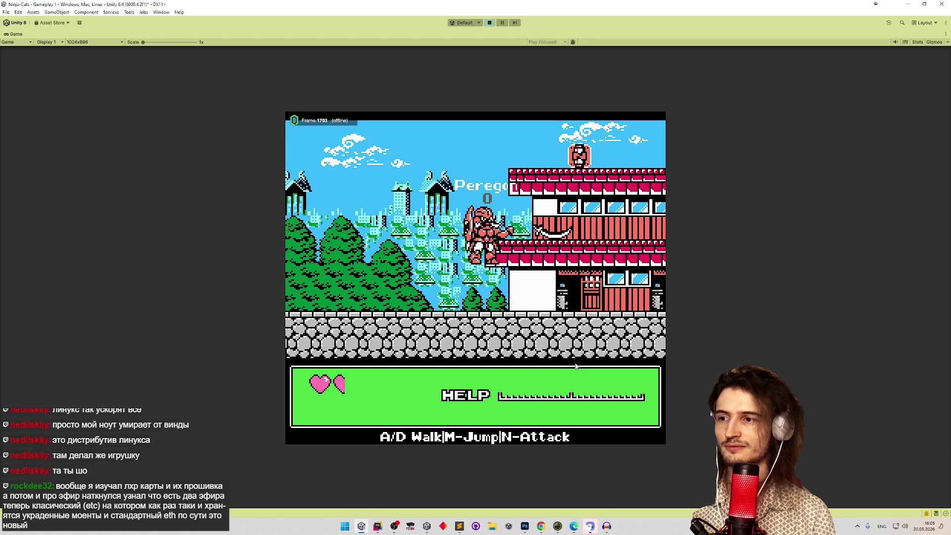
Walk right to the building, back to the doorway, and jump toward the red enemy.
{"action": "key", "text": "d"}
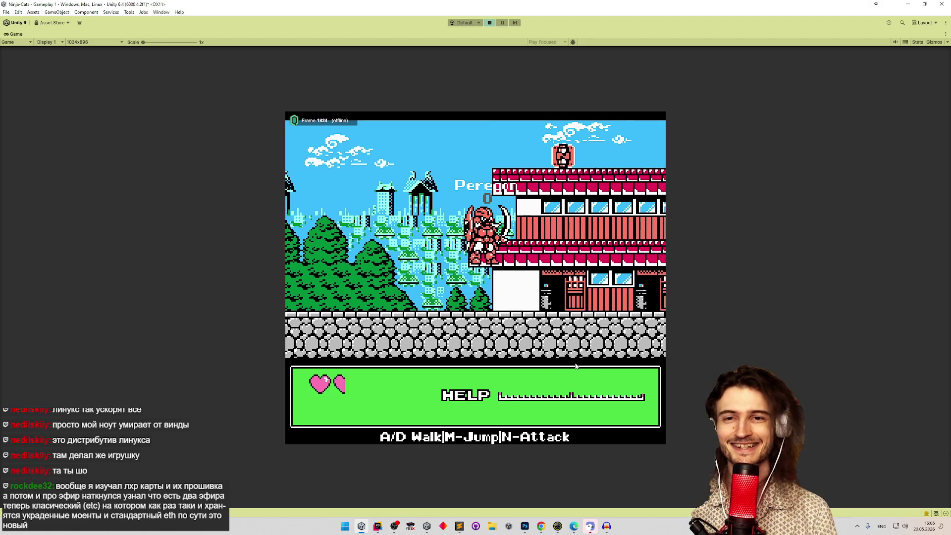
{"action": "key", "text": "d"}
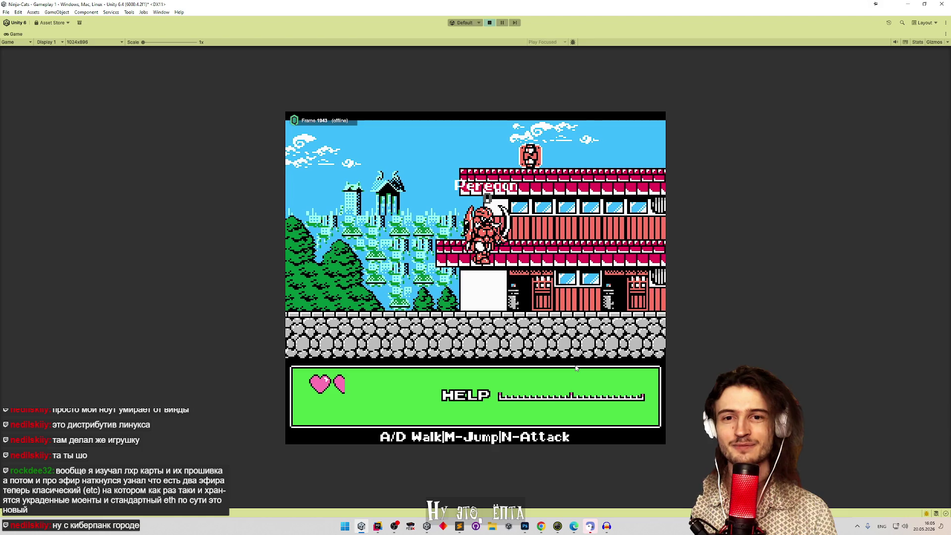
{"action": "key", "text": "a"}
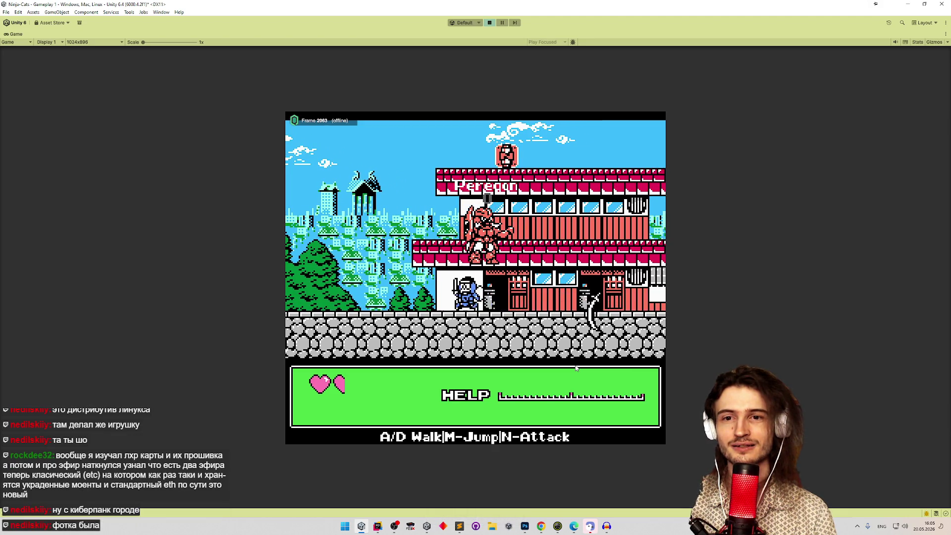
{"action": "key", "text": "d"}
{"action": "key", "text": "a"}
{"action": "key", "text": "m"}
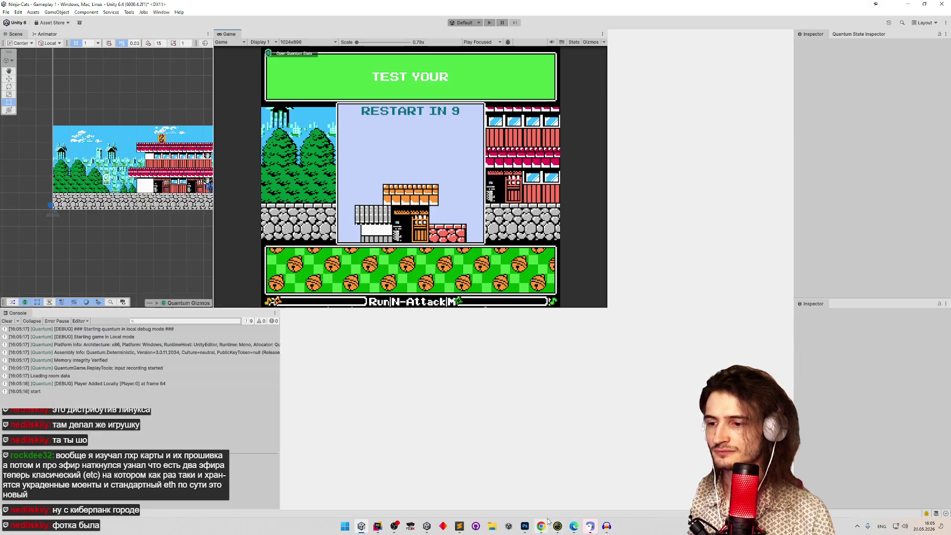
{"action": "left_click", "coordinate": [542, 526]}
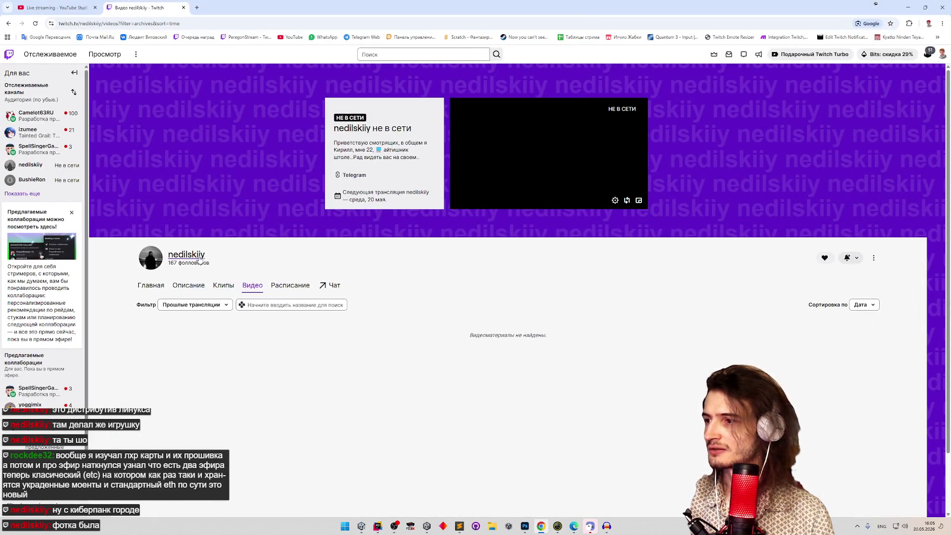
Open the channel's home page and scroll down through it and back up.
{"action": "left_click", "coordinate": [201, 257]}
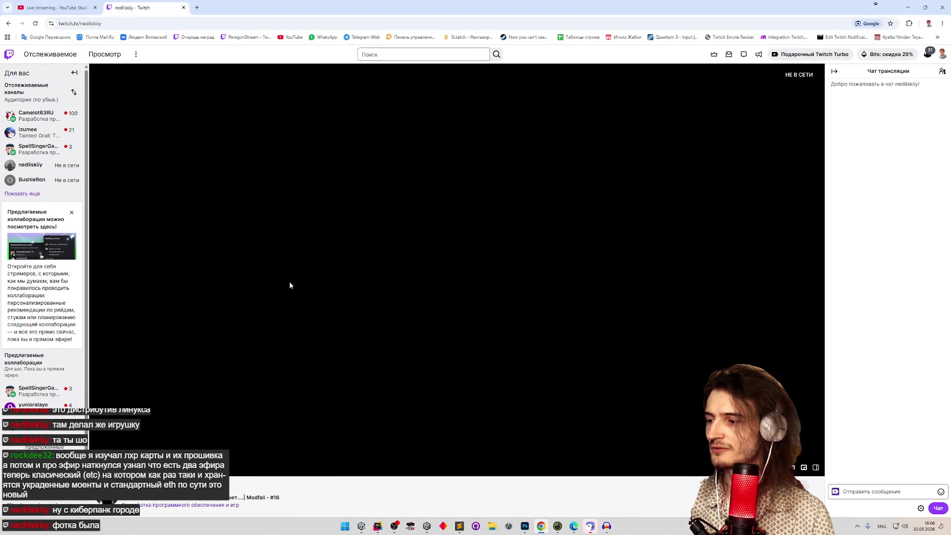
{"action": "scroll", "coordinate": [338, 327], "scroll_direction": "down", "scroll_amount": 3}
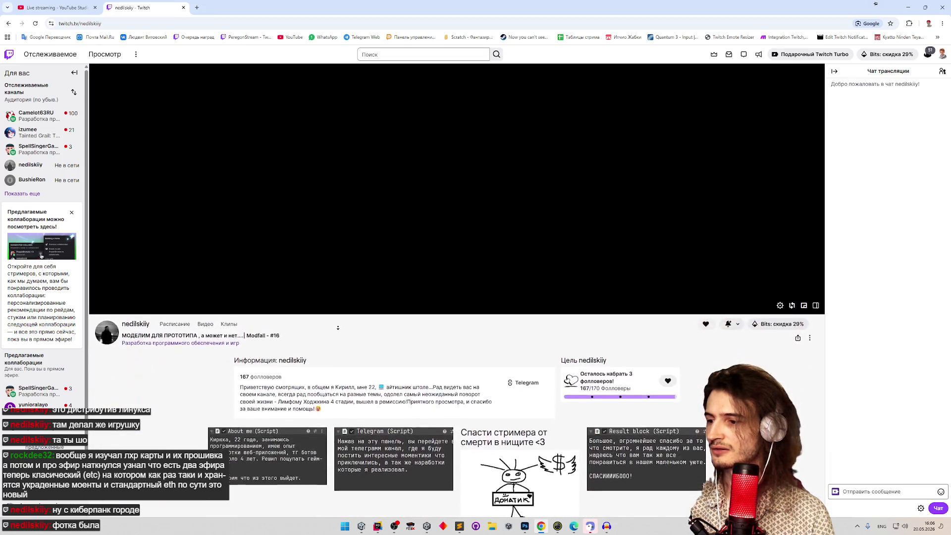
{"action": "scroll", "coordinate": [338, 328], "scroll_direction": "down", "scroll_amount": 4}
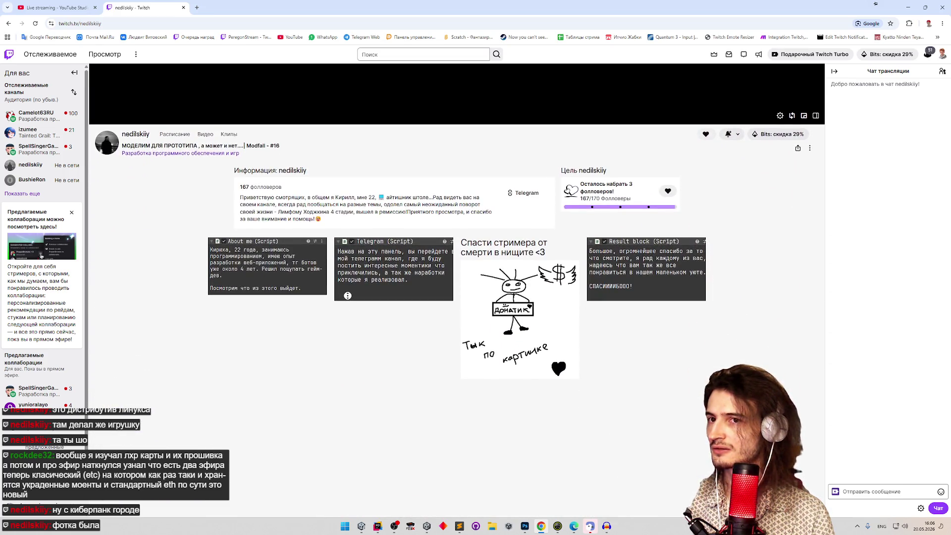
{"action": "scroll", "coordinate": [348, 295], "scroll_direction": "up", "scroll_amount": 6}
{"action": "scroll", "coordinate": [353, 273], "scroll_direction": "up", "scroll_amount": 2}
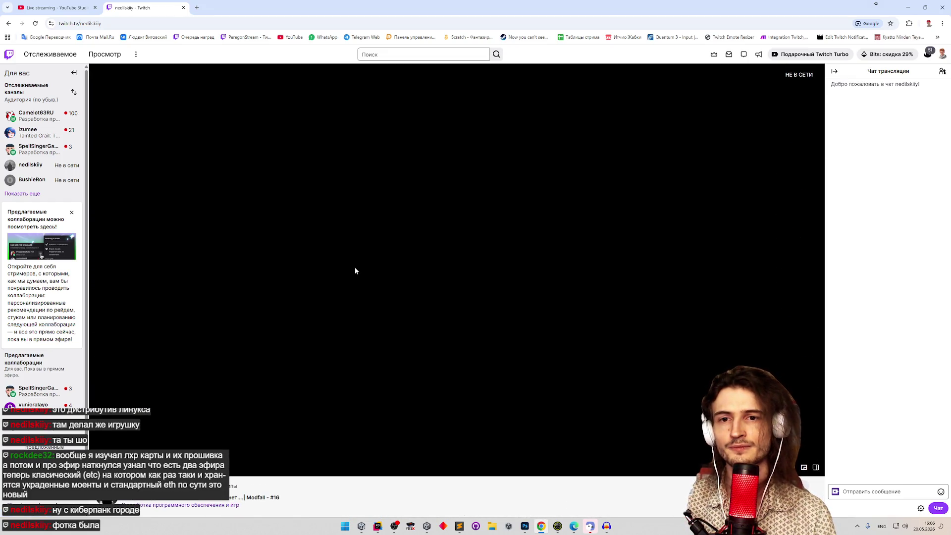
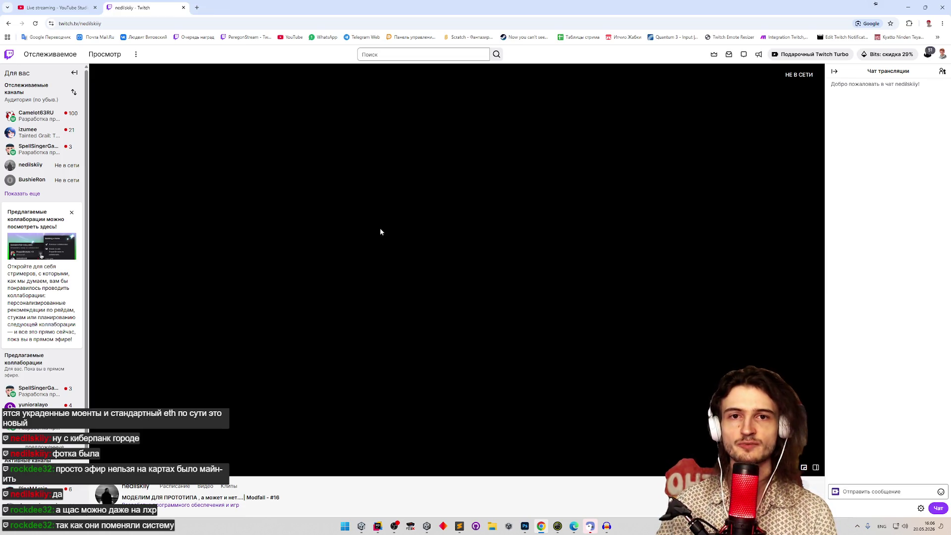
Dismiss the accidental Save As dialog and close the offline Twitch channel tab.
{"action": "key", "text": "ctrl+s"}
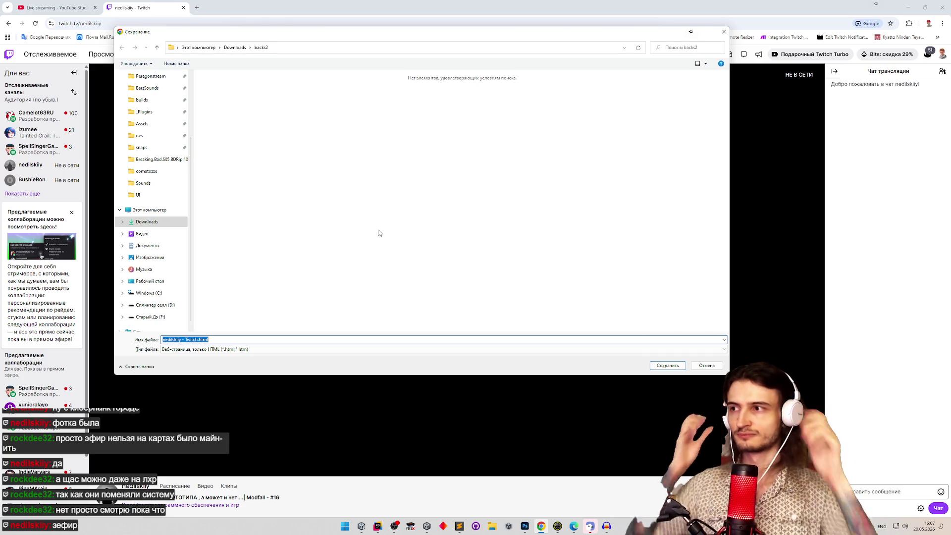
{"action": "left_click", "coordinate": [724, 31]}
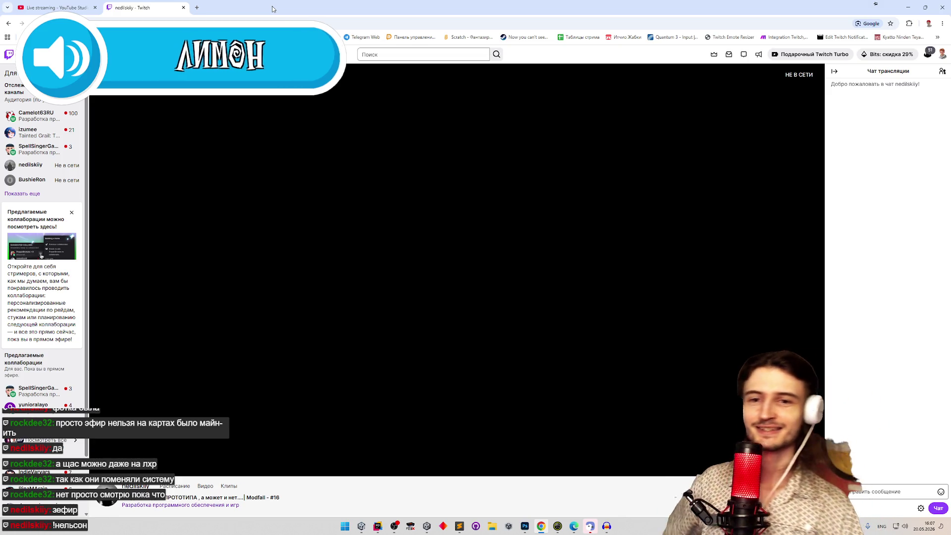
{"action": "left_click", "coordinate": [184, 8]}
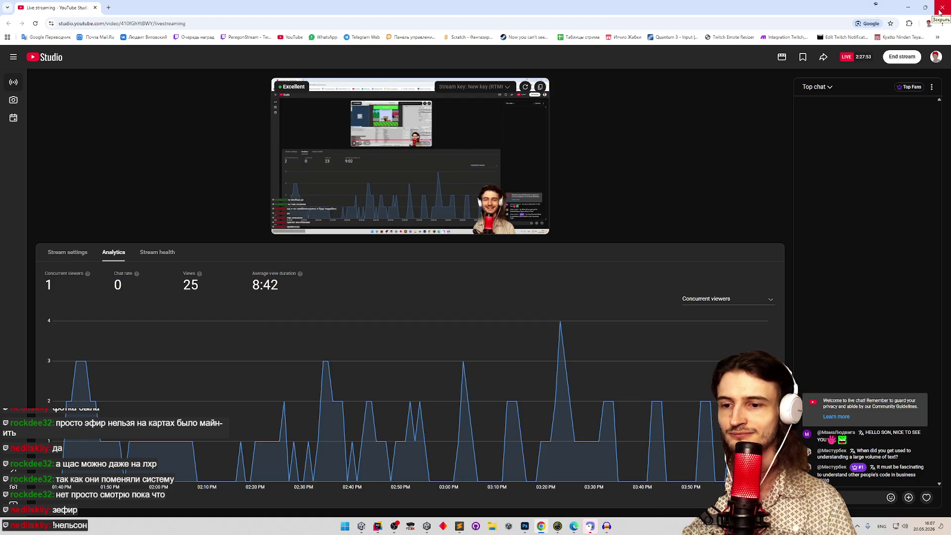
Close Chrome, clear the Unity Project search, and bring Rider to the front.
{"action": "left_click", "coordinate": [940, 11]}
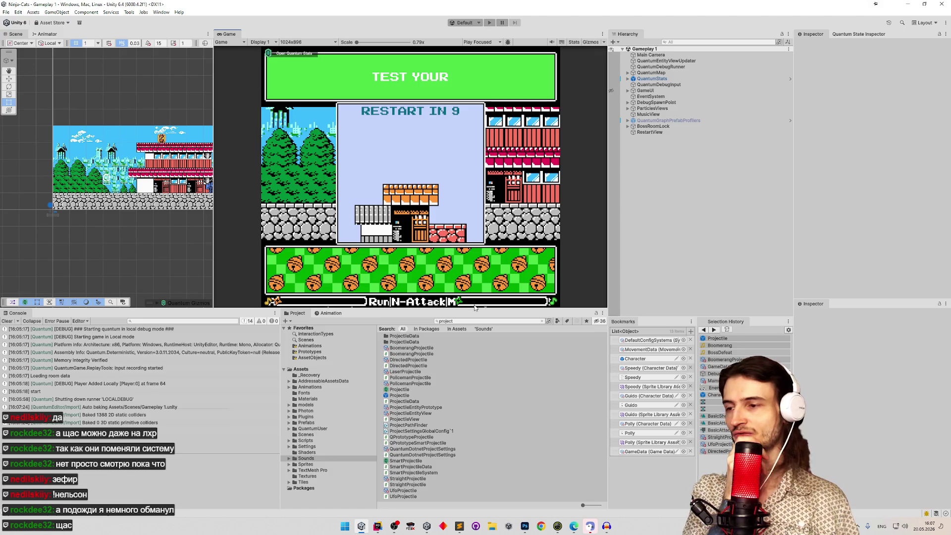
{"action": "left_click", "coordinate": [543, 321]}
{"action": "left_click", "coordinate": [378, 526]}
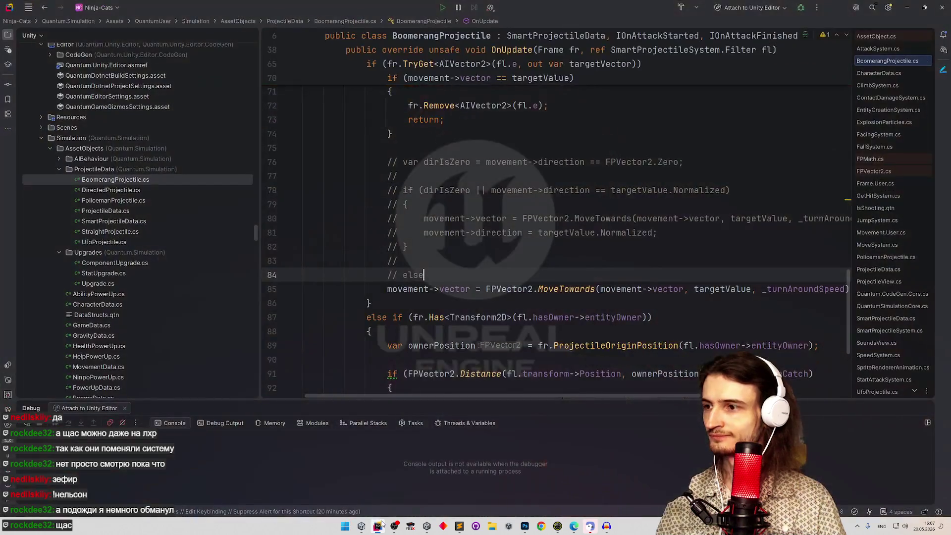
Open SpatialAudioSource.cs through Search Everywhere by typing 'spat'.
{"action": "scroll", "coordinate": [824, 216], "scroll_direction": "up", "scroll_amount": 1}
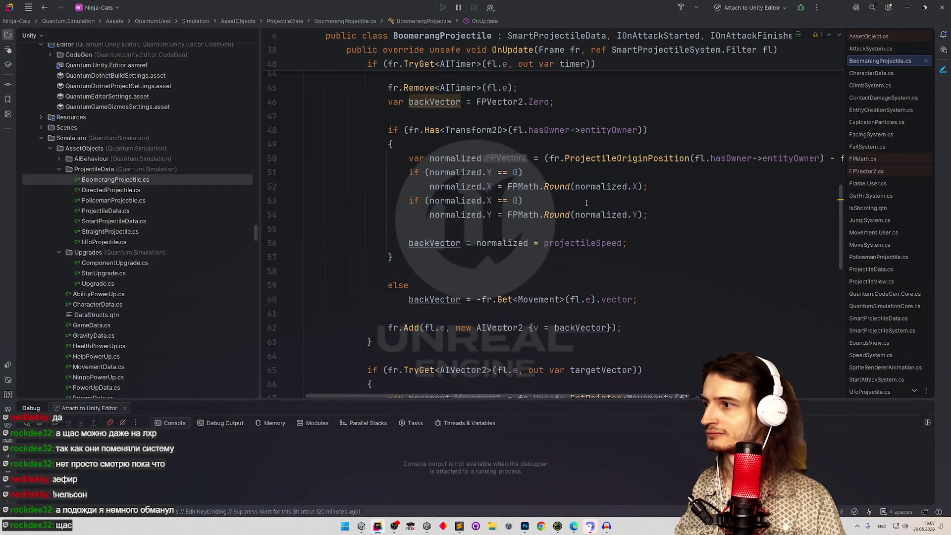
{"action": "left_click", "coordinate": [585, 201]}
{"action": "key", "text": "shift"}
{"action": "key", "text": "shift"}
{"action": "type", "text": "spati"}
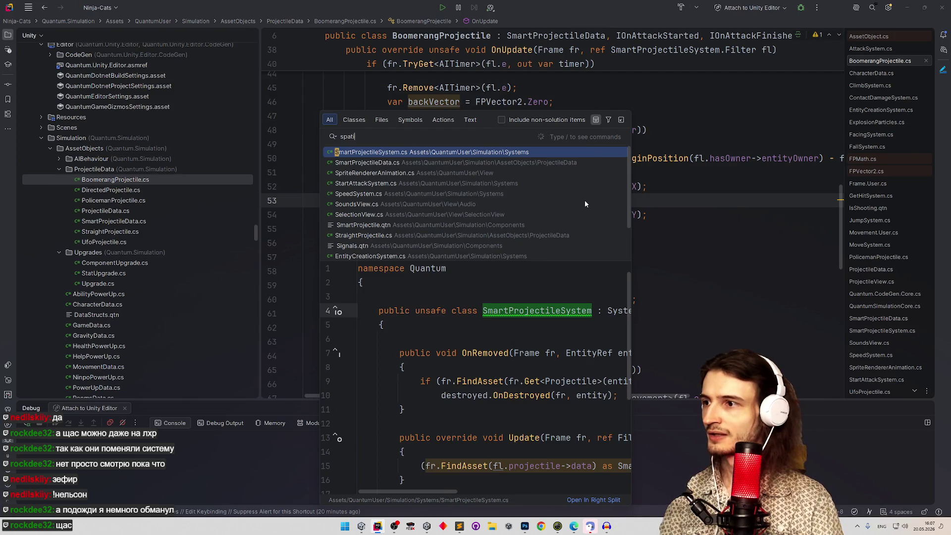
{"action": "key", "text": "Return"}
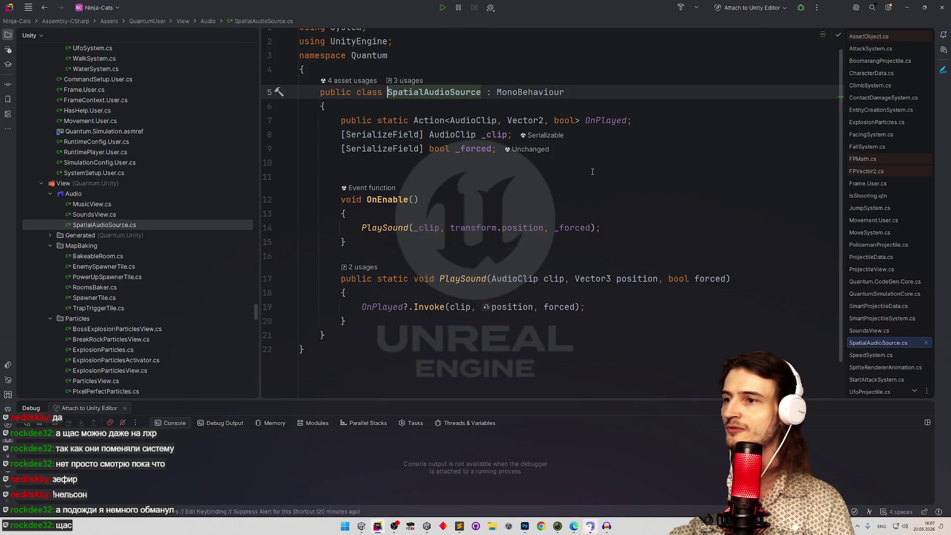
Duplicate the _forced field declaration and rename the copy to _loop.
{"action": "left_click", "coordinate": [461, 163]}
{"action": "key", "text": "Up"}
{"action": "key", "text": "ctrl+d"}
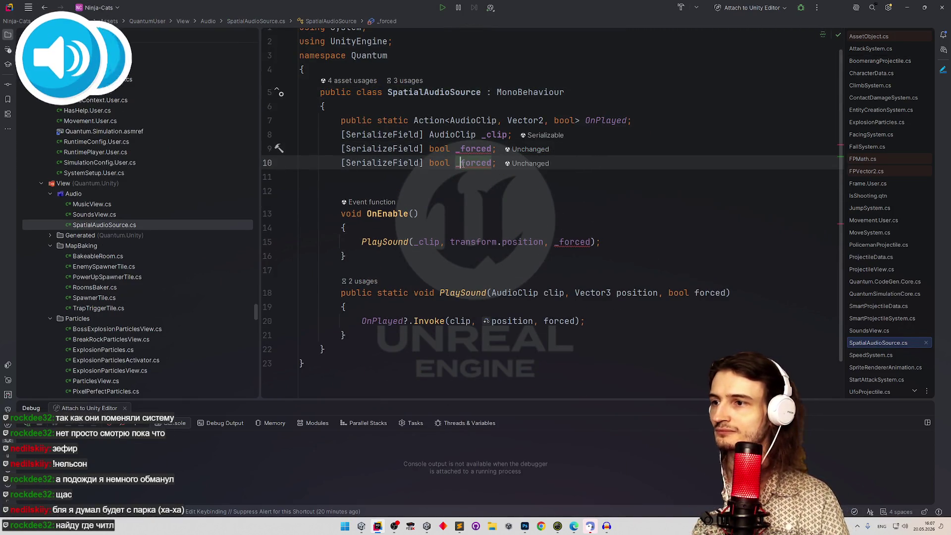
{"action": "double_click", "coordinate": [465, 162]}
{"action": "type", "text": "_loop"}
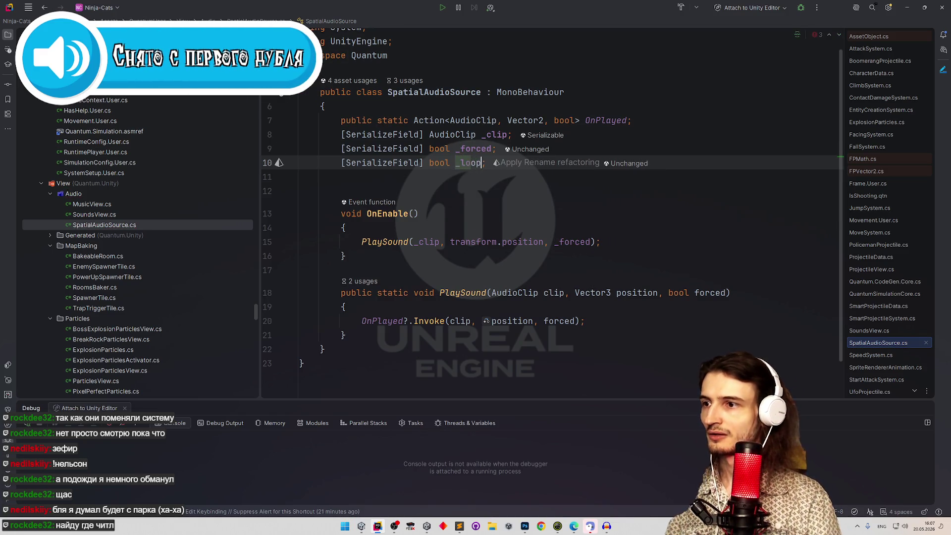
{"action": "key", "text": "Down"}
{"action": "key", "text": "Down"}
{"action": "double_click", "coordinate": [463, 163]}
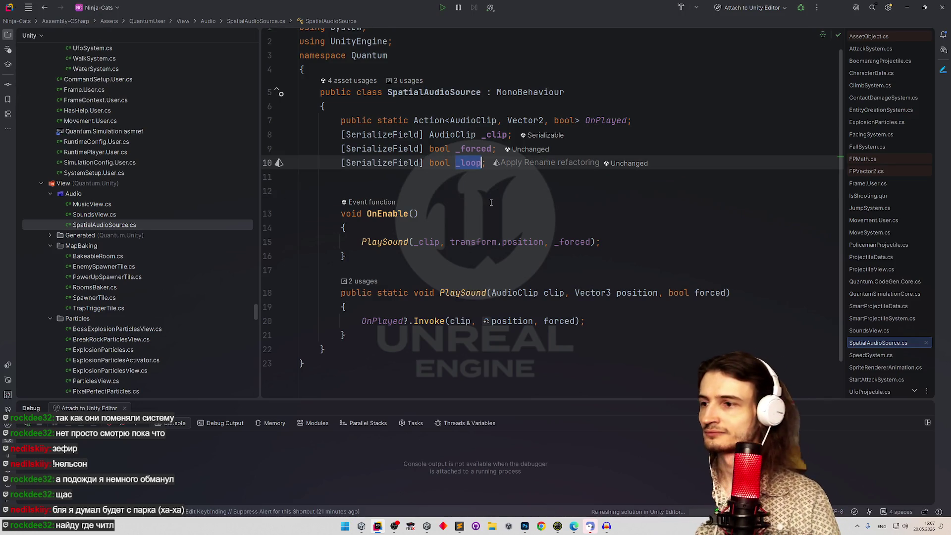
Add an Update() method after PlaySound and start its body with _loop.
{"action": "left_click", "coordinate": [378, 331]}
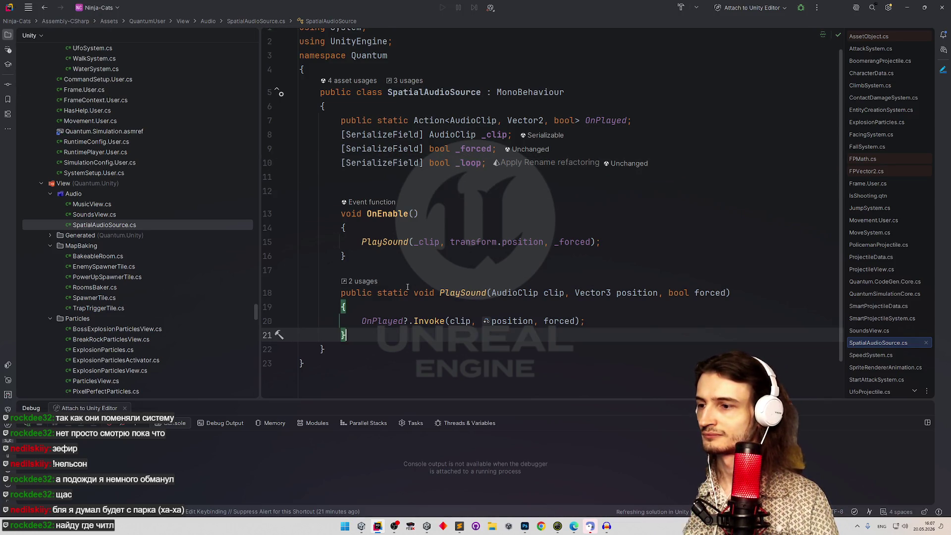
{"action": "key", "text": "Return"}
{"action": "key", "text": "Return"}
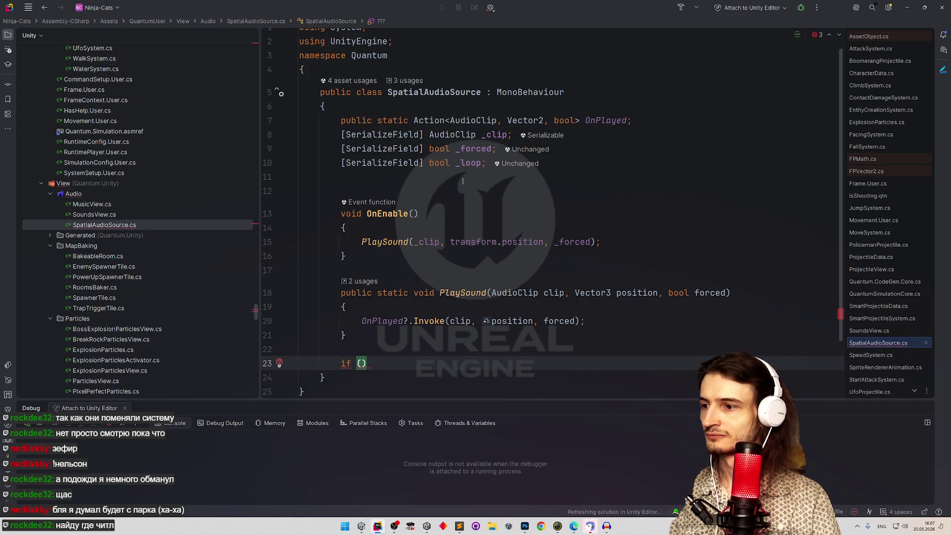
{"action": "type", "text": "onup"}
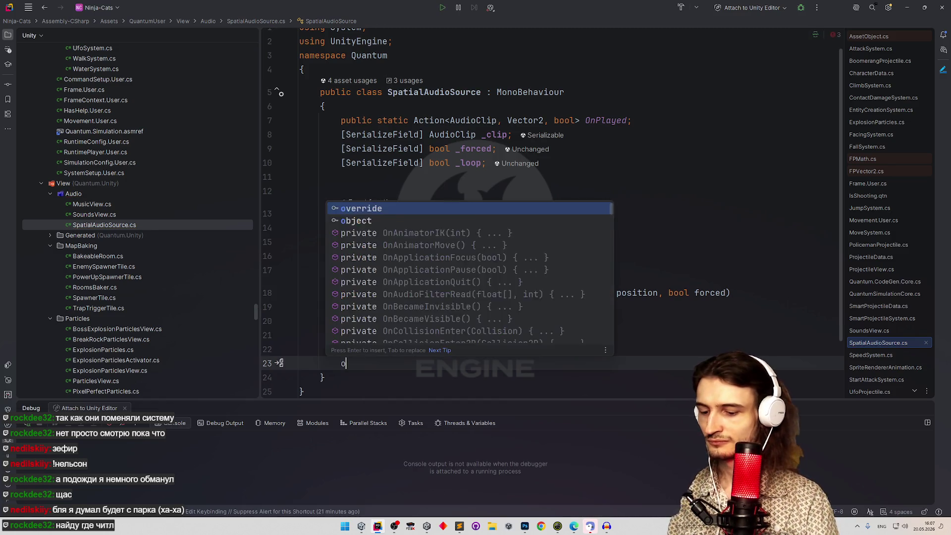
{"action": "scroll", "coordinate": [495, 213], "scroll_direction": "down", "scroll_amount": 2}
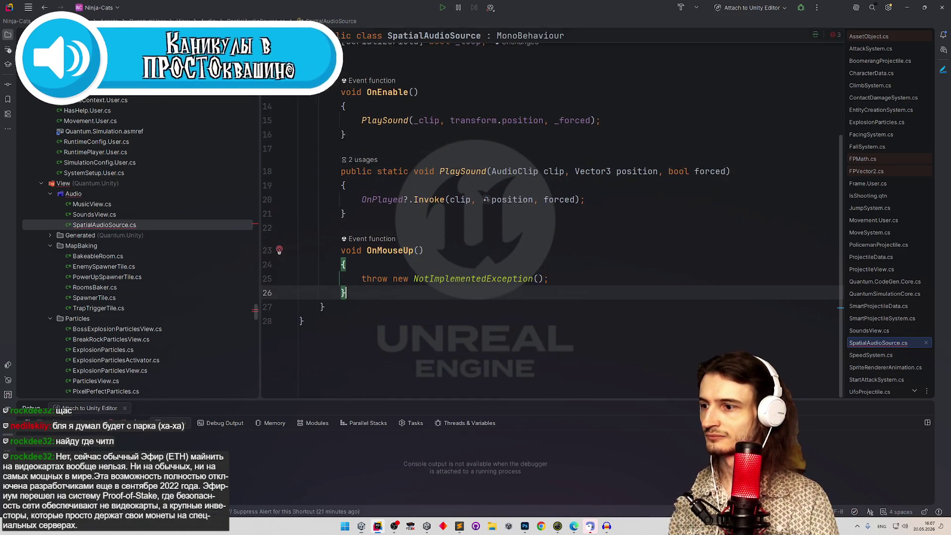
{"action": "key", "text": "BackSpace"}
{"action": "key", "text": "BackSpace"}
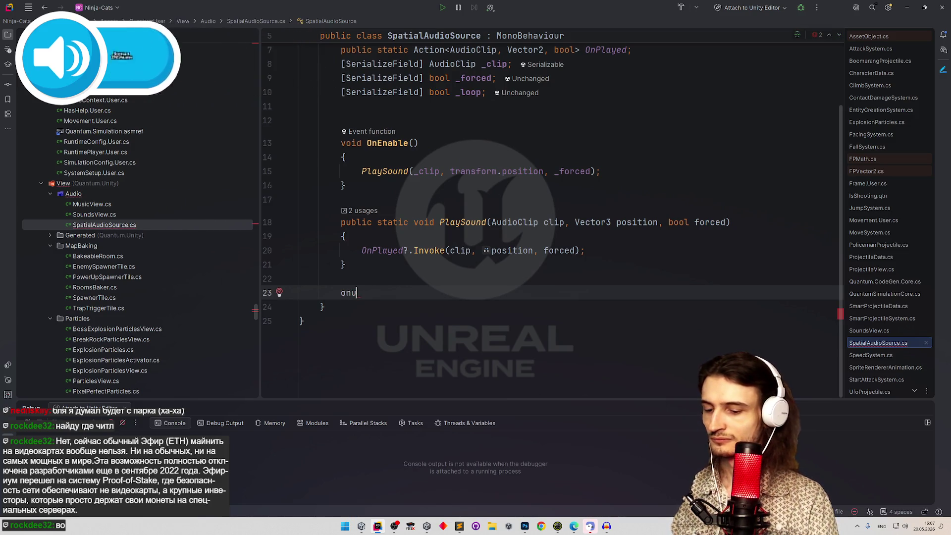
{"action": "type", "text": "Up"}
{"action": "key", "text": "BackSpace"}
{"action": "key", "text": "BackSpace"}
{"action": "key", "text": "BackSpace"}
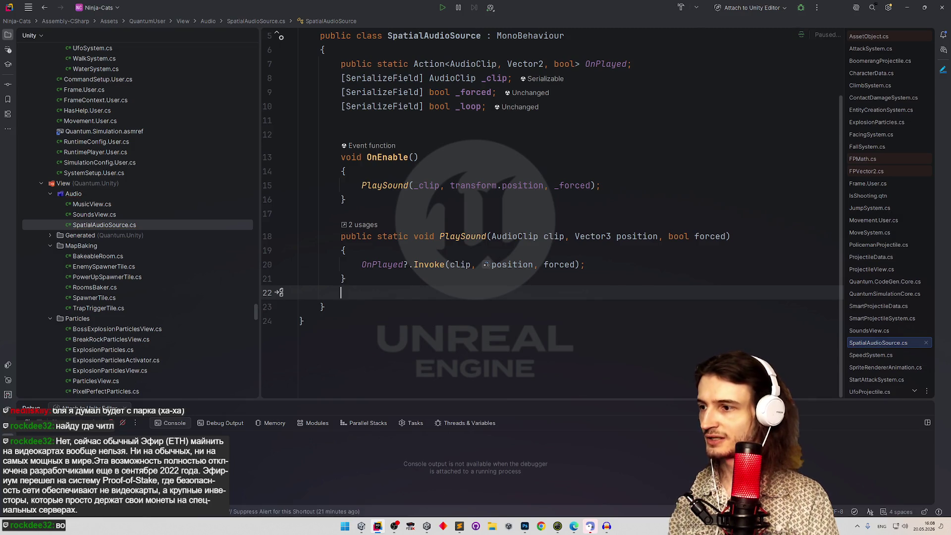
{"action": "key", "text": "Return"}
{"action": "type", "text": "void Upda"}
{"action": "key", "text": "Return"}
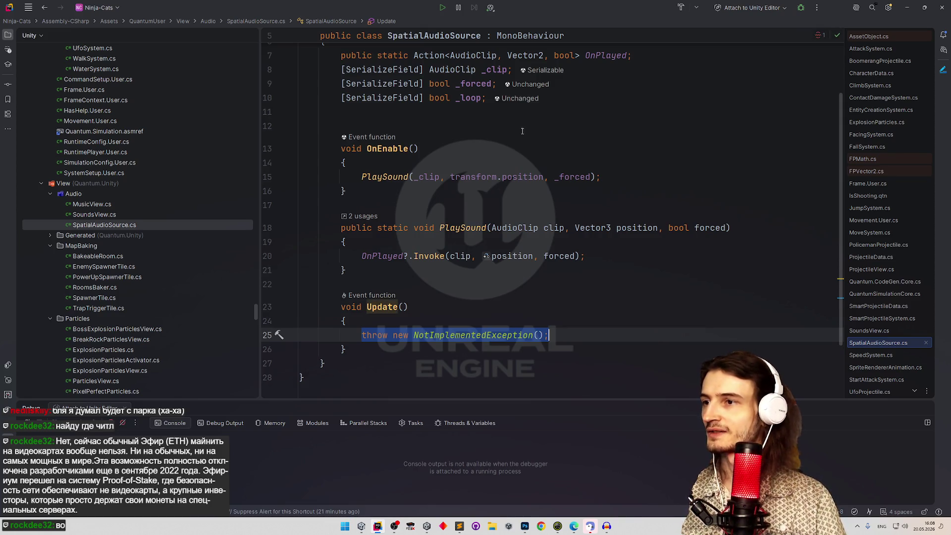
{"action": "type", "text": "_loop"}
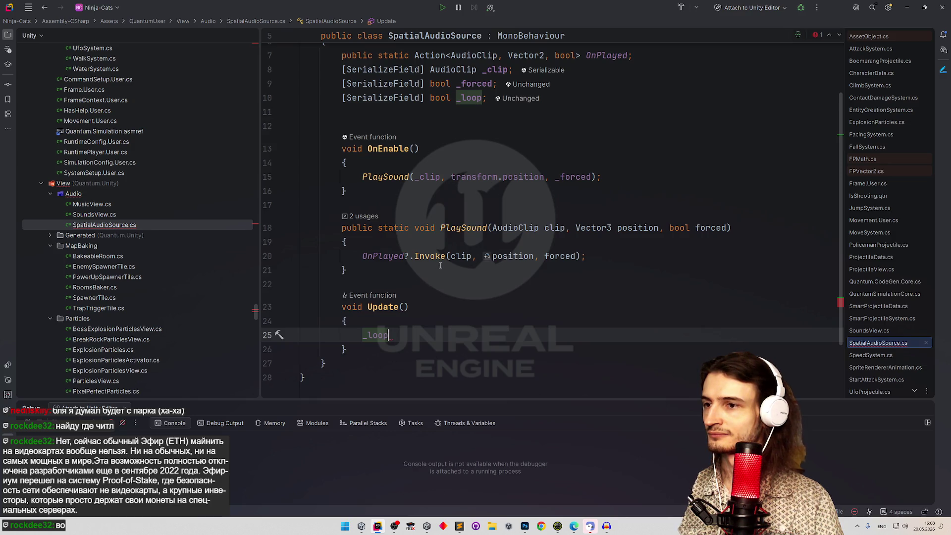
Check the _clip argument in OnEnable, then put the caret on the empty line below the fields.
{"action": "mouse_move", "coordinate": [442, 256]}
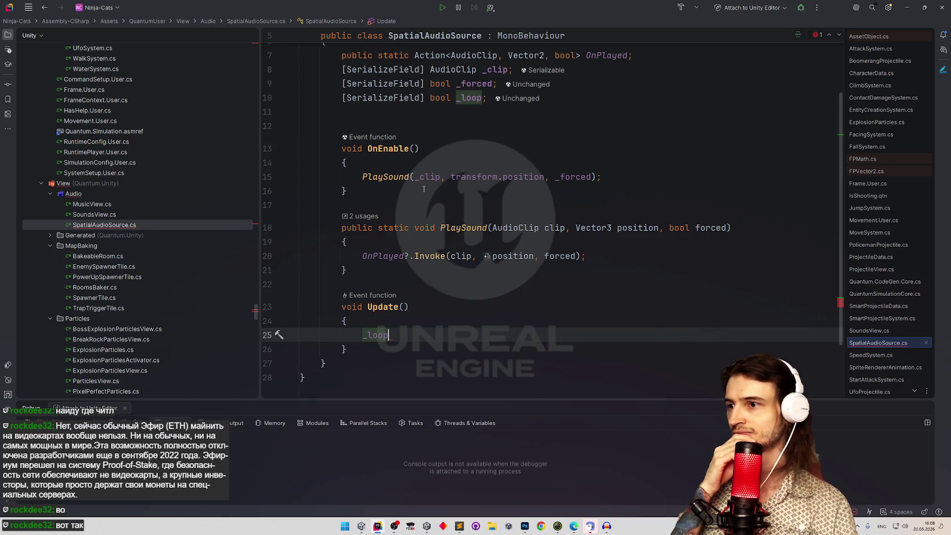
{"action": "left_click", "coordinate": [424, 179]}
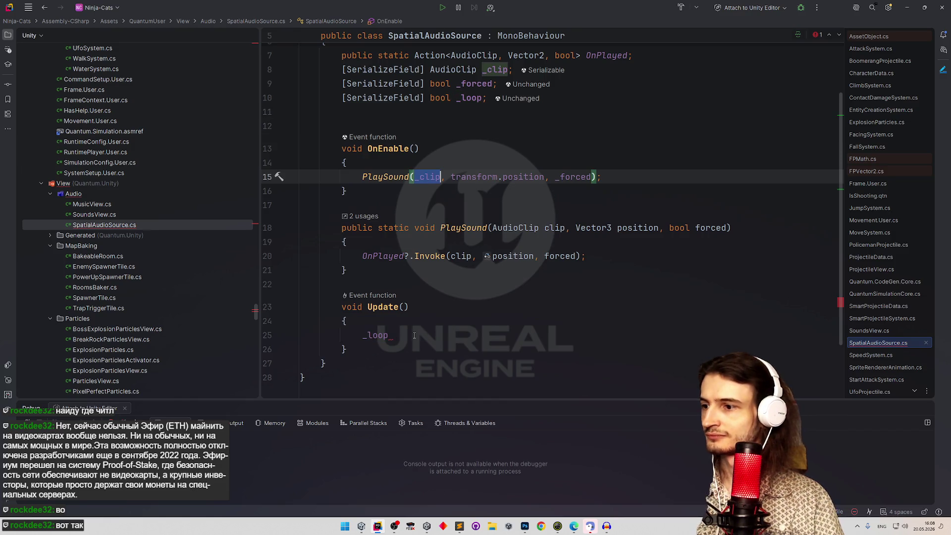
{"action": "key", "text": "ctrl+shift+BackSpace"}
{"action": "key", "text": "Up"}
{"action": "left_click", "coordinate": [396, 110]}
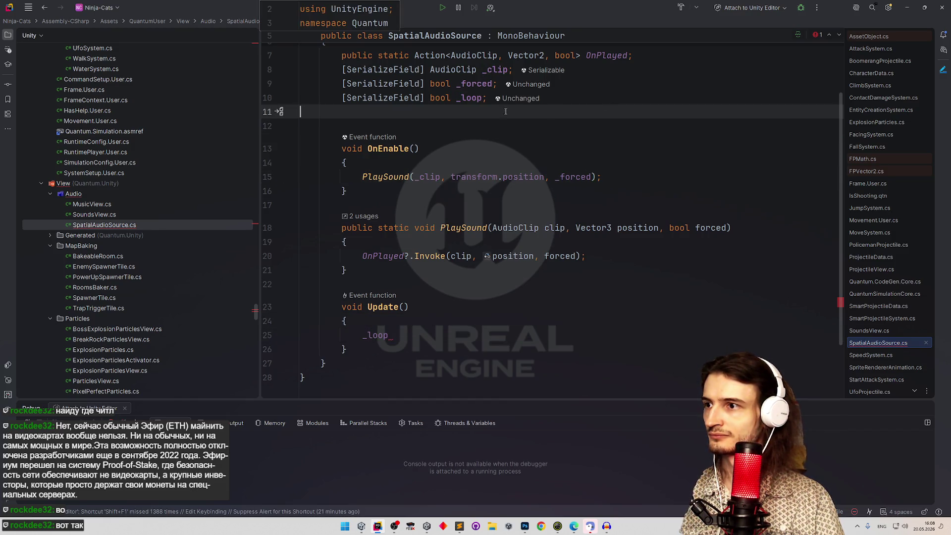
Declare a new float loopTime field below the existing fields and save.
{"action": "key", "text": "Tab"}
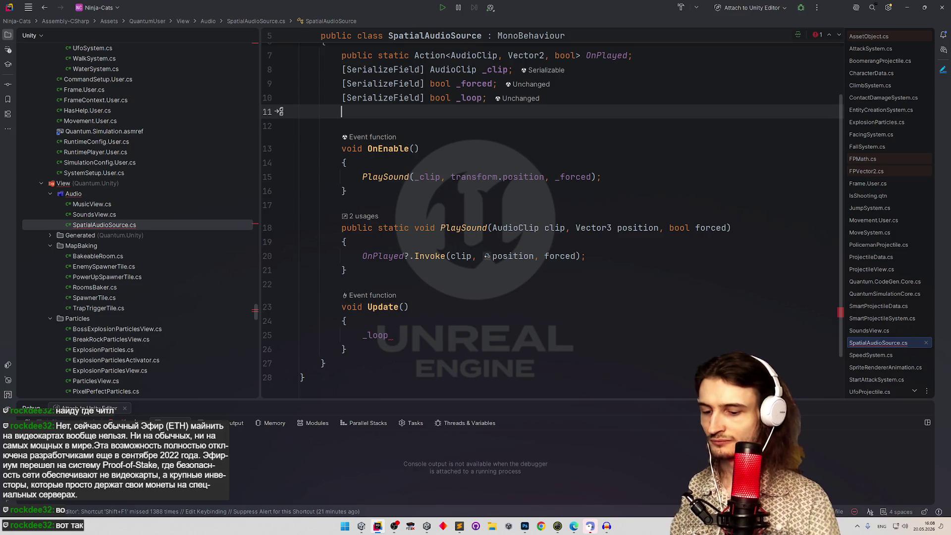
{"action": "type", "text": "float tile"}
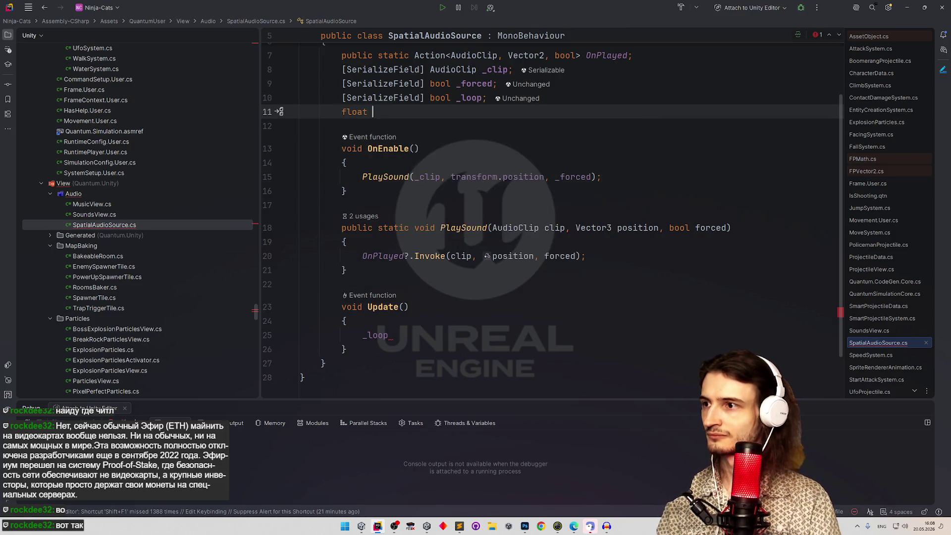
{"action": "key", "text": "BackSpace"}
{"action": "key", "text": "BackSpace"}
{"action": "type", "text": "meB"}
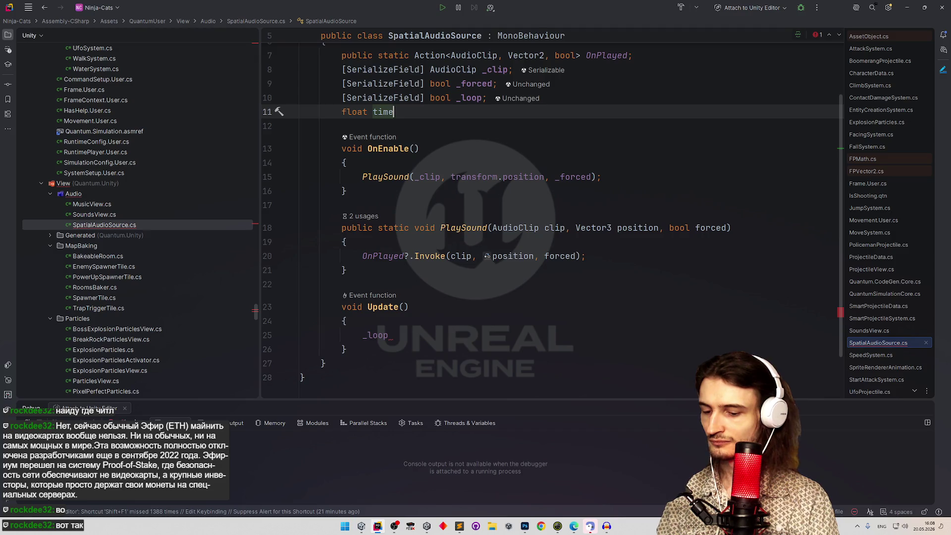
{"action": "key", "text": "BackSpace"}
{"action": "key", "text": "BackSpace"}
{"action": "key", "text": "BackSpace"}
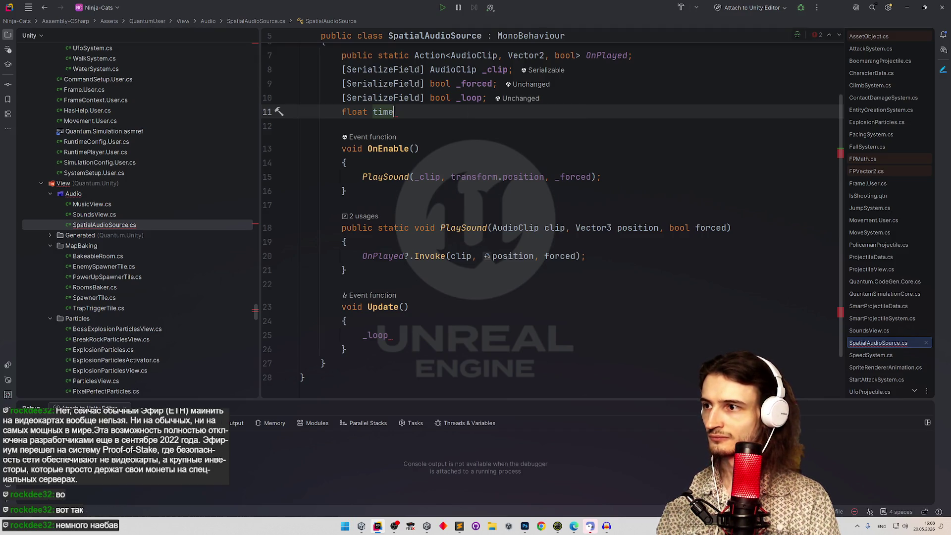
{"action": "type", "text": "loopTime;"}
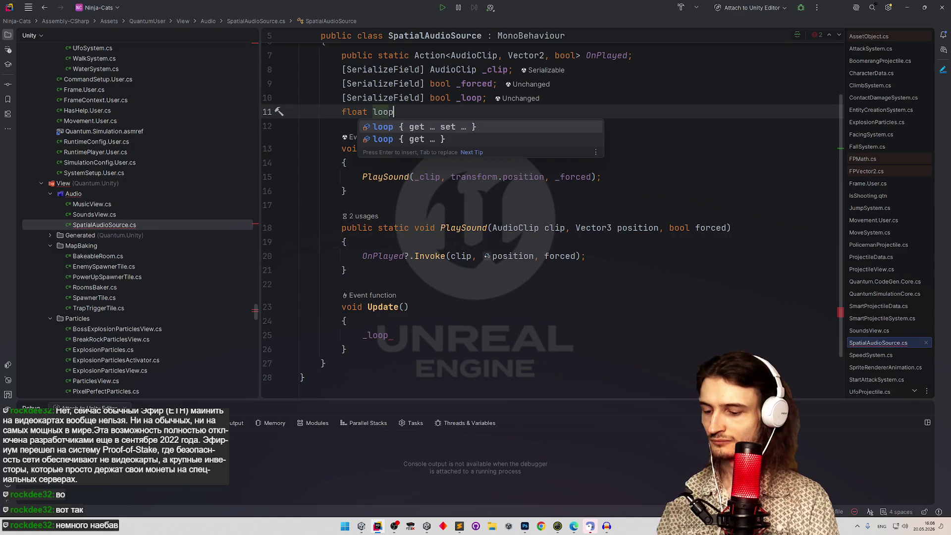
{"action": "key", "text": "ctrl+s"}
Rename the field to _loopTime and delete the leftover _loop text in Update().
{"action": "left_click", "coordinate": [374, 134]}
{"action": "type", "text": "_"}
{"action": "key", "text": "Down"}
{"action": "key", "text": "Down"}
{"action": "key", "text": "Down"}
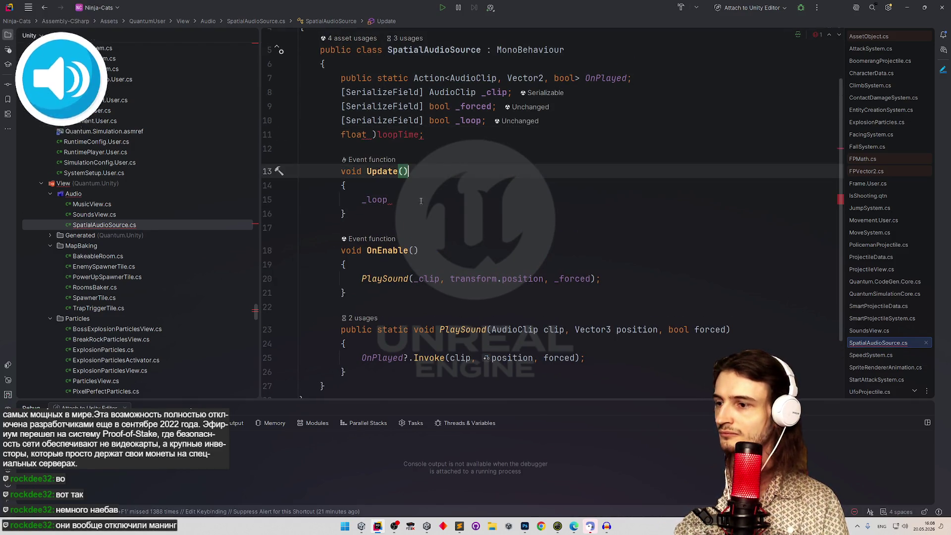
{"action": "left_click", "coordinate": [442, 134]}
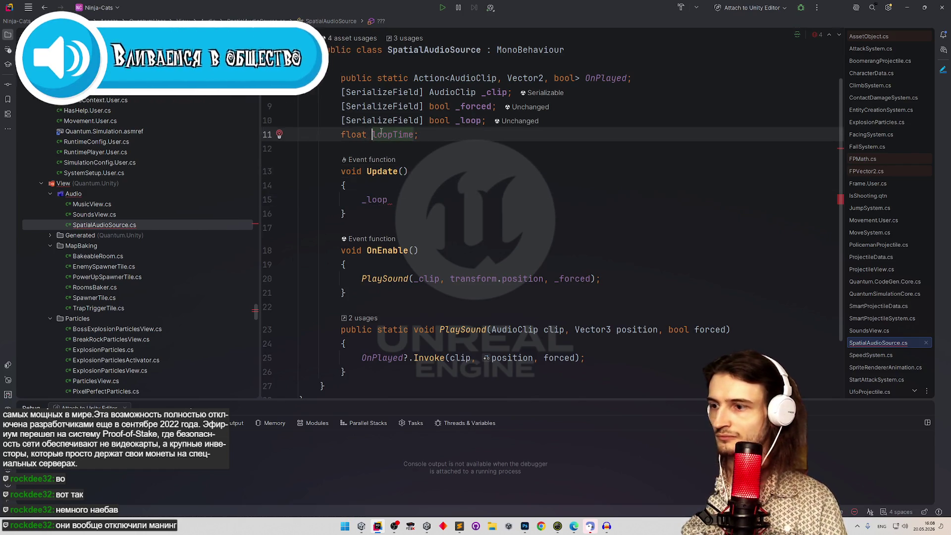
{"action": "key", "text": "ctrl+z"}
{"action": "key", "text": "ctrl+shift+z"}
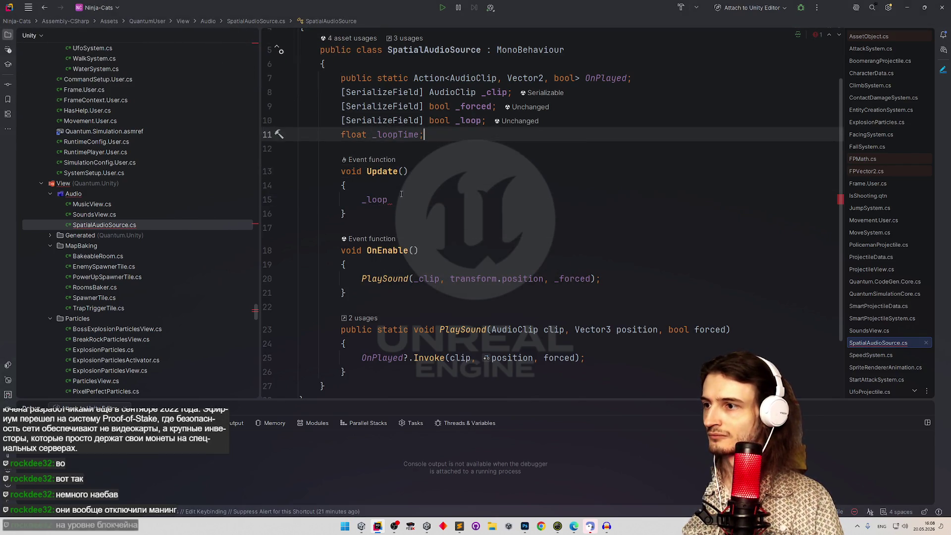
{"action": "key", "text": "Down"}
{"action": "key", "text": "Down"}
{"action": "key", "text": "Down"}
{"action": "key", "text": "ctrl+shift+Left"}
{"action": "key", "text": "BackSpace"}
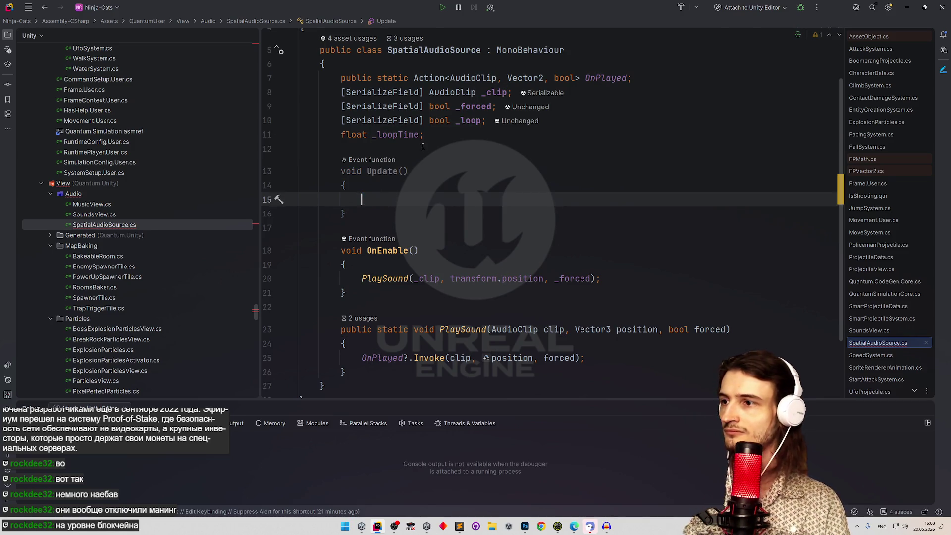
Undo an if statement placed after the PlaySound call and return to Update().
{"action": "scroll", "coordinate": [611, 219], "scroll_direction": "down", "scroll_amount": 2}
{"action": "left_click", "coordinate": [611, 222]}
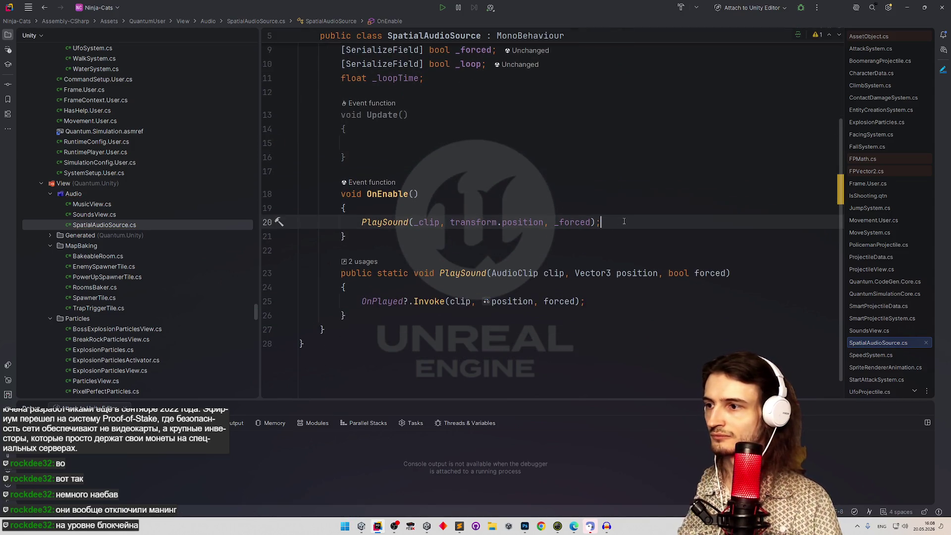
{"action": "key", "text": "Return"}
{"action": "type", "text": "if ()"}
{"action": "key", "text": "ctrl+z"}
{"action": "key", "text": "ctrl+z"}
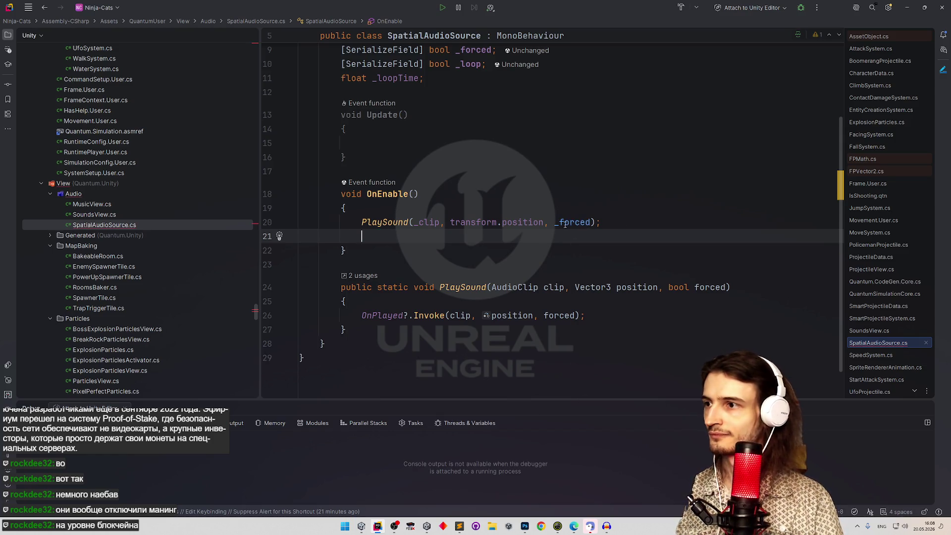
{"action": "left_click", "coordinate": [432, 144]}
{"action": "scroll", "coordinate": [432, 148], "scroll_direction": "up", "scroll_amount": 1}
{"action": "scroll", "coordinate": [432, 148], "scroll_direction": "up", "scroll_amount": 1}
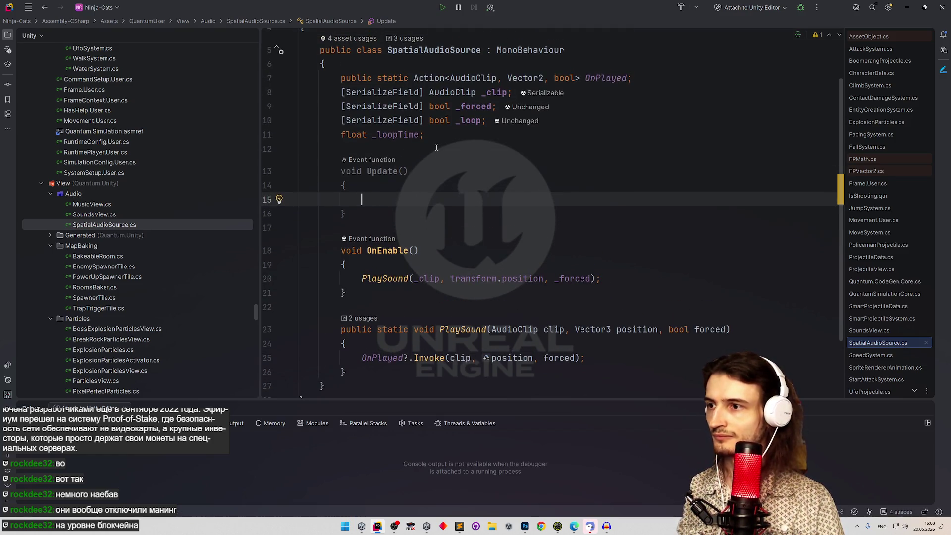
Write the condition if (!_loop) in Update(), pasting the copied _loop field name.
{"action": "type", "text": "if "}
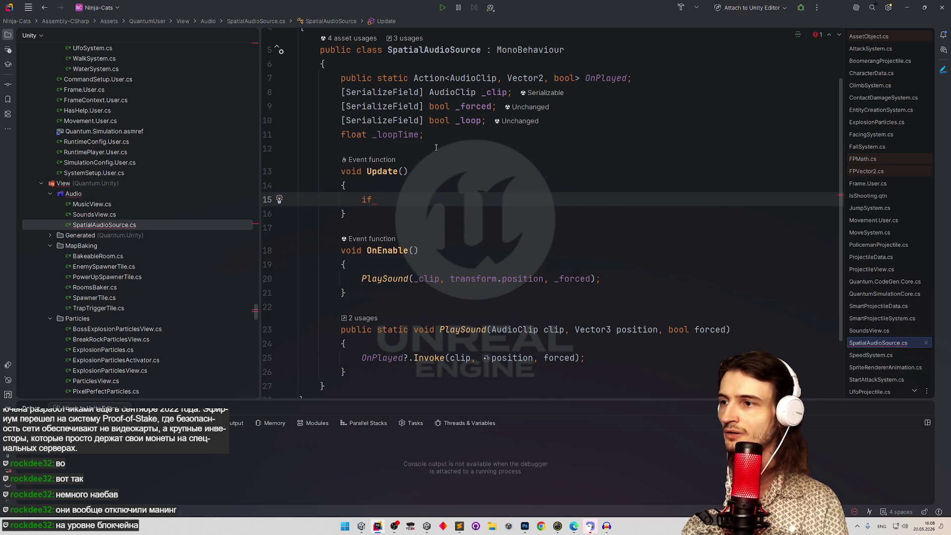
{"action": "type", "text": "()"}
{"action": "double_click", "coordinate": [465, 115]}
{"action": "key", "text": "ctrl+c"}
{"action": "key", "text": "ctrl+shift+BackSpace"}
{"action": "key", "text": "ctrl+v"}
{"action": "key", "text": "ctrl+Left"}
{"action": "type", "text": "!"}
{"action": "key", "text": "End"}
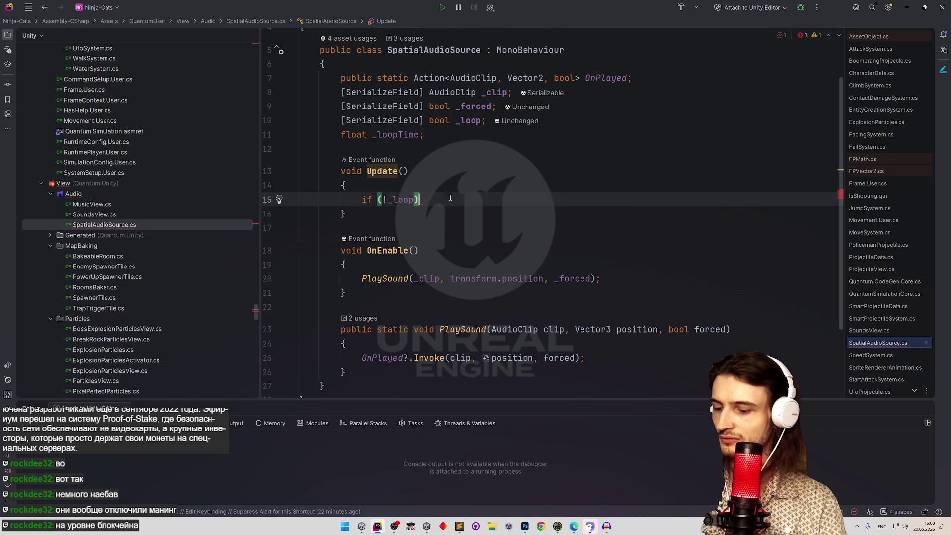
Add a line after the early return and change the keyboard layout from another window.
{"action": "key", "text": "Return"}
{"action": "key", "text": "Return"}
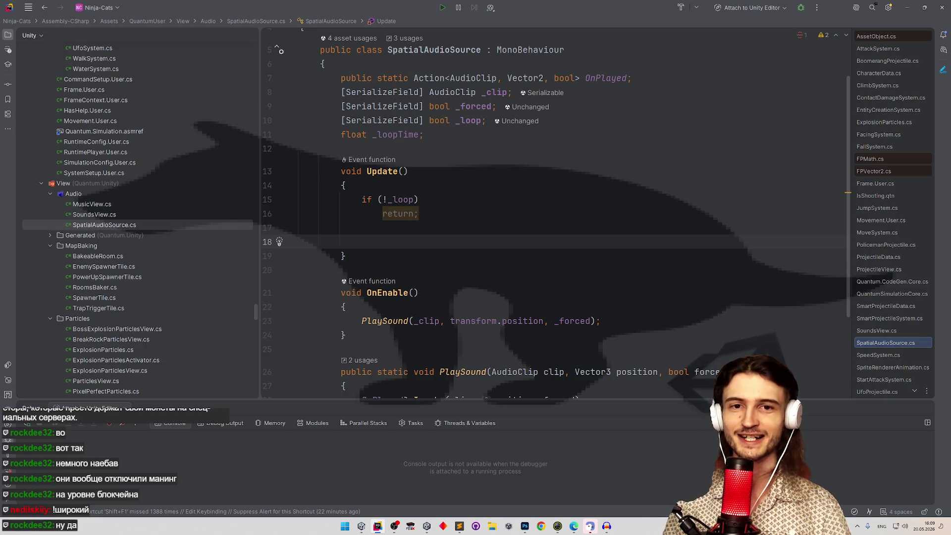
{"action": "key", "text": "alt+Tab"}
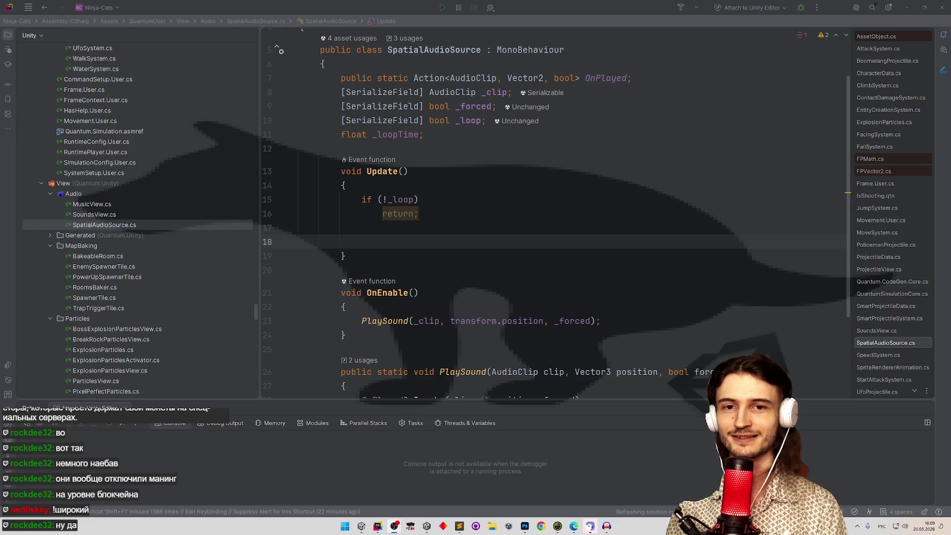
{"action": "key", "text": "alt+shift"}
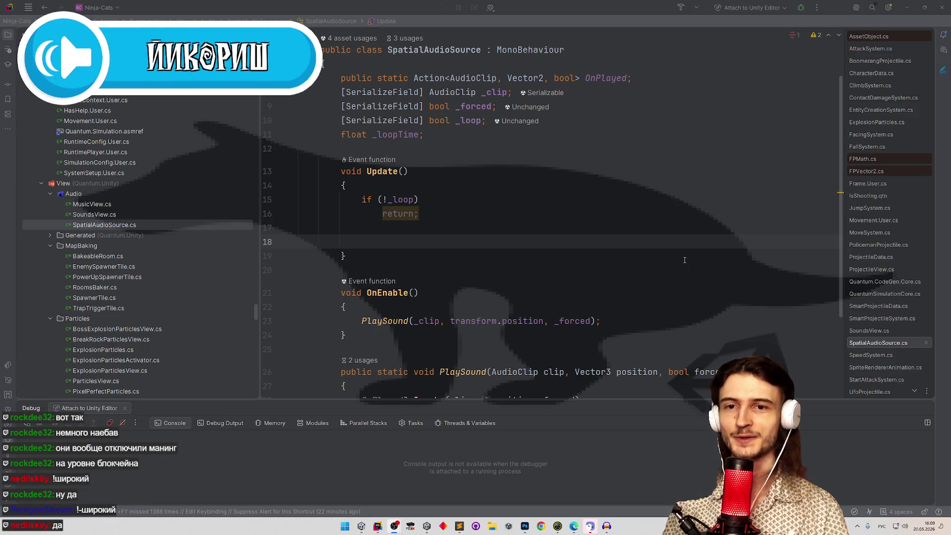
{"action": "key", "text": "alt+Tab"}
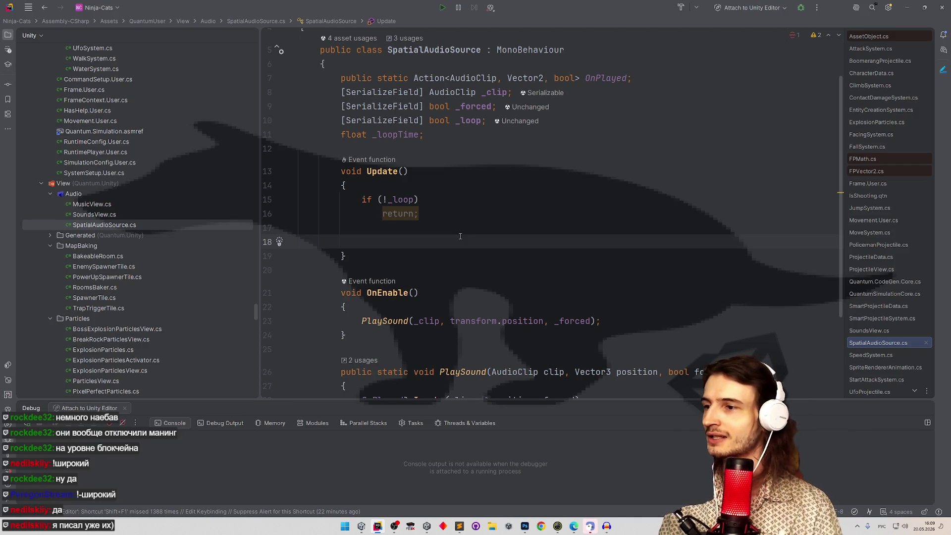
{"action": "scroll", "coordinate": [460, 236], "scroll_direction": "down", "scroll_amount": 2}
{"action": "scroll", "coordinate": [416, 143], "scroll_direction": "up", "scroll_amount": 3}
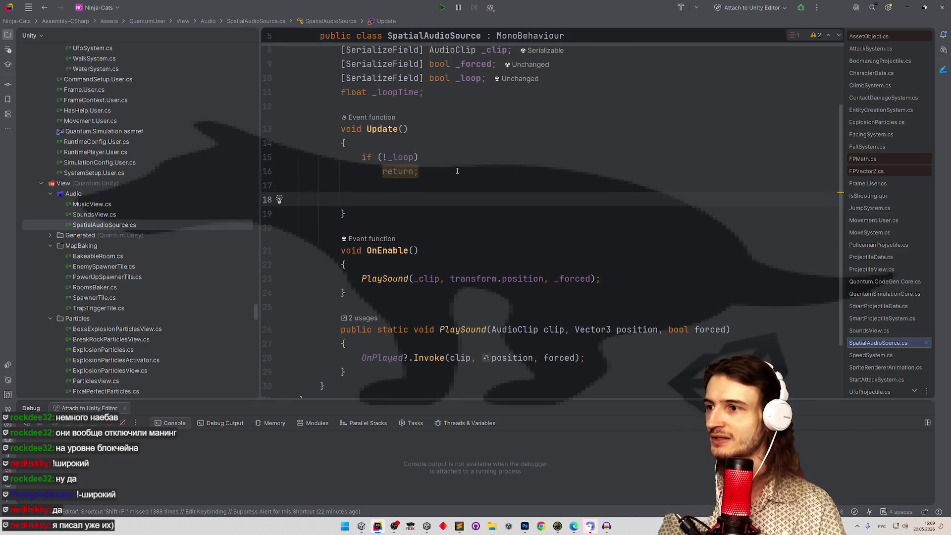
Add _loopTime += Time.deltaTime to Update(), replacing a false-start if statement.
{"action": "double_click", "coordinate": [417, 147]}
{"action": "left_click", "coordinate": [362, 255]}
{"action": "type", "text": "ш ("}
{"action": "key", "text": "super+space"}
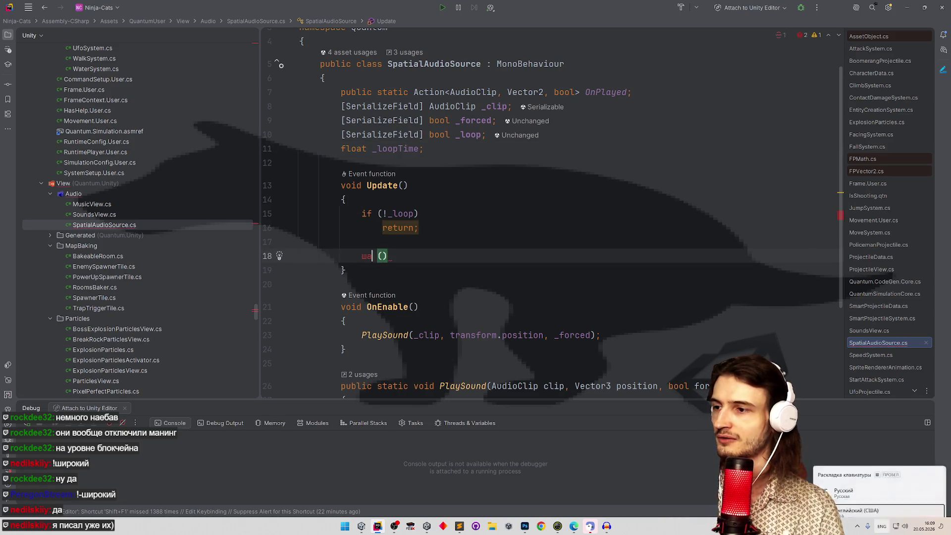
{"action": "key", "text": "BackSpace"}
{"action": "type", "text": "if"}
{"action": "key", "text": "Right"}
{"action": "key", "text": "Right"}
{"action": "type", "text": "_loopTime"}
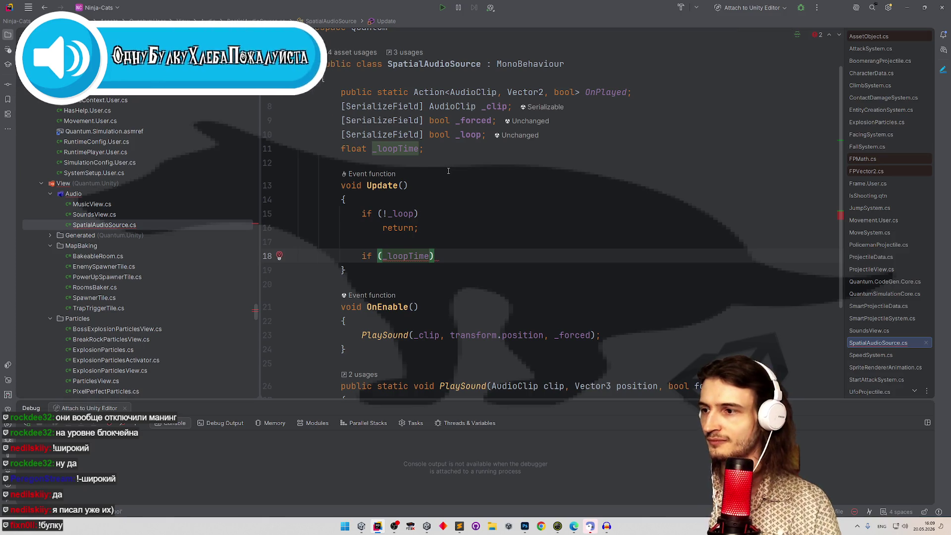
{"action": "key", "text": "ctrl+w"}
{"action": "key", "text": "ctrl+w"}
{"action": "key", "text": "ctrl+w"}
{"action": "type", "text": "_loopTime"}
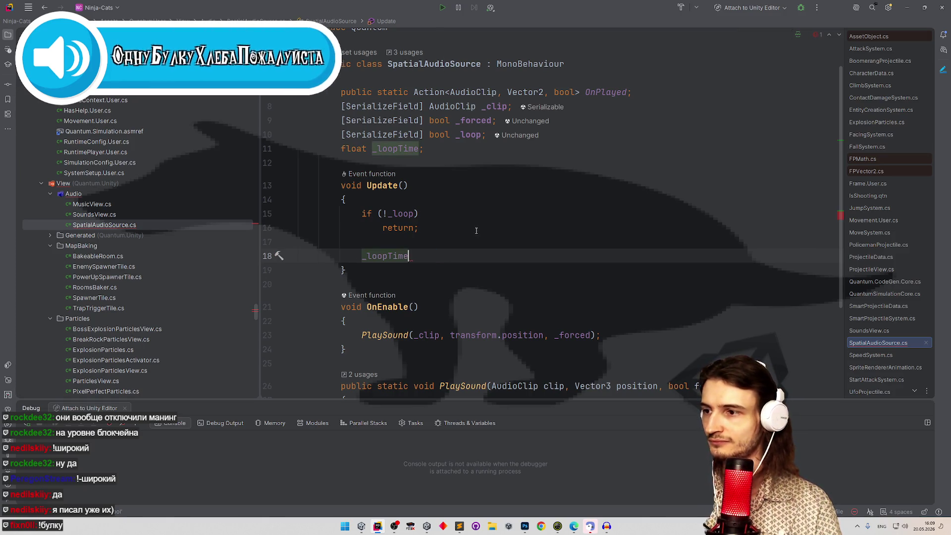
{"action": "type", "text": "+= Tim"}
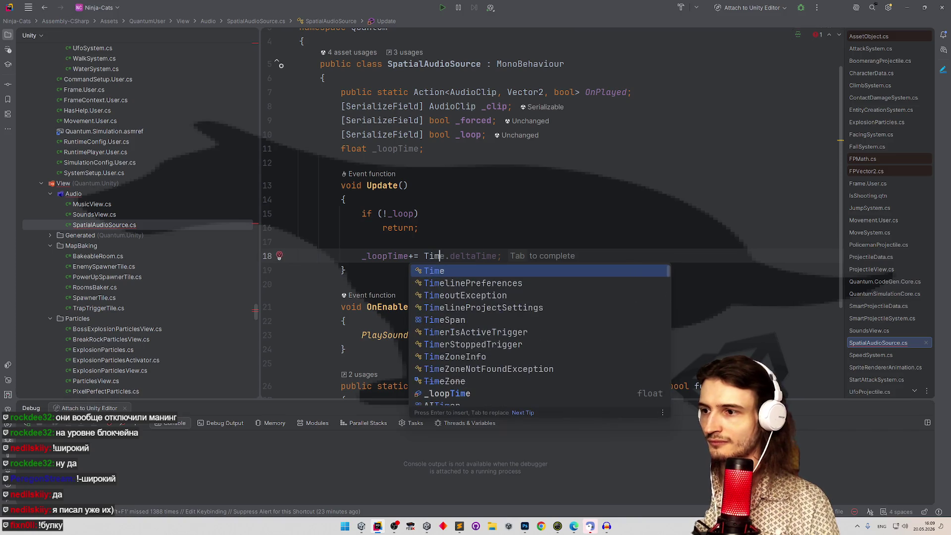
{"action": "key", "text": "Tab"}
Start a new if statement with the condition _loopTime >=.
{"action": "key", "text": "Return"}
{"action": "key", "text": "Return"}
{"action": "type", "text": "if ("}
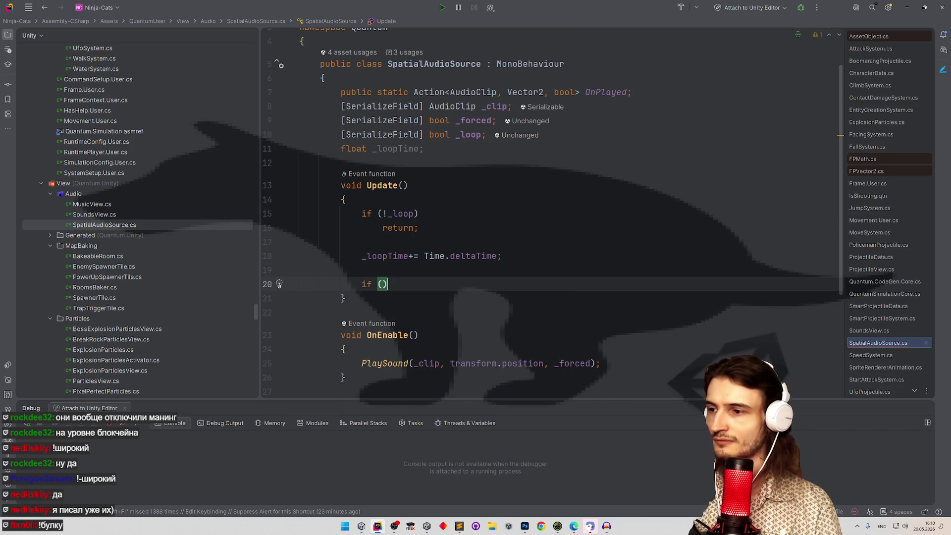
{"action": "key", "text": "Up"}
{"action": "key", "text": "Up"}
{"action": "key", "text": "Down"}
{"action": "key", "text": "Down"}
{"action": "key", "text": "BackSpace"}
{"action": "type", "text": "_loopTime >"}
{"action": "key", "text": "BackSpace"}
{"action": "type", "text": "="}
Finish the condition with _clip.length and open a block below it.
{"action": "key", "text": "ctrl+b"}
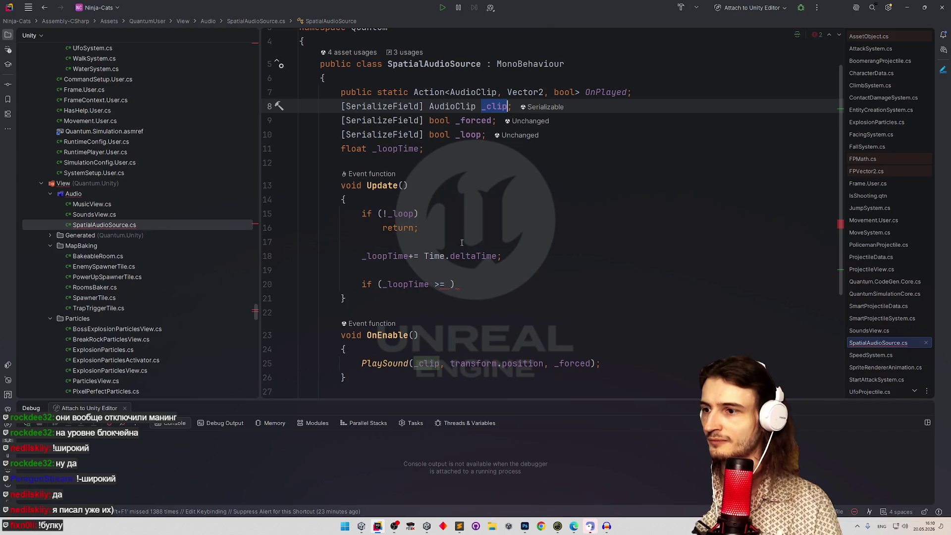
{"action": "left_click", "coordinate": [452, 285]}
{"action": "type", "text": "_clip.l"}
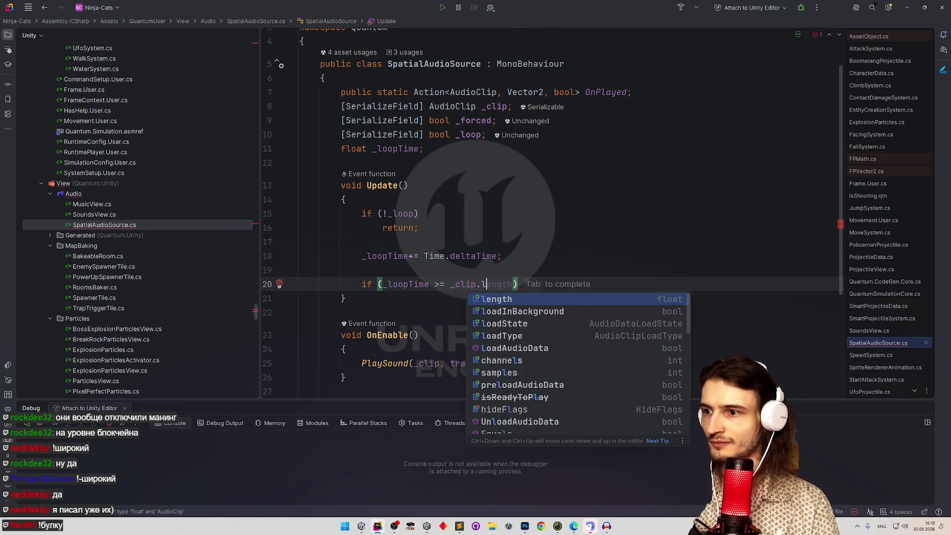
{"action": "key", "text": "Return"}
{"action": "key", "text": "End"}
{"action": "key", "text": "Return"}
{"action": "type", "text": "{"}
{"action": "key", "text": "Return"}
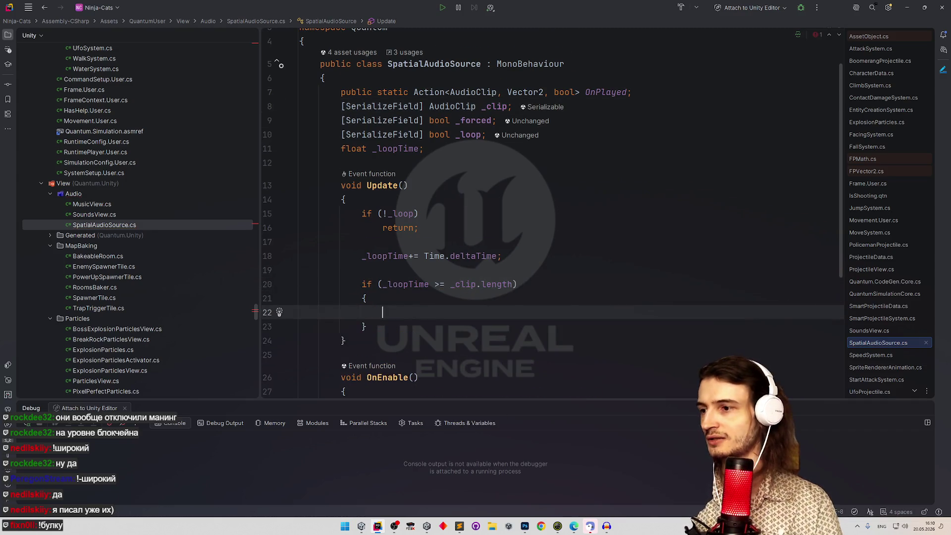
Inside the block, subtract the clip length from the timer: _loopTime -= _clip.length.
{"action": "scroll", "coordinate": [528, 179], "scroll_direction": "down", "scroll_amount": 2}
{"action": "scroll", "coordinate": [528, 179], "scroll_direction": "down", "scroll_amount": 1}
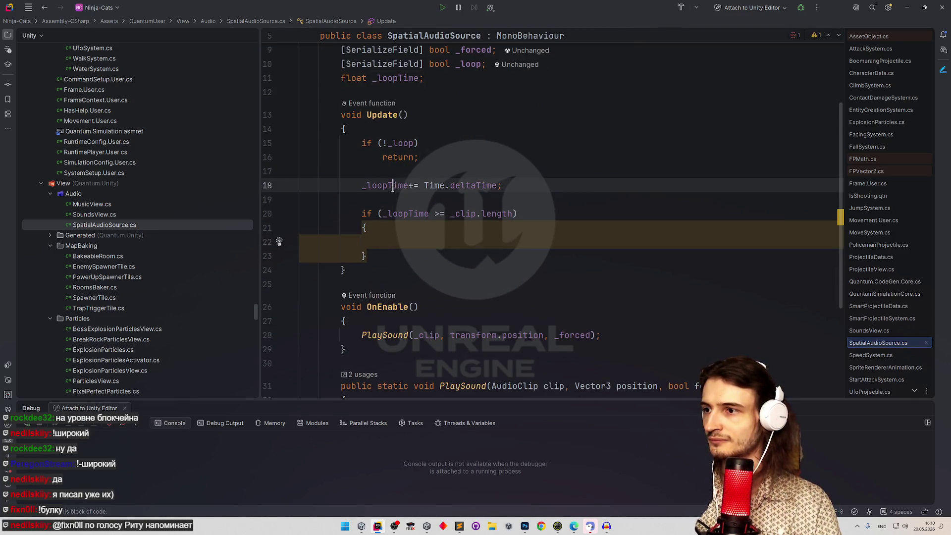
{"action": "type", "text": "_loopTime = 0;"}
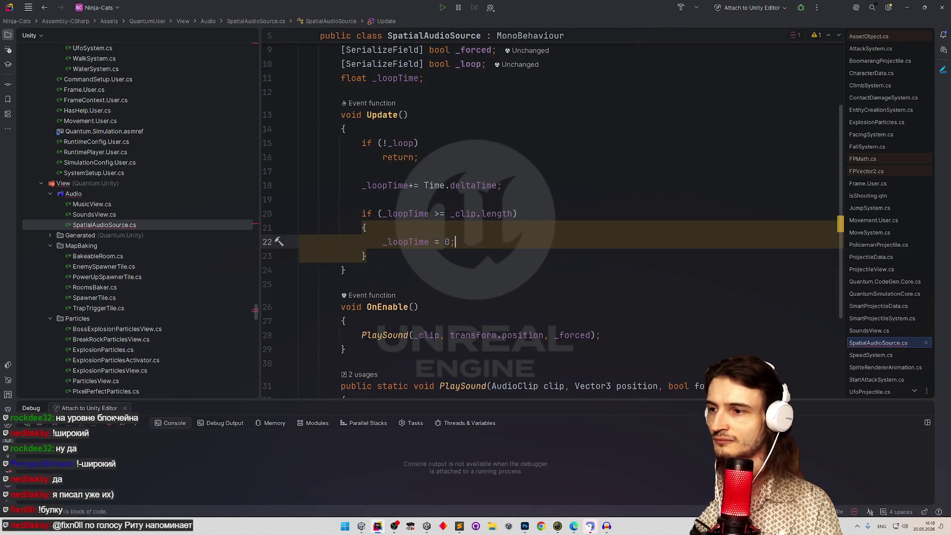
{"action": "key", "text": "Return"}
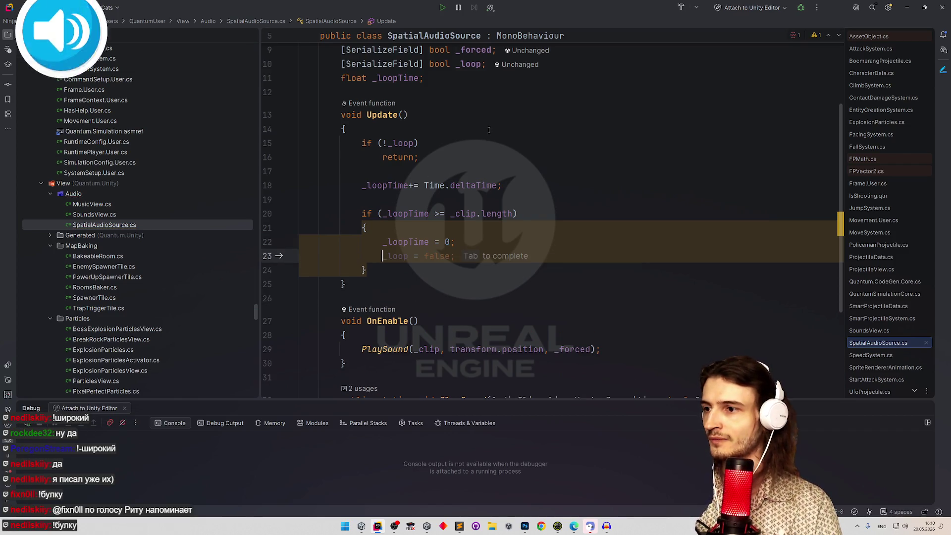
{"action": "left_click", "coordinate": [436, 242]}
{"action": "type", "text": "-"}
{"action": "left_click_drag", "start_coordinate": [450, 213], "coordinate": [517, 213]}
{"action": "key", "text": "ctrl+c"}
{"action": "double_click", "coordinate": [453, 242]}
{"action": "key", "text": "ctrl+v"}
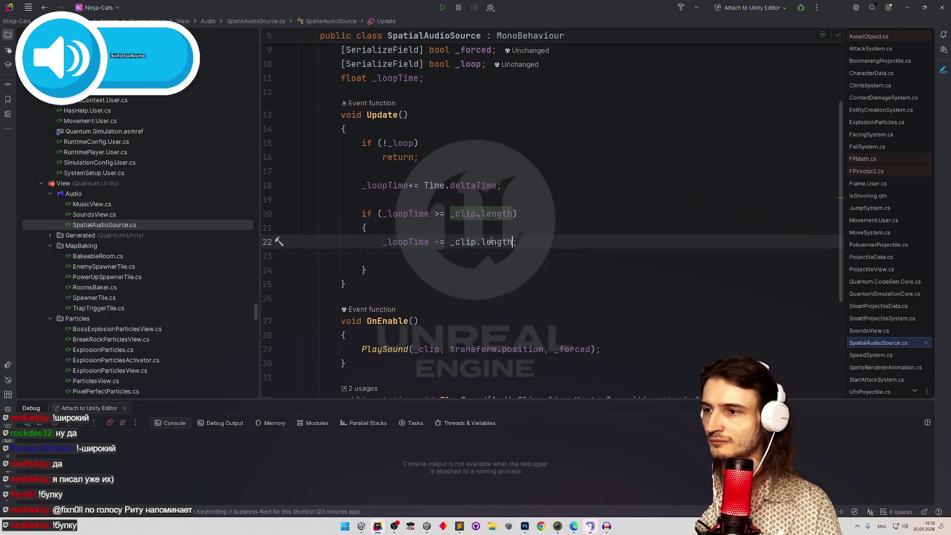
{"action": "key", "text": "Down"}
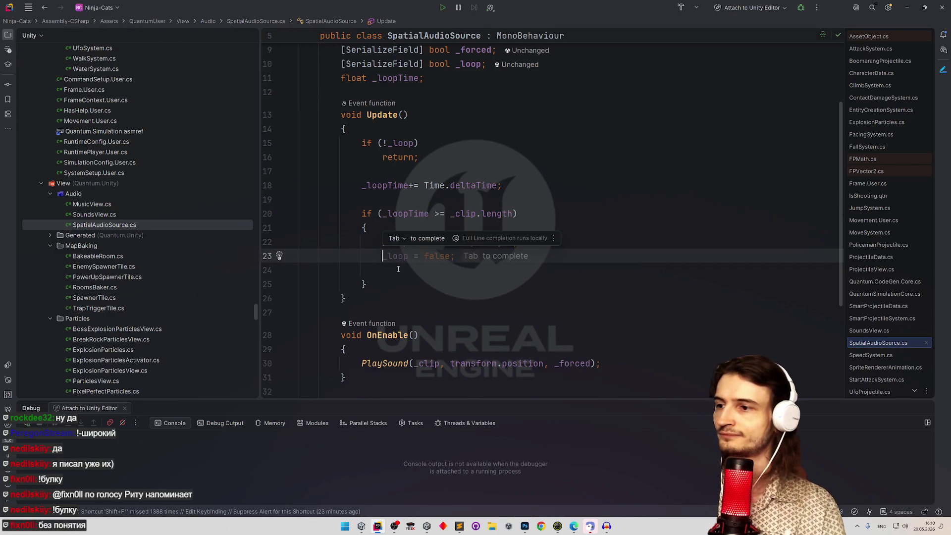
{"action": "key", "text": "Return"}
Copy the PlaySound call from OnEnable into the block and save the script.
{"action": "left_click_drag", "start_coordinate": [351, 361], "coordinate": [621, 362]}
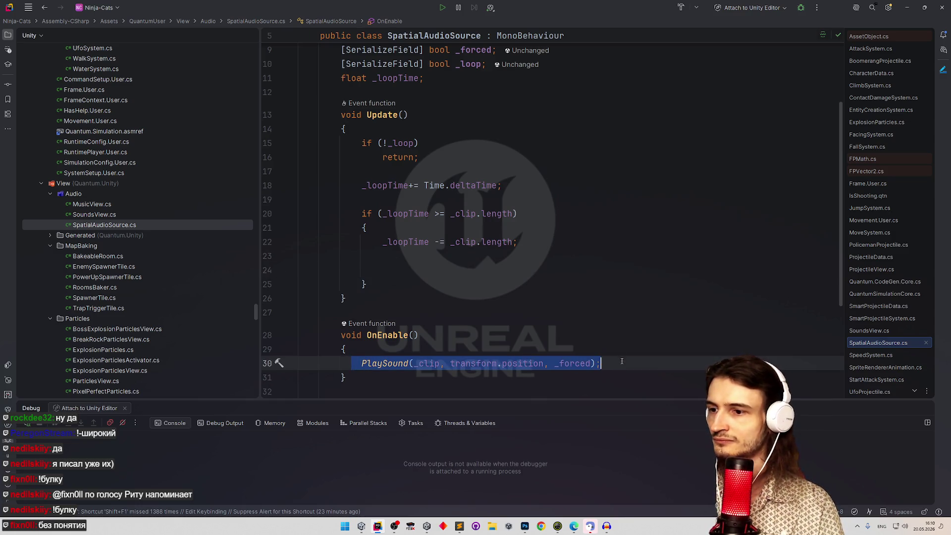
{"action": "key", "text": "ctrl+c"}
{"action": "left_click", "coordinate": [434, 255]}
{"action": "key", "text": "ctrl+v"}
{"action": "key", "text": "ctrl+s"}
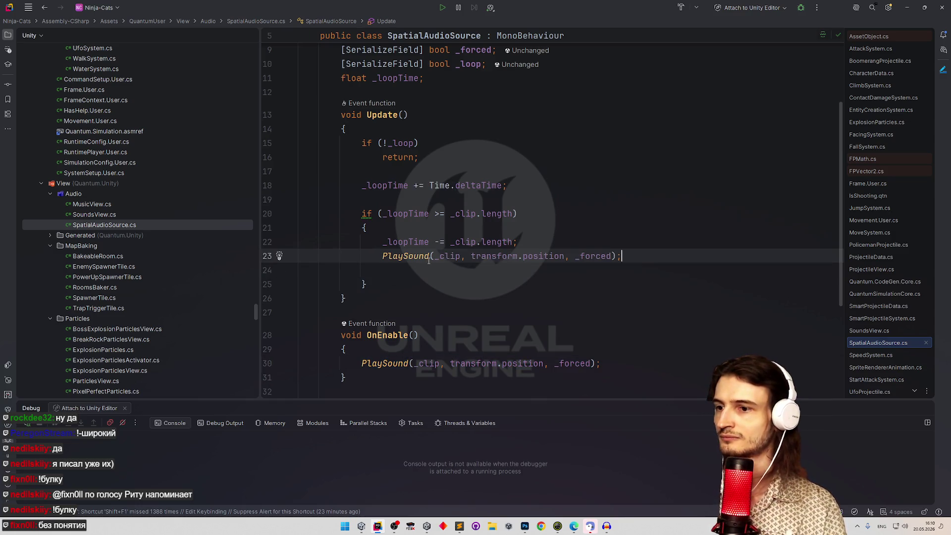
{"action": "key", "text": "Delete"}
{"action": "left_click", "coordinate": [537, 208]}
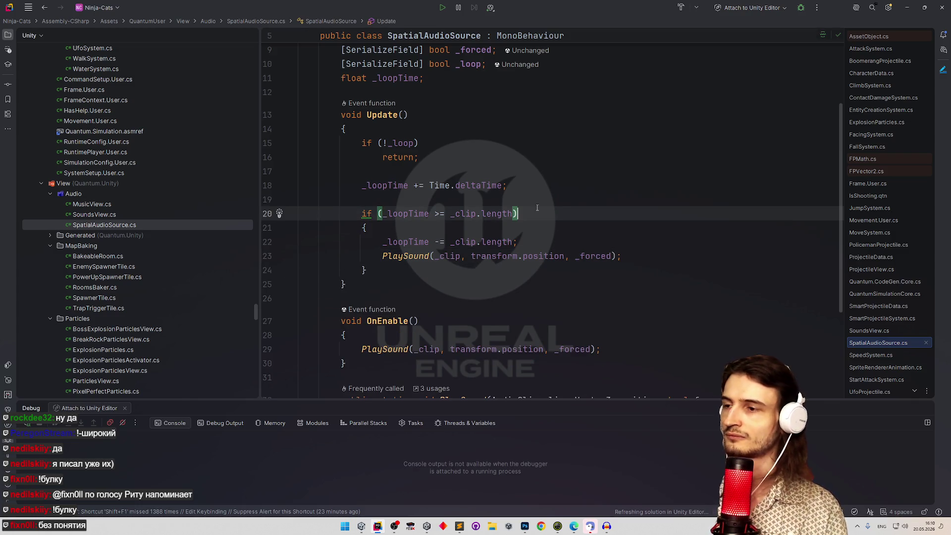
{"action": "scroll", "coordinate": [538, 207], "scroll_direction": "up", "scroll_amount": 4}
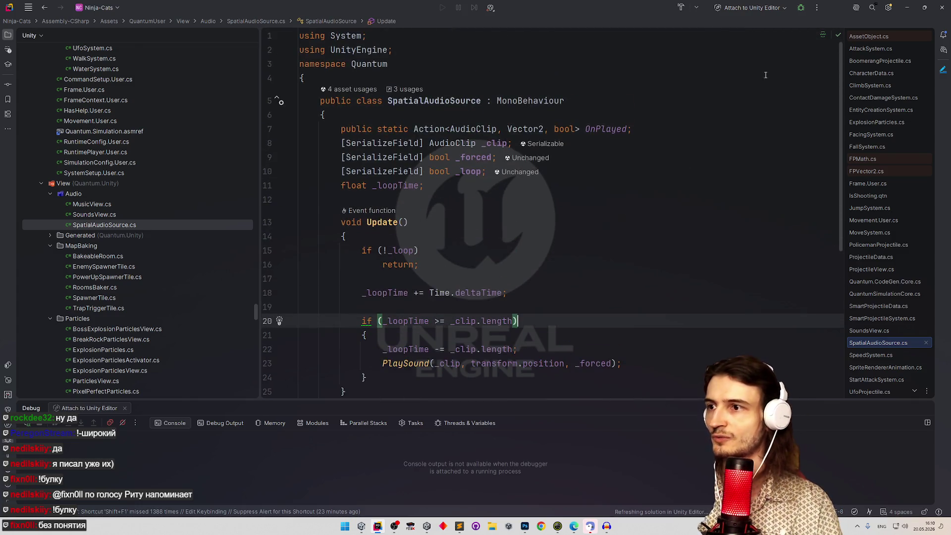
{"action": "left_click", "coordinate": [907, 8]}
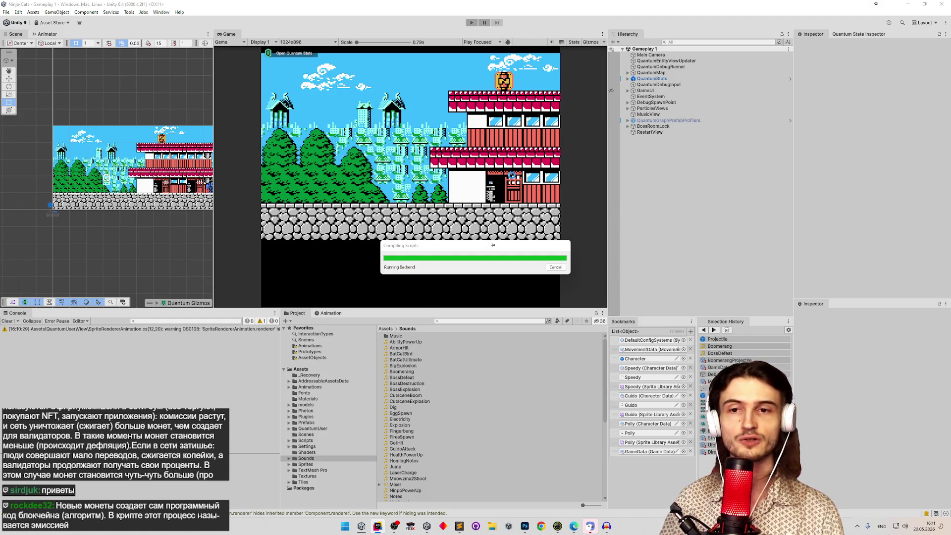
Wait for Unity's Compiling Scripts progress to finish, switching between Rider and Unity.
{"action": "left_click", "coordinate": [378, 528]}
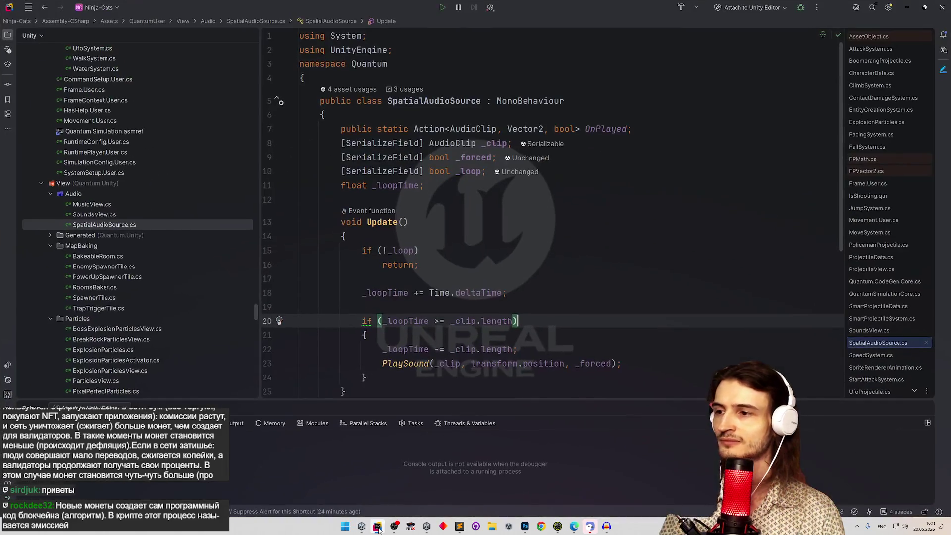
{"action": "left_click", "coordinate": [378, 528]}
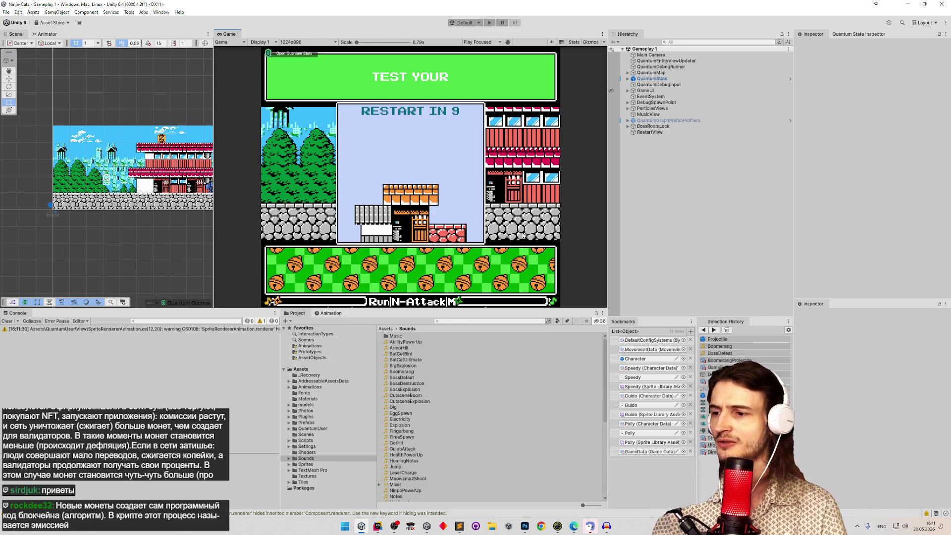
{"action": "left_click", "coordinate": [380, 526]}
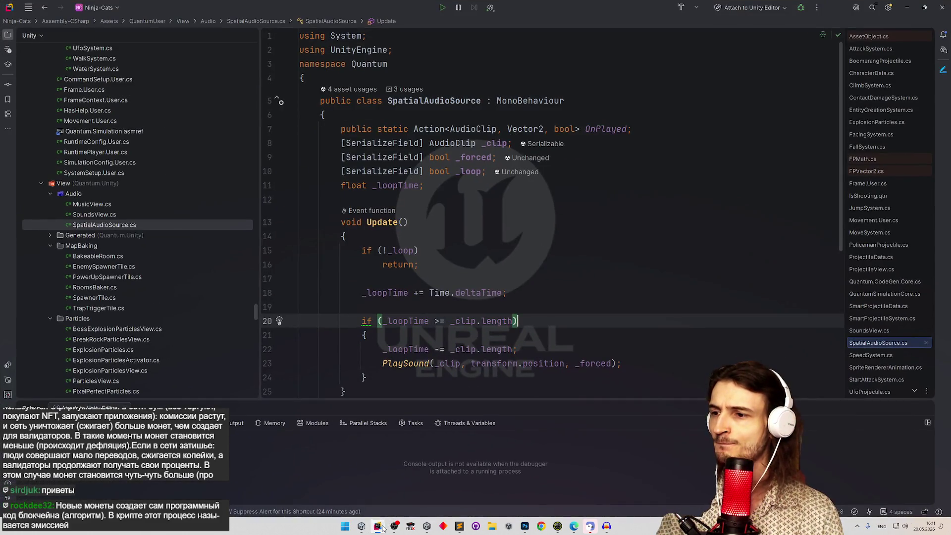
{"action": "left_click", "coordinate": [379, 526]}
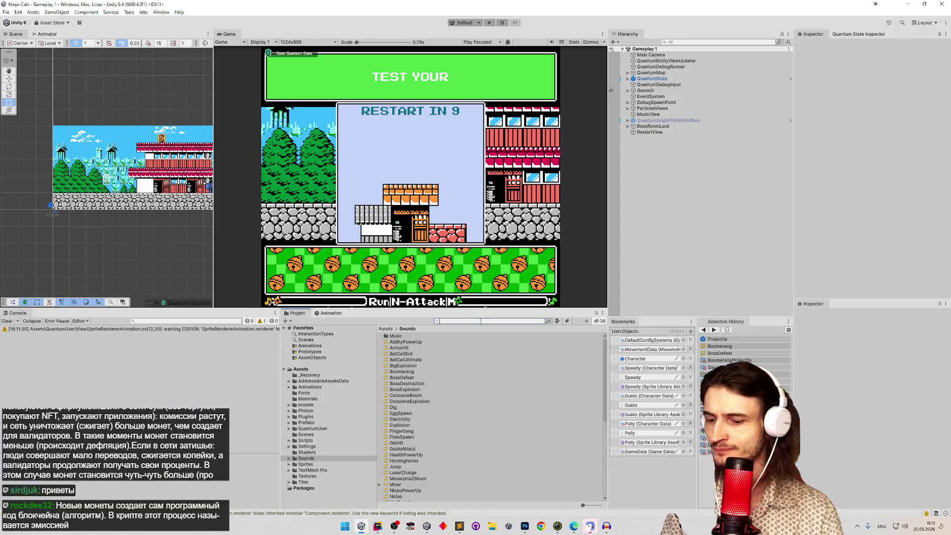
Find and open the Projectile prefab, then select its Visual child object.
{"action": "type", "text": "project"}
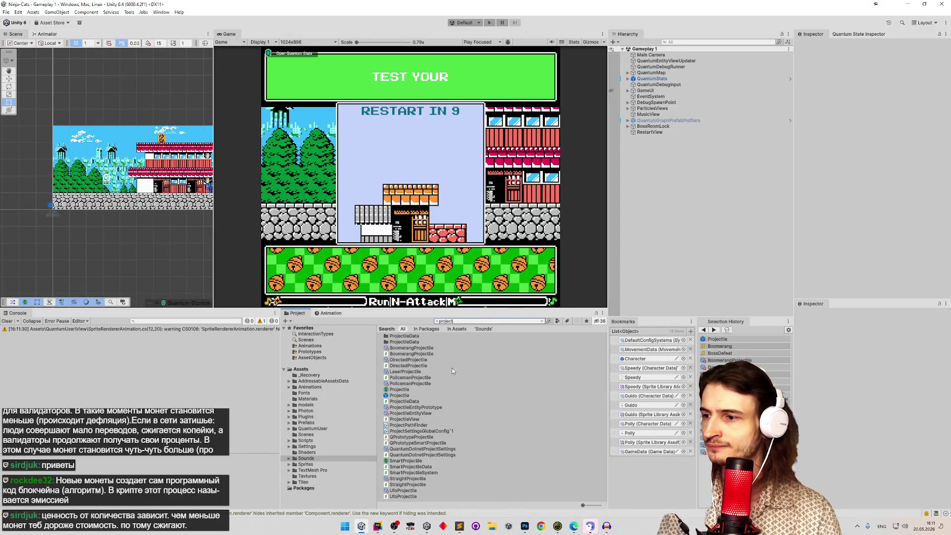
{"action": "double_click", "coordinate": [420, 395]}
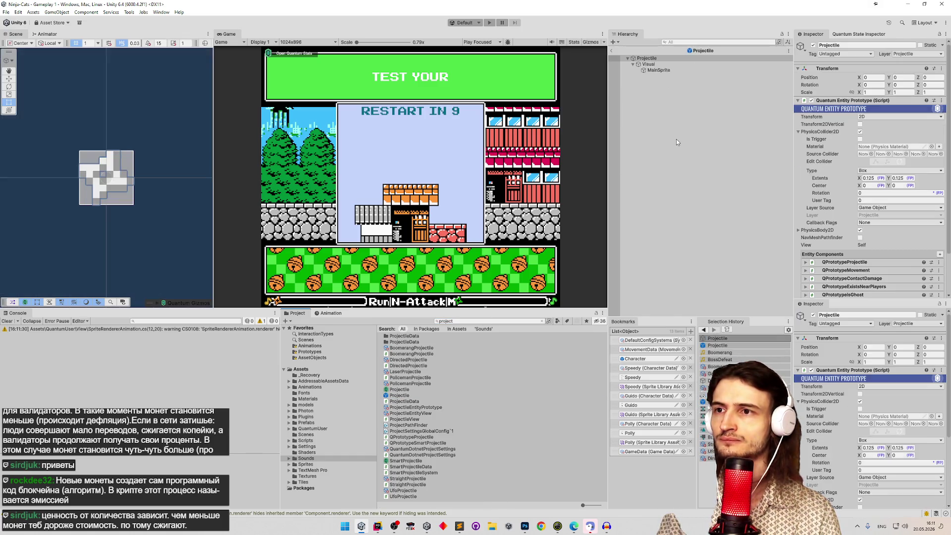
{"action": "scroll", "coordinate": [860, 179], "scroll_direction": "down", "scroll_amount": 2}
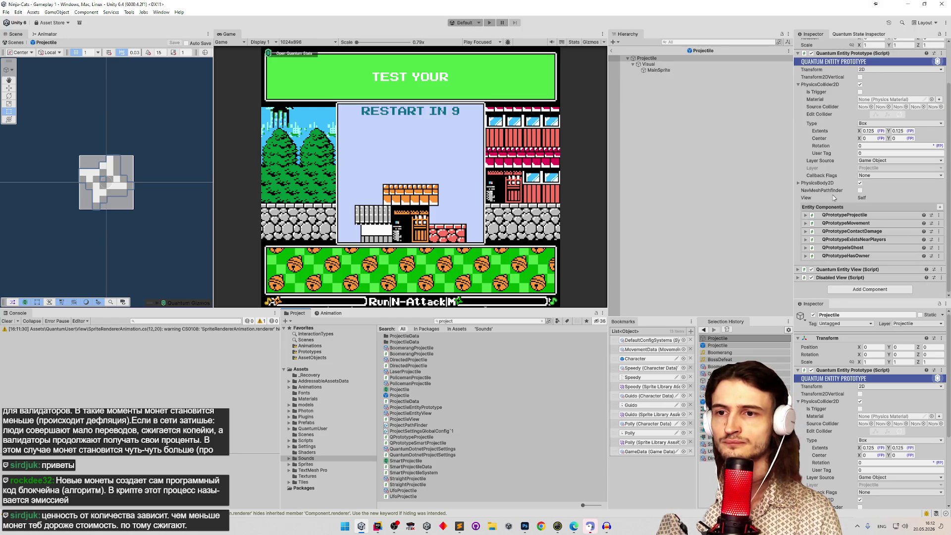
{"action": "scroll", "coordinate": [837, 198], "scroll_direction": "up", "scroll_amount": 2}
{"action": "left_click", "coordinate": [798, 100]}
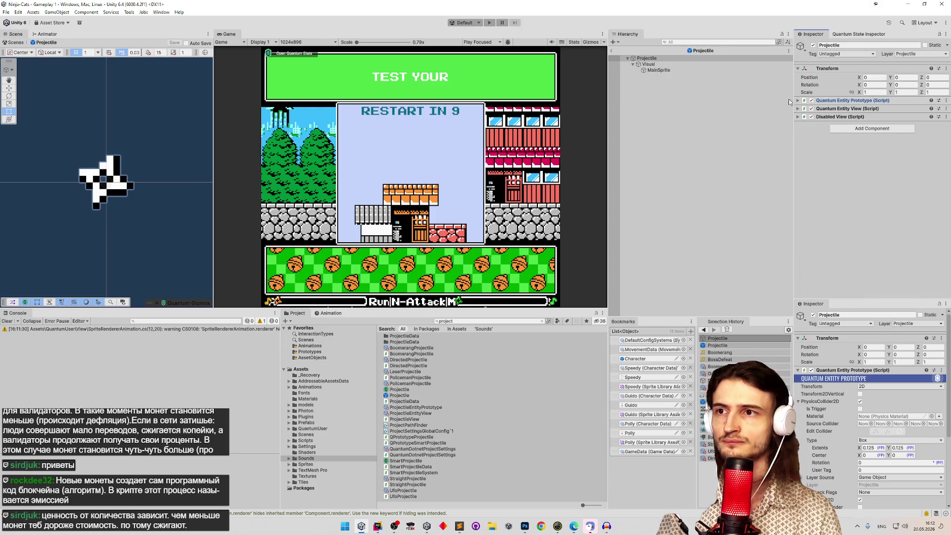
{"action": "left_click", "coordinate": [664, 65]}
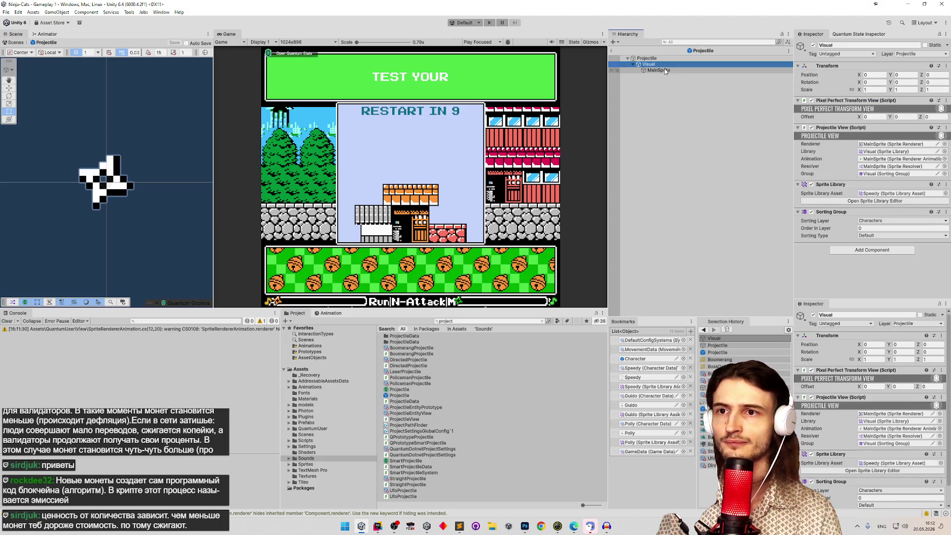
Add a Spatial Audio Source to Visual, tick Loop, and disable the component.
{"action": "left_click", "coordinate": [867, 247]}
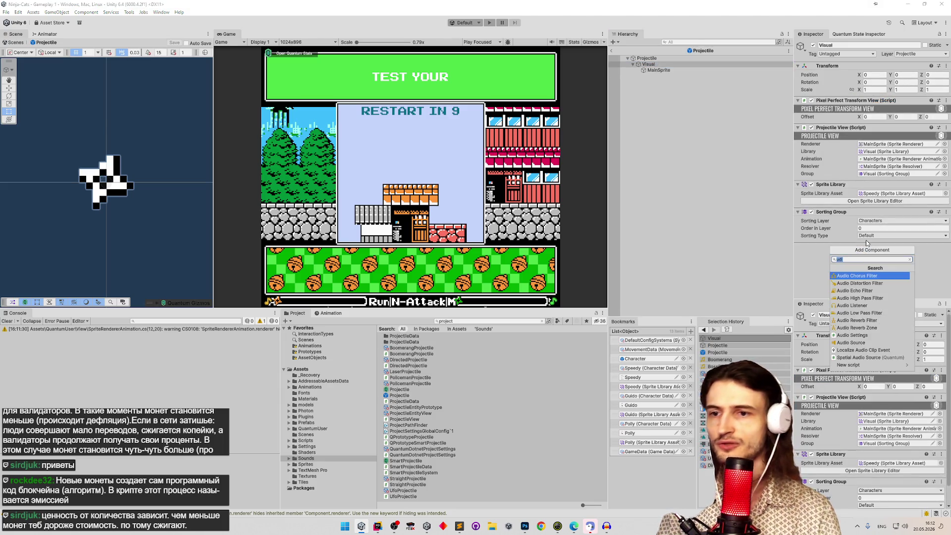
{"action": "type", "text": "spatial"}
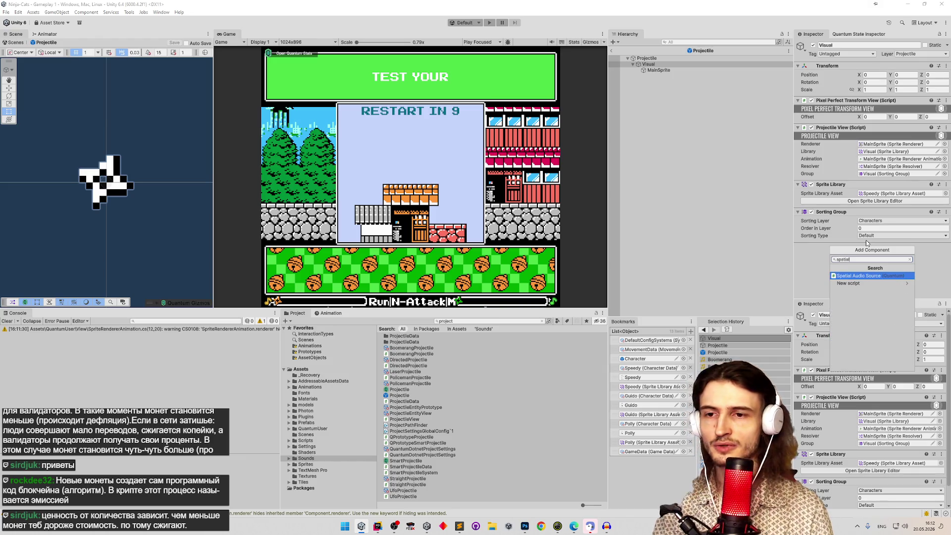
{"action": "key", "text": "Return"}
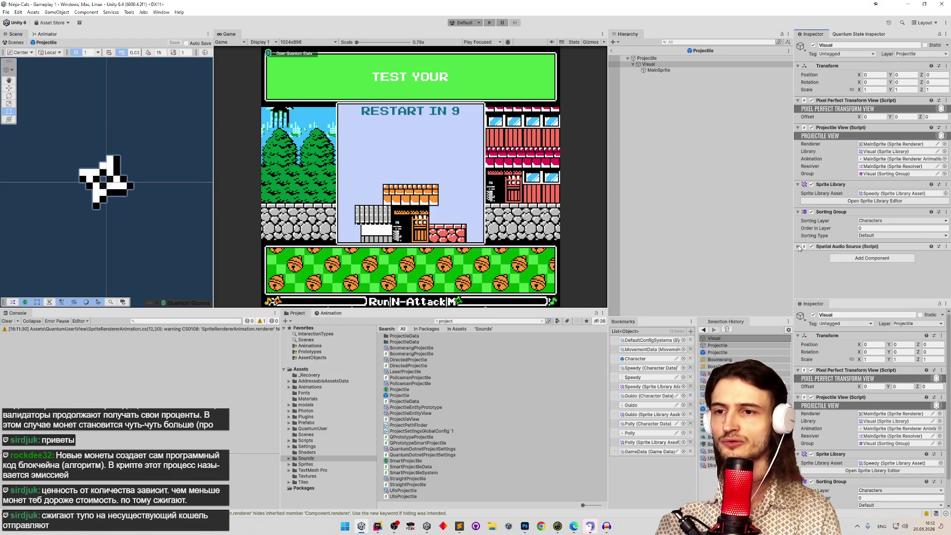
{"action": "left_click", "coordinate": [798, 247]}
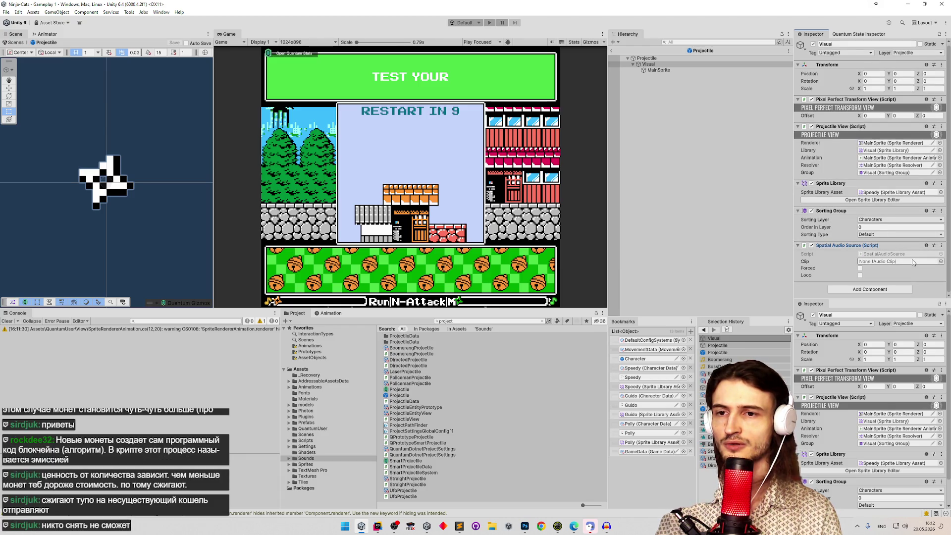
{"action": "left_click", "coordinate": [860, 275]}
{"action": "right_click", "coordinate": [857, 128]}
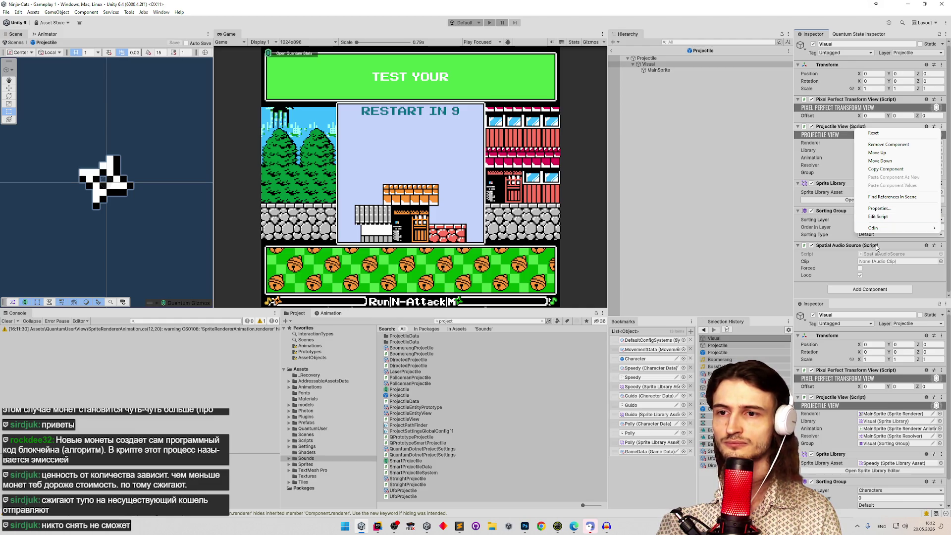
{"action": "left_click", "coordinate": [811, 246]}
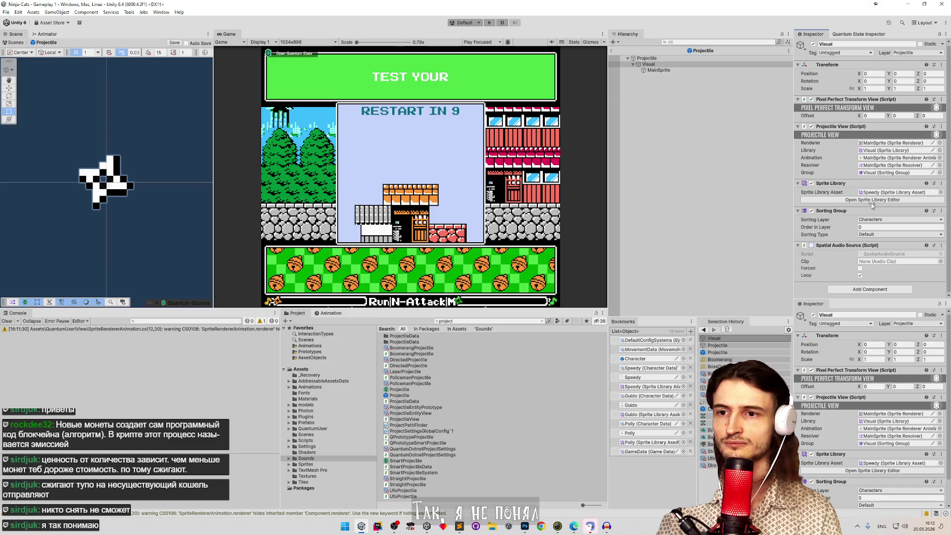
Open the ProjectileView script in Rider with the component's Edit Script option.
{"action": "right_click", "coordinate": [866, 127]}
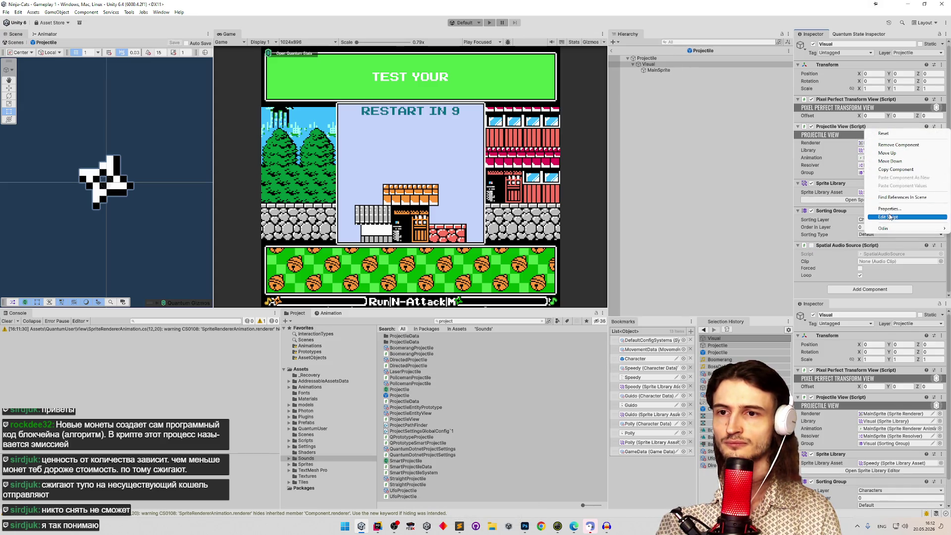
{"action": "left_click", "coordinate": [889, 216]}
{"action": "scroll", "coordinate": [627, 203], "scroll_direction": "down", "scroll_amount": 5}
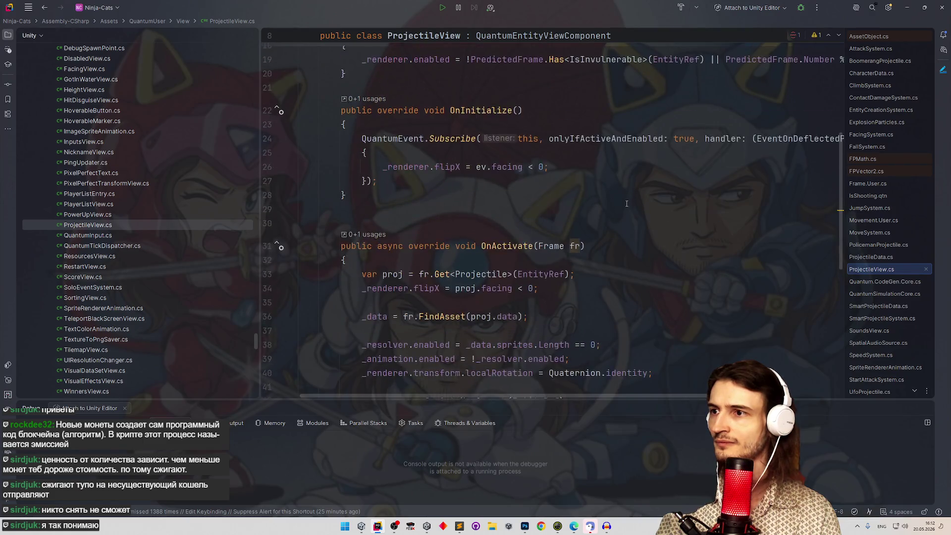
Duplicate the SortingGroup _group field into a serialized SpatialAudioSource _sound field.
{"action": "scroll", "coordinate": [626, 203], "scroll_direction": "up", "scroll_amount": 5}
{"action": "left_click", "coordinate": [465, 200]}
{"action": "key", "text": "ctrl+d"}
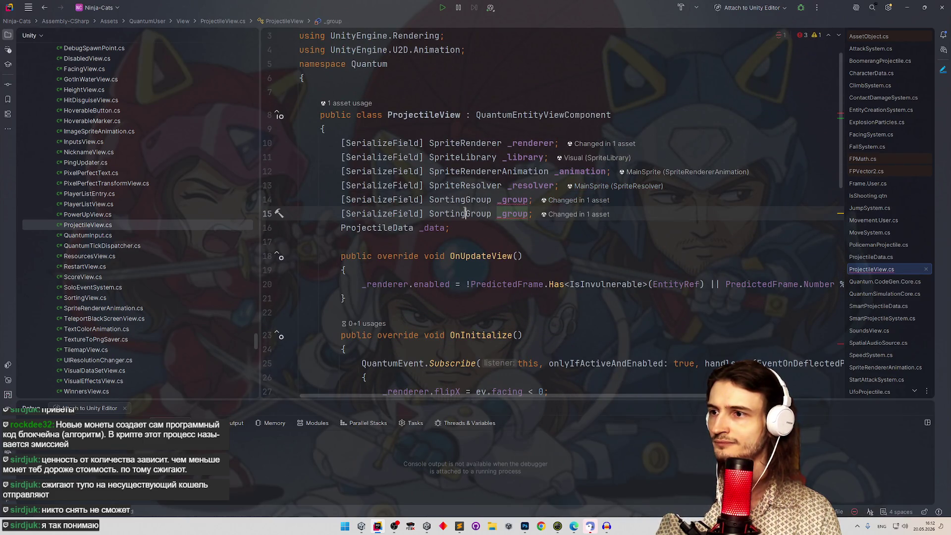
{"action": "key", "text": "ctrl+w"}
{"action": "type", "text": "Spat"}
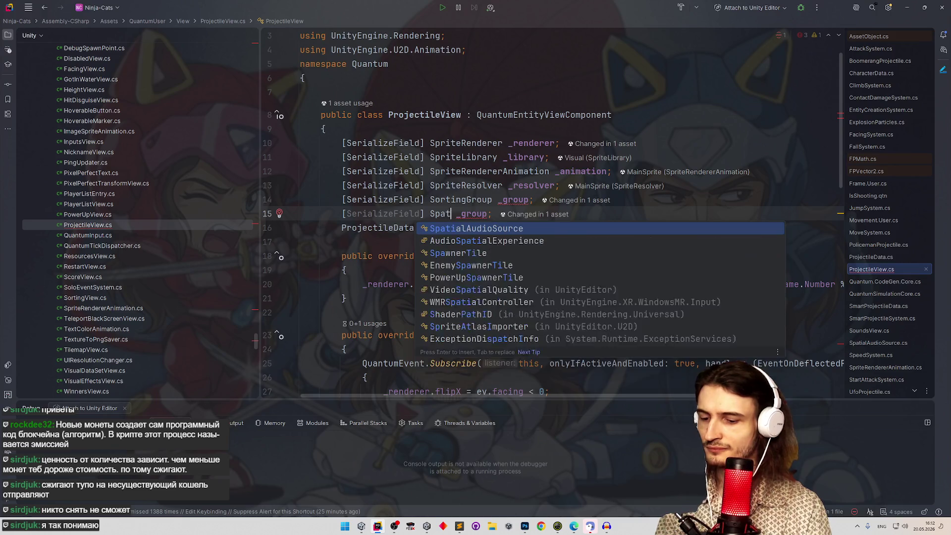
{"action": "type", "text": "ial"}
{"action": "key", "text": "Return"}
{"action": "key", "text": "ctrl+w"}
{"action": "type", "text": "_sound"}
{"action": "key", "text": "alt+Return"}
{"action": "key", "text": "Return"}
{"action": "key", "text": "ctrl+z"}
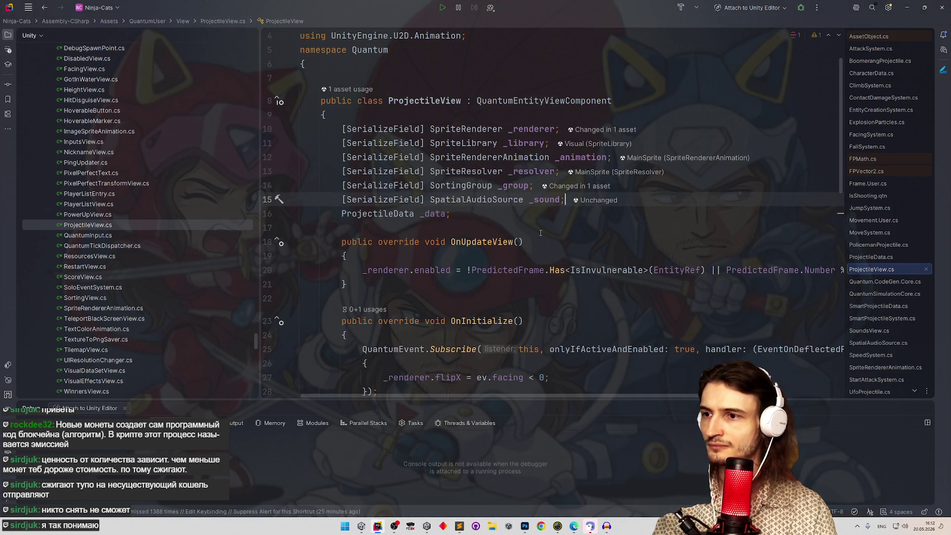
Add blank lines after the OnActivate method to make room for a new override.
{"action": "scroll", "coordinate": [568, 222], "scroll_direction": "down", "scroll_amount": 6}
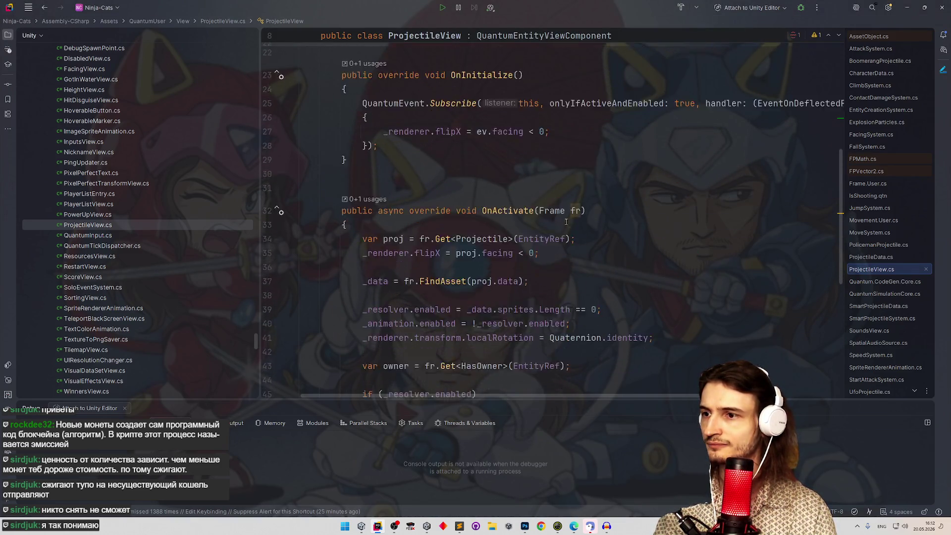
{"action": "scroll", "coordinate": [569, 222], "scroll_direction": "down", "scroll_amount": 2}
{"action": "left_click", "coordinate": [447, 148]}
{"action": "key", "text": "Return"}
{"action": "type", "text": "_sound"}
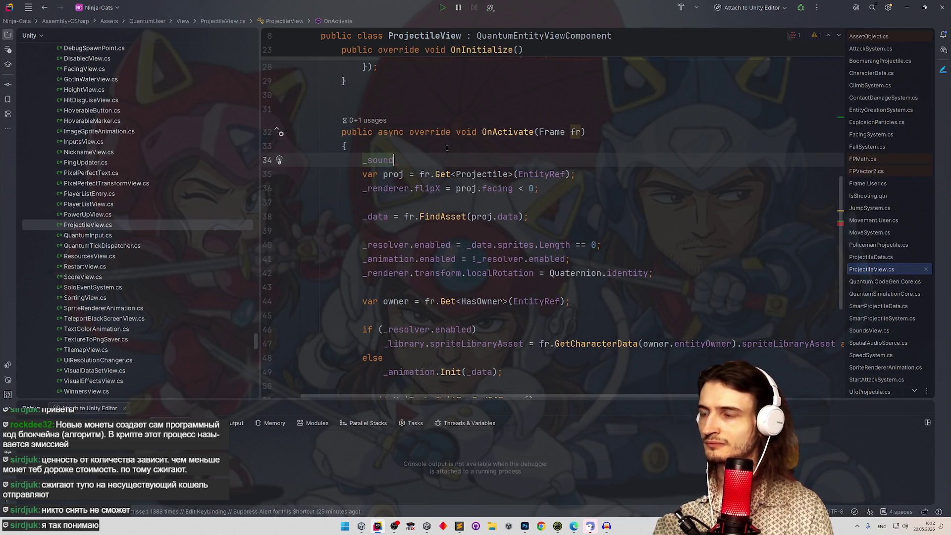
{"action": "key", "text": "ctrl+z"}
{"action": "key", "text": "ctrl+z"}
{"action": "scroll", "coordinate": [415, 165], "scroll_direction": "down", "scroll_amount": 4}
{"action": "scroll", "coordinate": [415, 164], "scroll_direction": "down", "scroll_amount": 2}
{"action": "scroll", "coordinate": [396, 218], "scroll_direction": "up", "scroll_amount": 4}
{"action": "scroll", "coordinate": [376, 267], "scroll_direction": "down", "scroll_amount": 3}
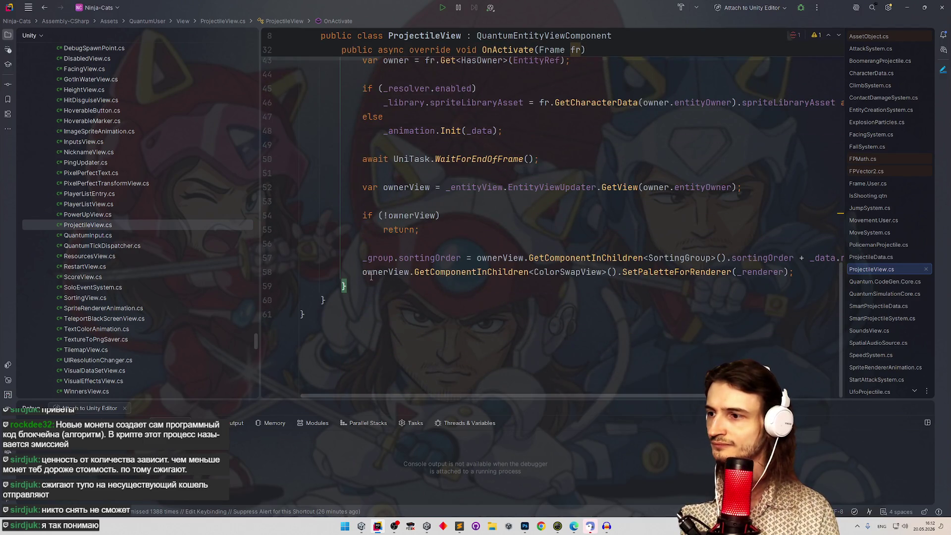
{"action": "key", "text": "Return"}
{"action": "key", "text": "Return"}
Override OnDeactivate to set _sound.enabled = false, then reformat the file.
{"action": "type", "text": "overri"}
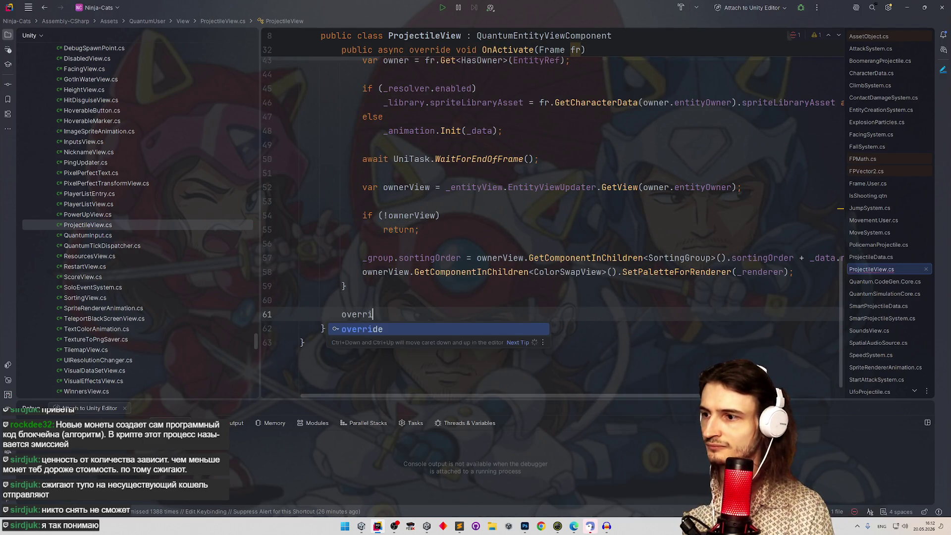
{"action": "type", "text": "de OnDe"}
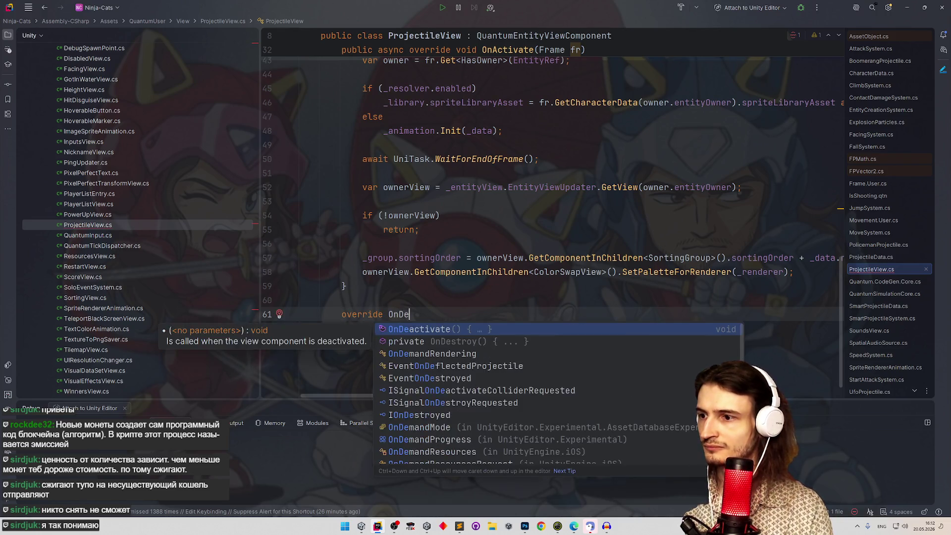
{"action": "key", "text": "Return"}
{"action": "left_click", "coordinate": [364, 343], "text": "shift"}
{"action": "type", "text": "_sound."}
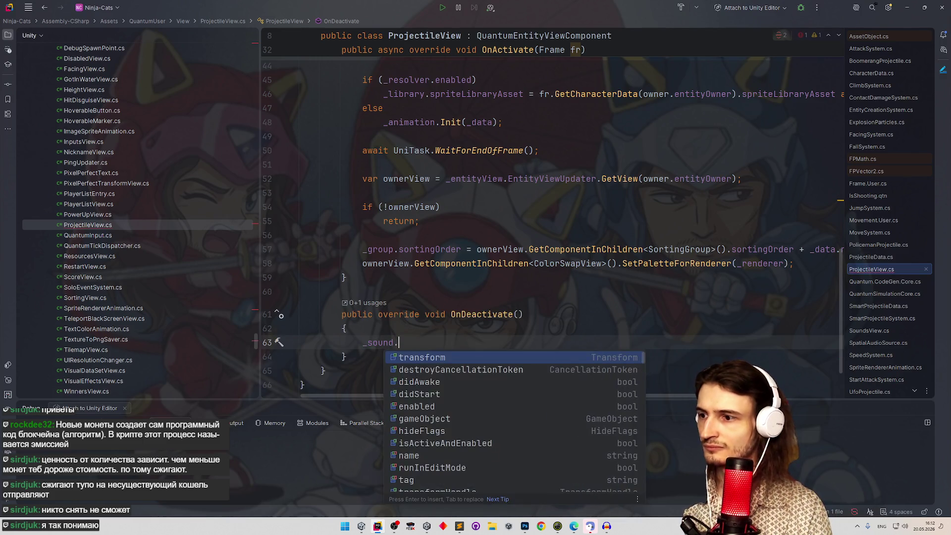
{"action": "type", "text": "enabled = false;"}
{"action": "key", "text": "ctrl+alt+l"}
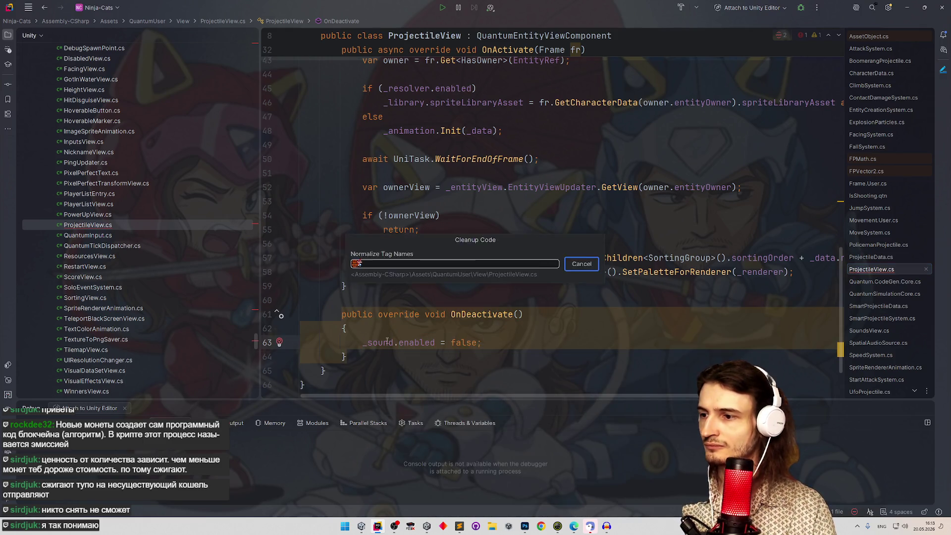
Start an empty 'if (' statement right after the localRotation line in OnActivate.
{"action": "scroll", "coordinate": [437, 229], "scroll_direction": "up", "scroll_amount": 5}
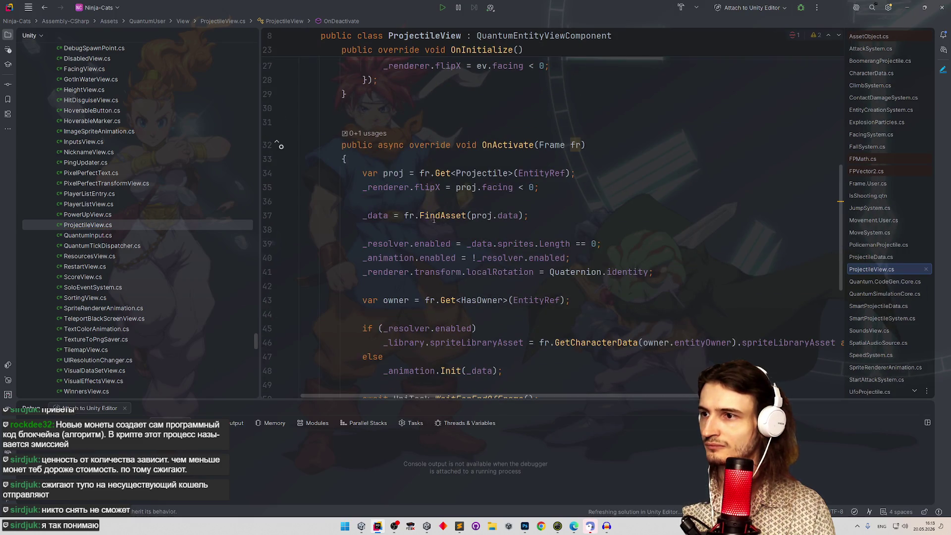
{"action": "scroll", "coordinate": [437, 229], "scroll_direction": "up", "scroll_amount": 2}
{"action": "left_click", "coordinate": [416, 215]}
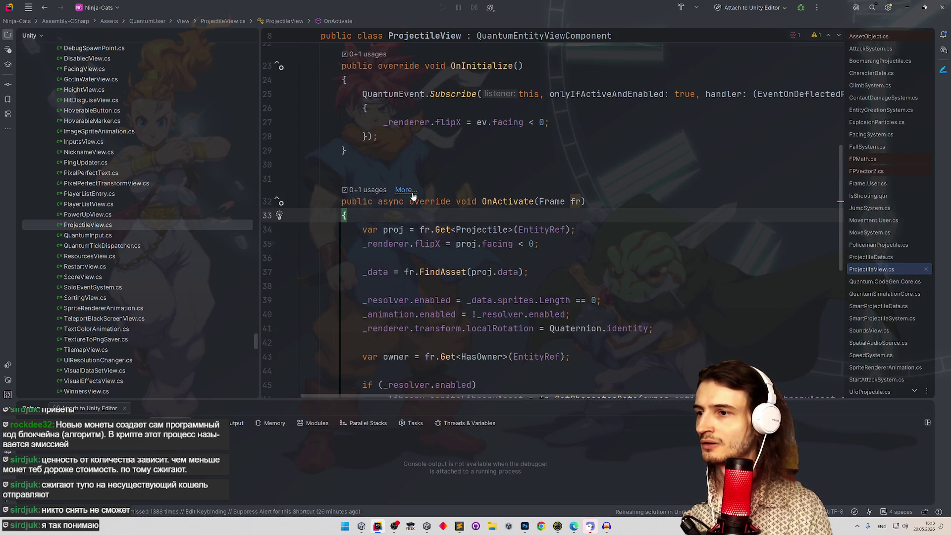
{"action": "scroll", "coordinate": [436, 223], "scroll_direction": "down", "scroll_amount": 5}
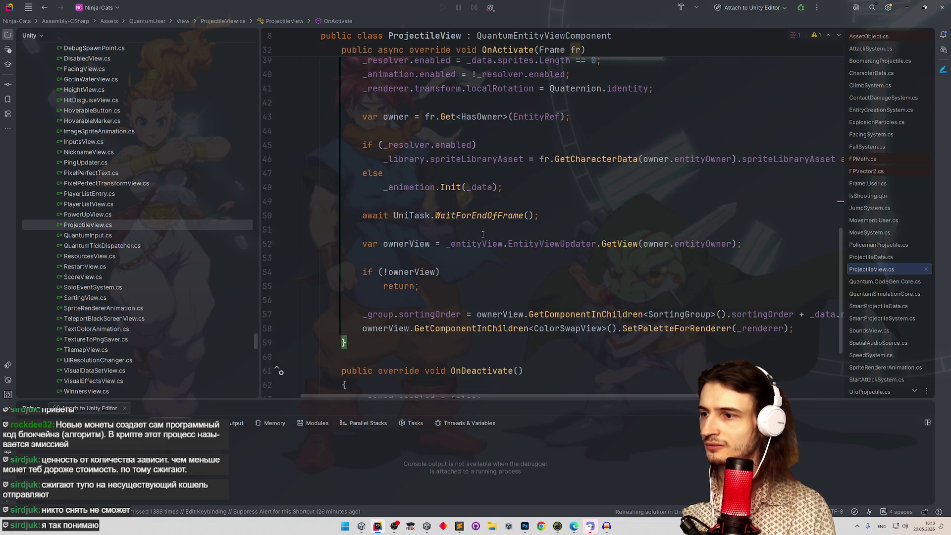
{"action": "scroll", "coordinate": [460, 246], "scroll_direction": "down", "scroll_amount": 2}
{"action": "scroll", "coordinate": [456, 233], "scroll_direction": "up", "scroll_amount": 5}
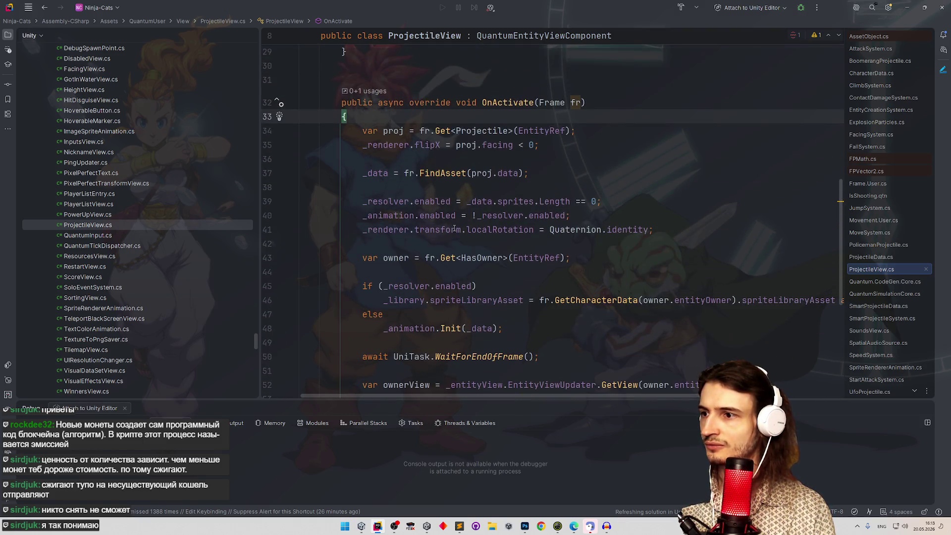
{"action": "scroll", "coordinate": [455, 224], "scroll_direction": "down", "scroll_amount": 2}
{"action": "left_click", "coordinate": [665, 158]}
{"action": "key", "text": "Return"}
{"action": "key", "text": "Return"}
{"action": "type", "text": "if ("}
{"action": "scroll", "coordinate": [468, 212], "scroll_direction": "up", "scroll_amount": 3}
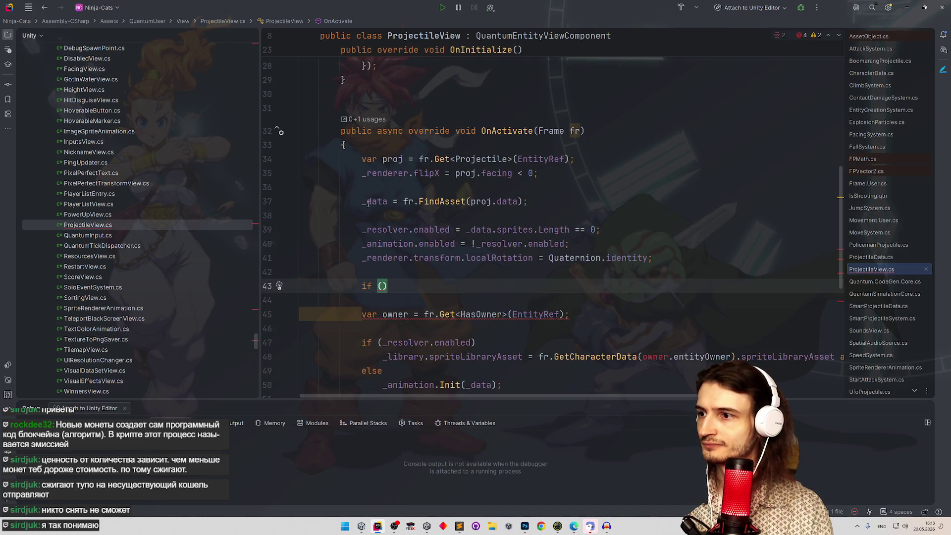
{"action": "left_click", "coordinate": [393, 201]}
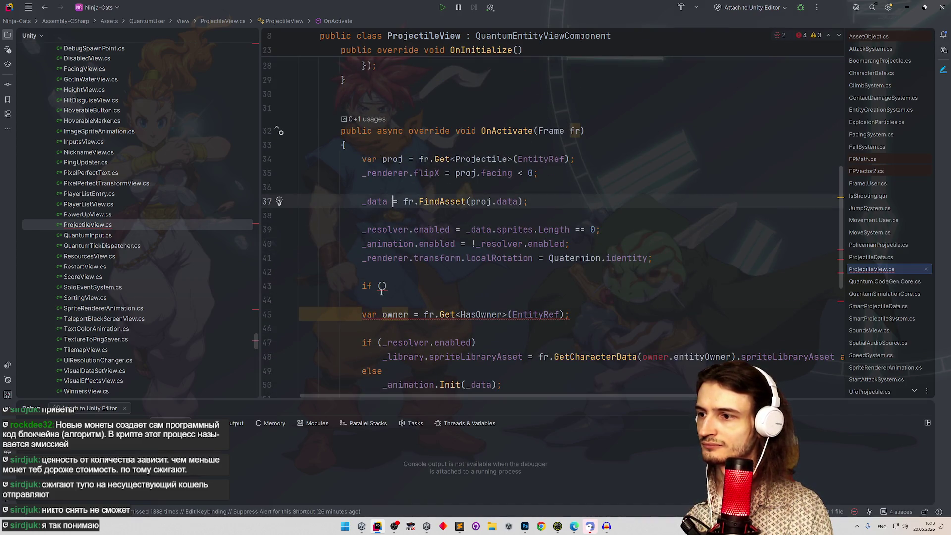
Jump from the _data field to the ProjectileData class and scroll through its fields.
{"action": "left_click", "coordinate": [377, 200], "text": "ctrl"}
{"action": "left_click", "coordinate": [403, 180], "text": "ctrl"}
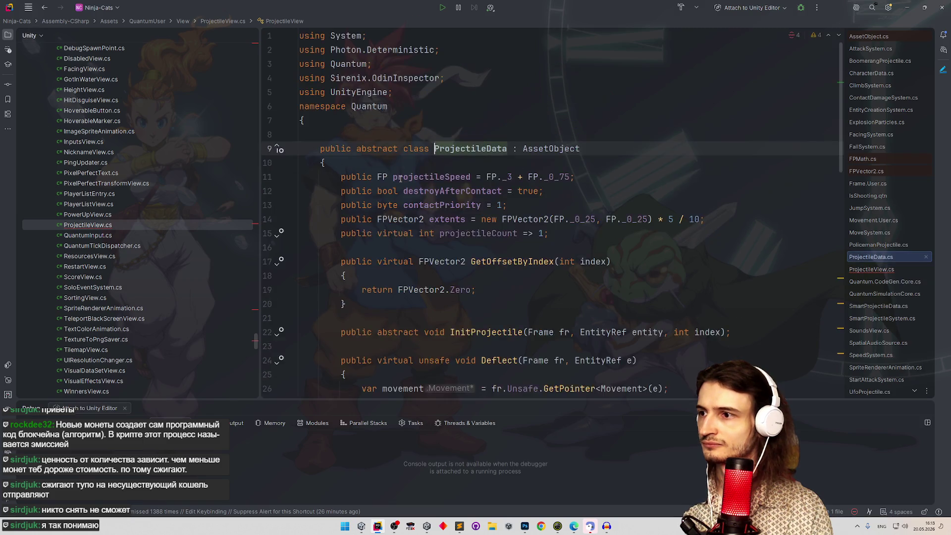
{"action": "scroll", "coordinate": [477, 197], "scroll_direction": "down", "scroll_amount": 3}
{"action": "scroll", "coordinate": [477, 197], "scroll_direction": "down", "scroll_amount": 5}
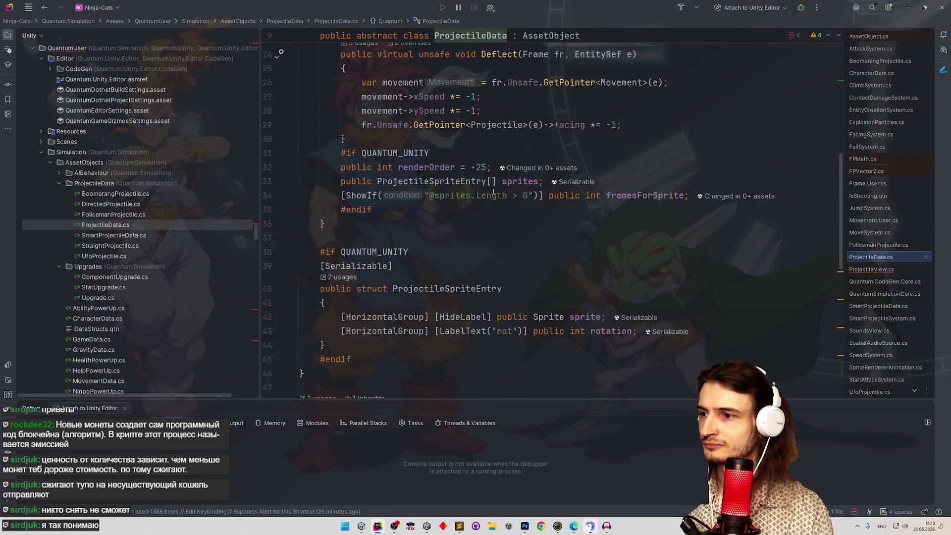
{"action": "scroll", "coordinate": [489, 184], "scroll_direction": "down", "scroll_amount": 6}
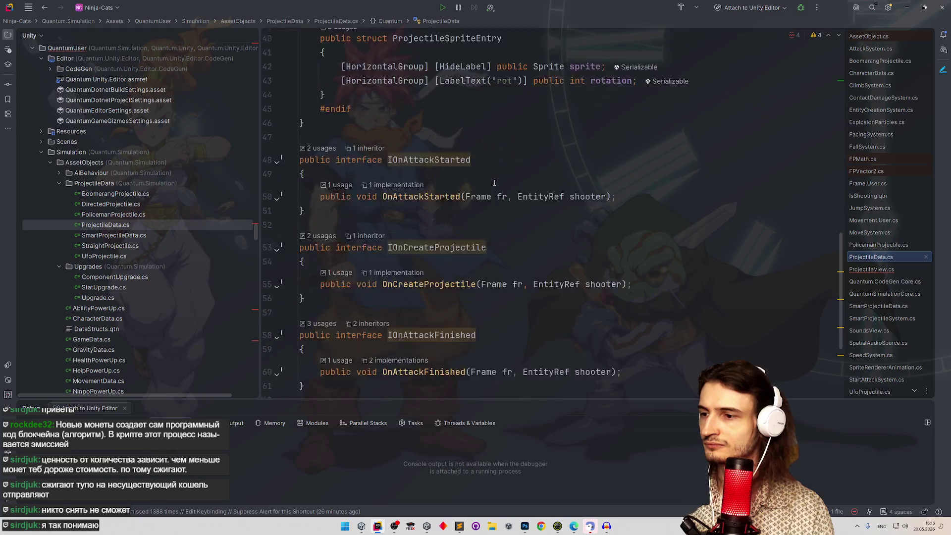
{"action": "scroll", "coordinate": [550, 234], "scroll_direction": "up", "scroll_amount": 7}
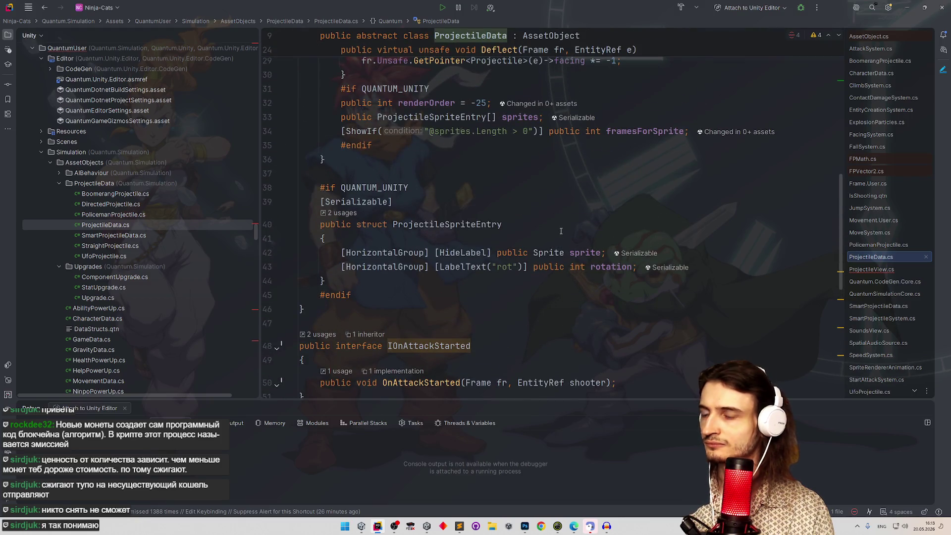
{"action": "scroll", "coordinate": [561, 228], "scroll_direction": "up", "scroll_amount": 3}
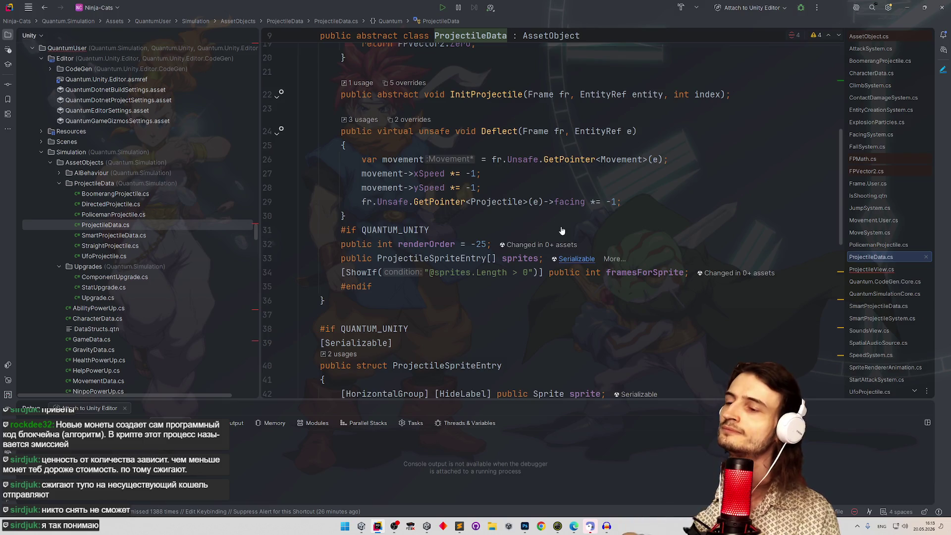
{"action": "scroll", "coordinate": [565, 225], "scroll_direction": "up", "scroll_amount": 2}
{"action": "scroll", "coordinate": [567, 218], "scroll_direction": "up", "scroll_amount": 4}
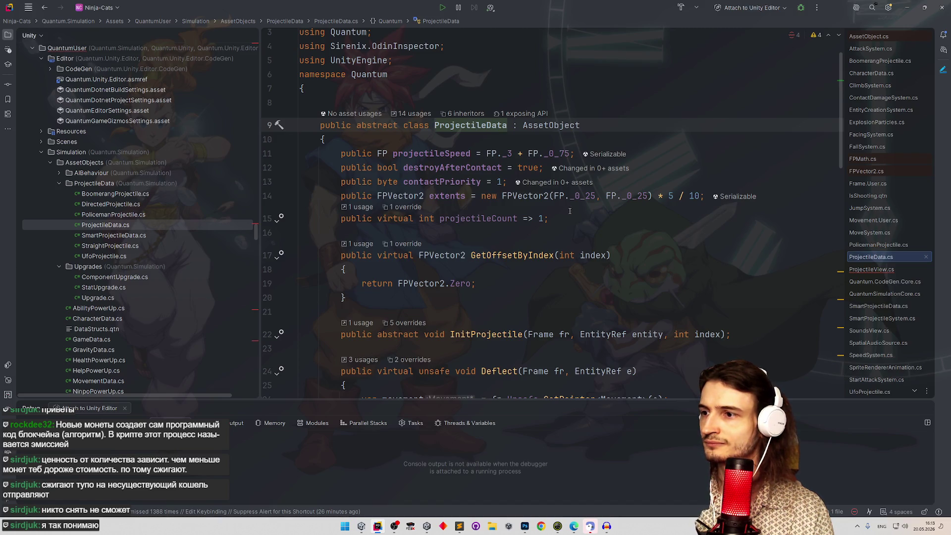
{"action": "scroll", "coordinate": [569, 210], "scroll_direction": "down", "scroll_amount": 7}
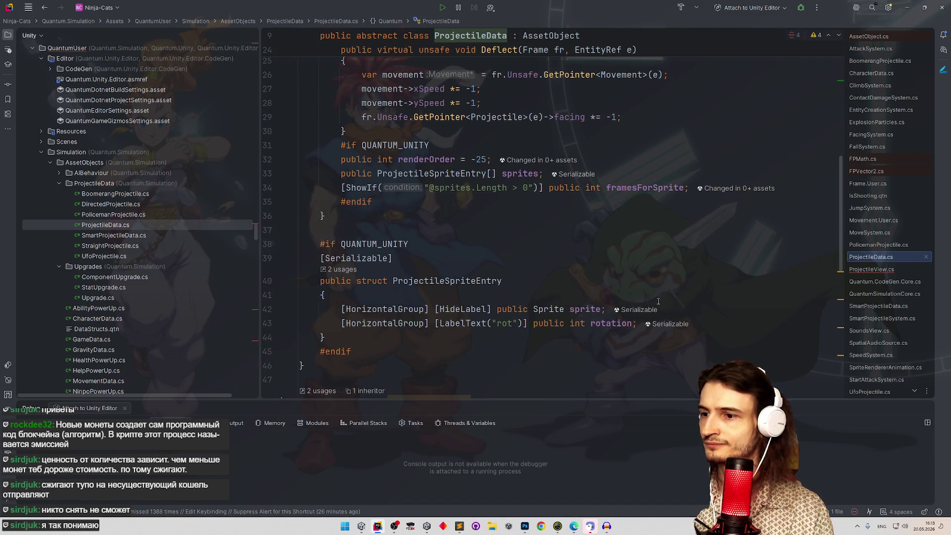
Briefly duplicate and undo the sprite field, then place the cursor on the framesForSprite line.
{"action": "left_click", "coordinate": [569, 309]}
{"action": "key", "text": "ctrl+d"}
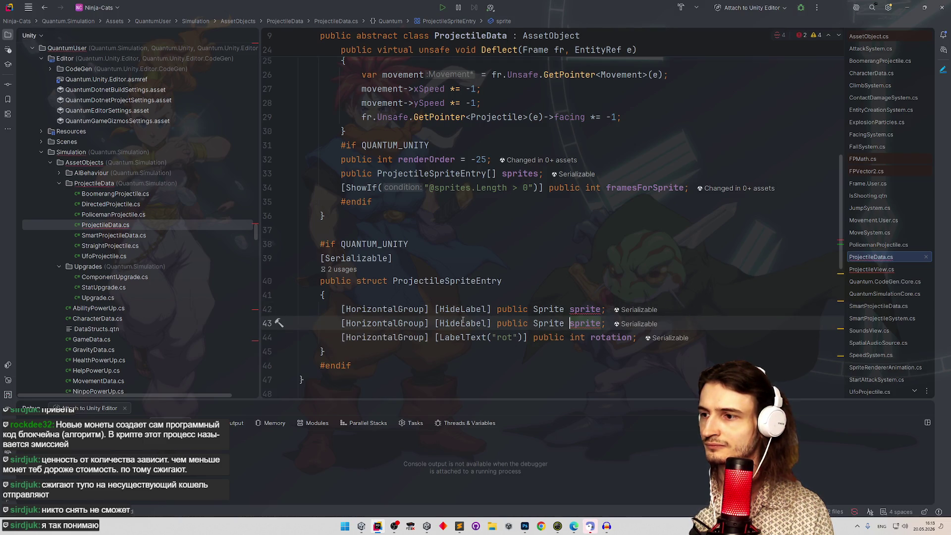
{"action": "key", "text": "ctrl+z"}
{"action": "scroll", "coordinate": [446, 257], "scroll_direction": "down", "scroll_amount": 4}
{"action": "scroll", "coordinate": [446, 257], "scroll_direction": "up", "scroll_amount": 2}
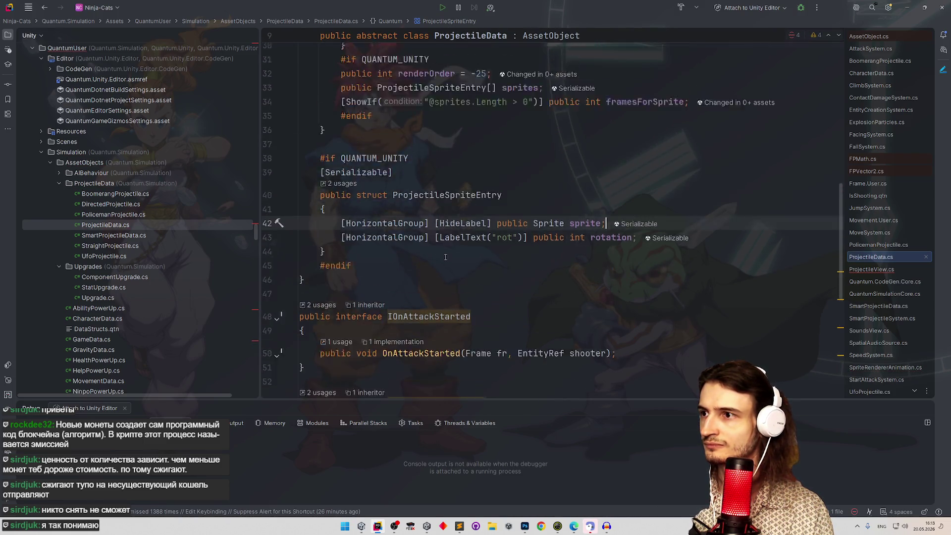
{"action": "scroll", "coordinate": [445, 257], "scroll_direction": "up", "scroll_amount": 3}
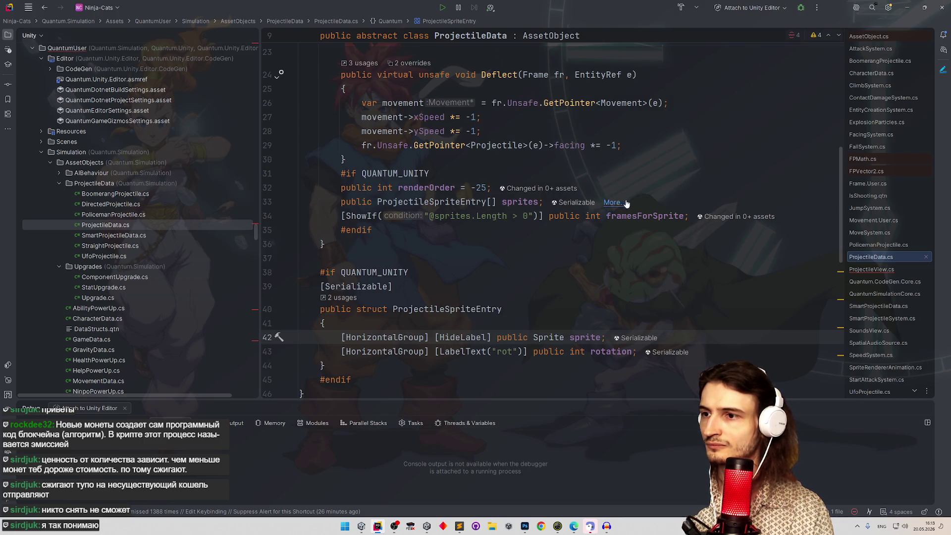
{"action": "left_click", "coordinate": [624, 203]}
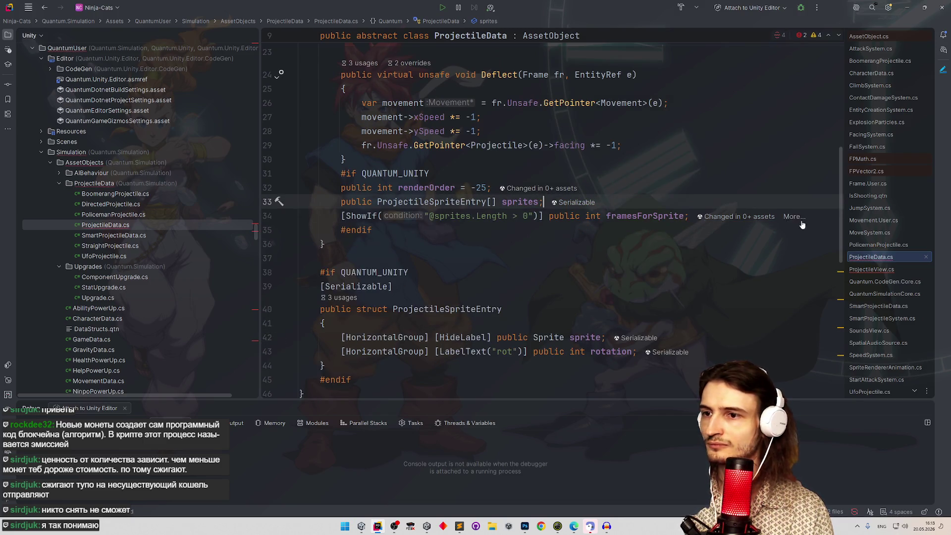
{"action": "left_click", "coordinate": [338, 216]}
Duplicate the framesForSprite line and strip the ShowIf attribute from the copy.
{"action": "key", "text": "ctrl+d"}
{"action": "left_click_drag", "start_coordinate": [335, 231], "coordinate": [544, 230]}
{"action": "key", "text": "BackSpace"}
{"action": "key", "text": "Delete"}
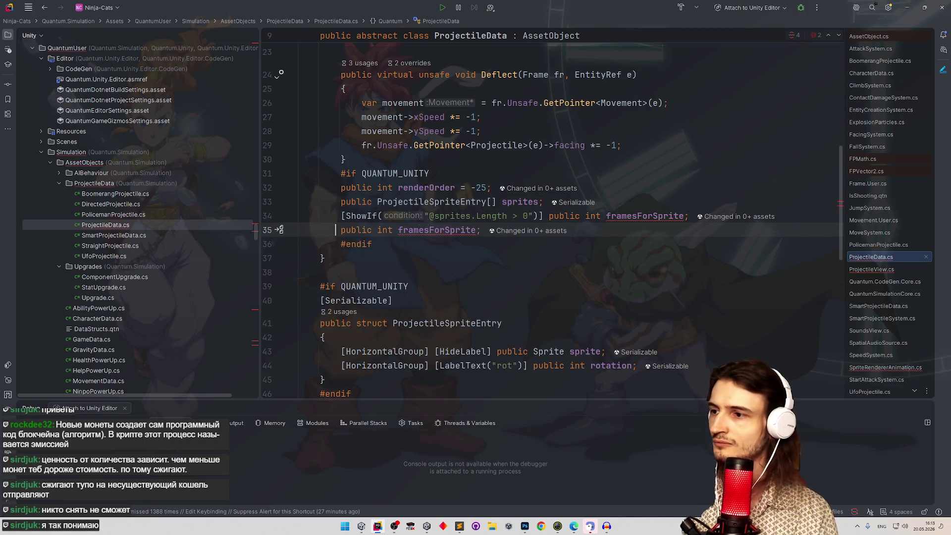
{"action": "key", "text": "BackSpace"}
{"action": "key", "text": "Return"}
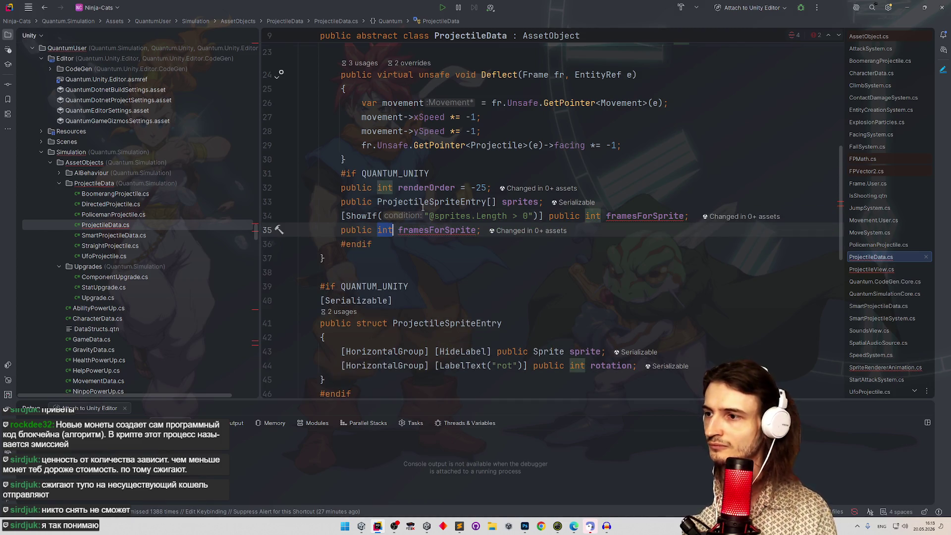
Change the copied field to public AudioClip loopSound.
{"action": "key", "text": "ctrl+w"}
{"action": "type", "text": "AudioCl"}
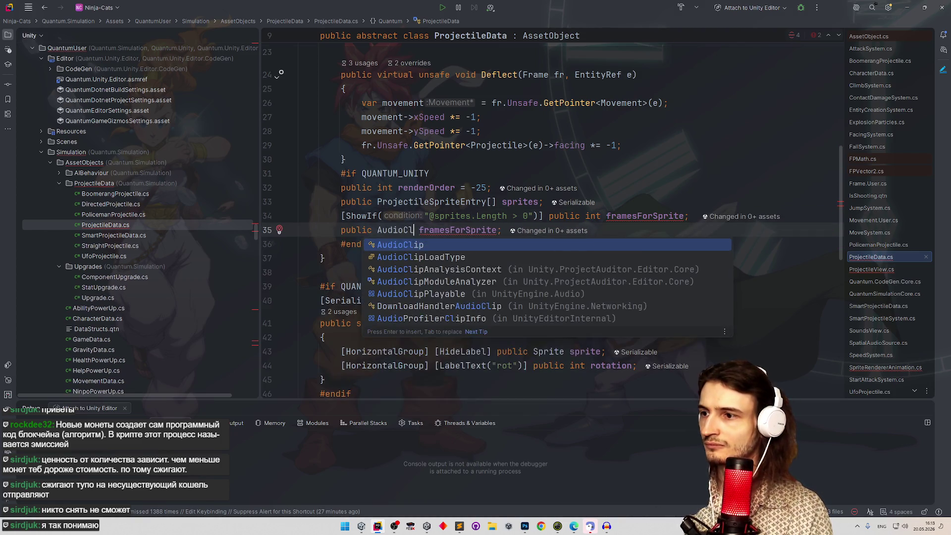
{"action": "key", "text": "Return"}
{"action": "key", "text": "Right"}
{"action": "key", "text": "ctrl+w"}
{"action": "type", "text": "sound"}
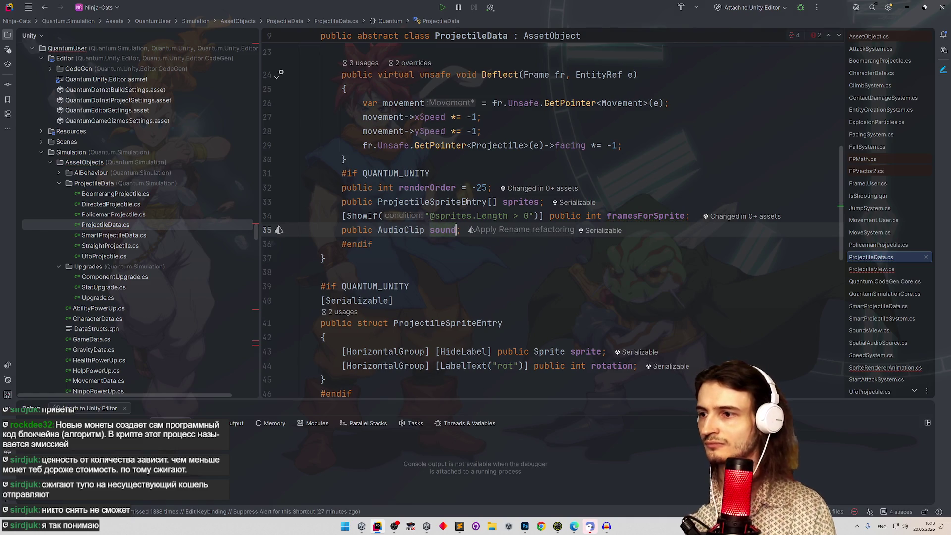
{"action": "key", "text": "ctrl+w"}
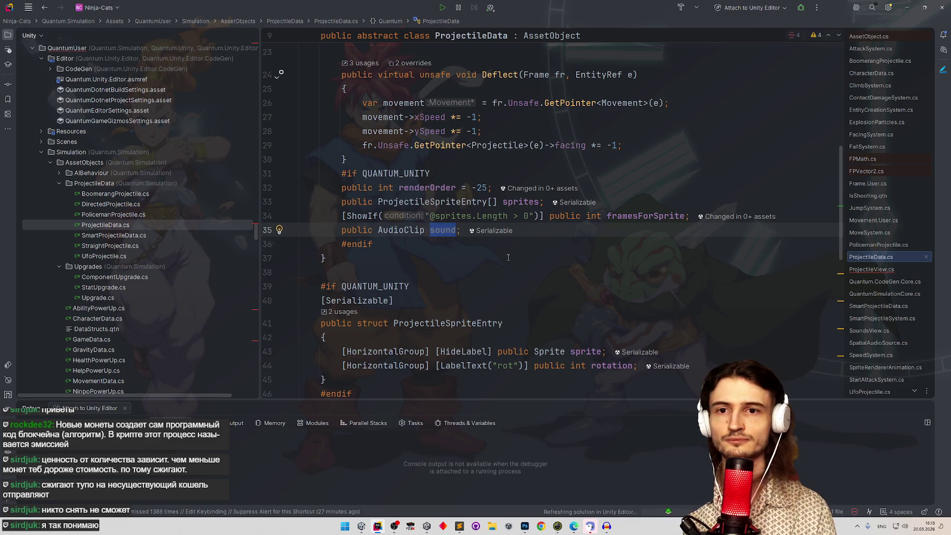
{"action": "type", "text": "loopSound"}
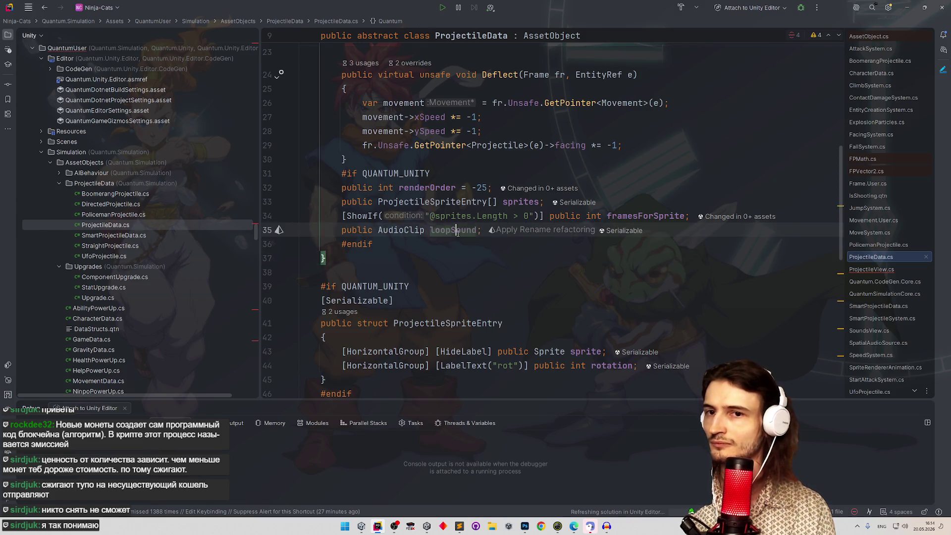
{"action": "key", "text": "ctrl+w"}
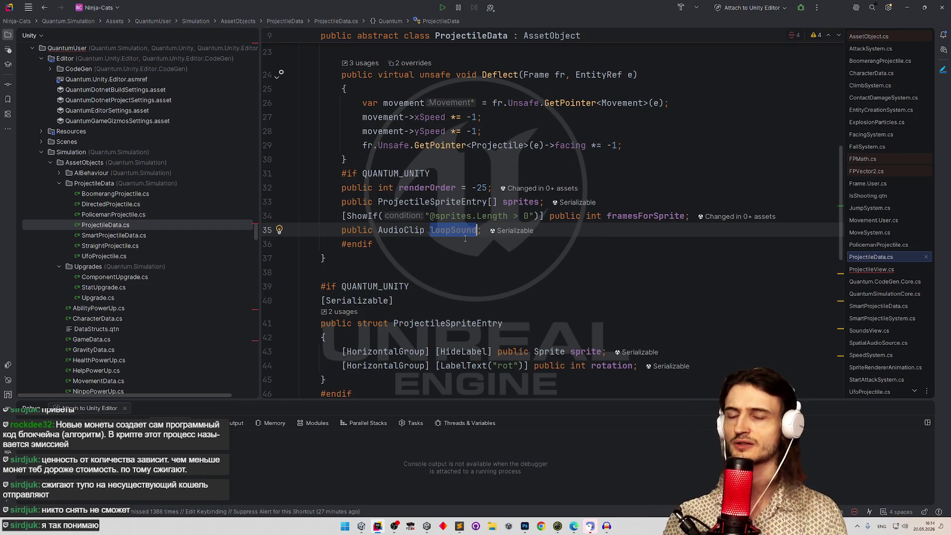
Navigate back to the _data field in ProjectileView.cs.
{"action": "left_click", "coordinate": [465, 239]}
{"action": "double_click", "coordinate": [453, 231]}
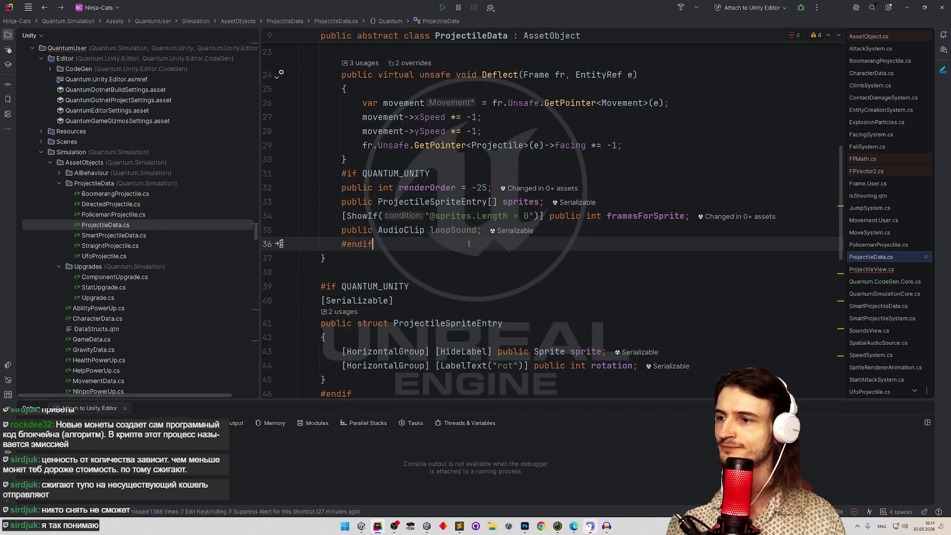
{"action": "key", "text": "ctrl+alt+Left"}
{"action": "key", "text": "ctrl+alt+Left"}
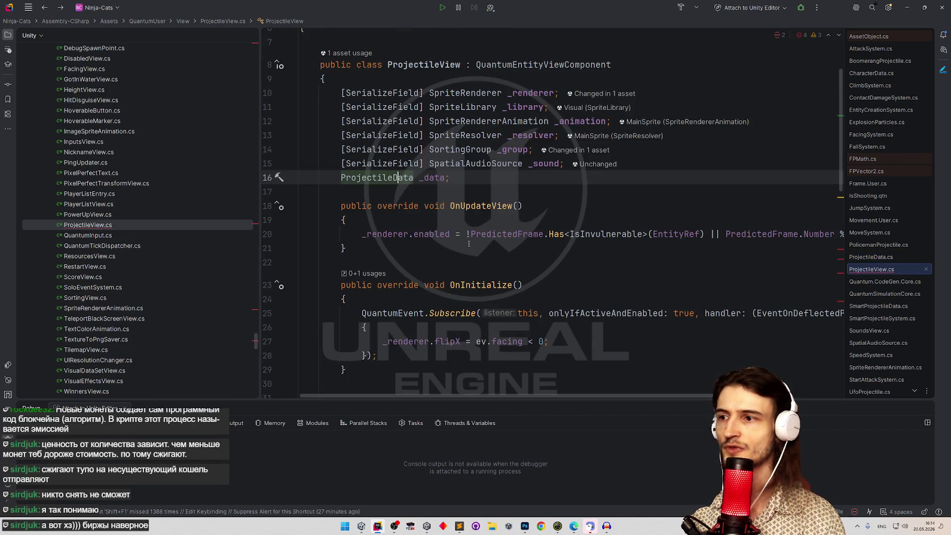
{"action": "key", "text": "ctrl+alt+Left"}
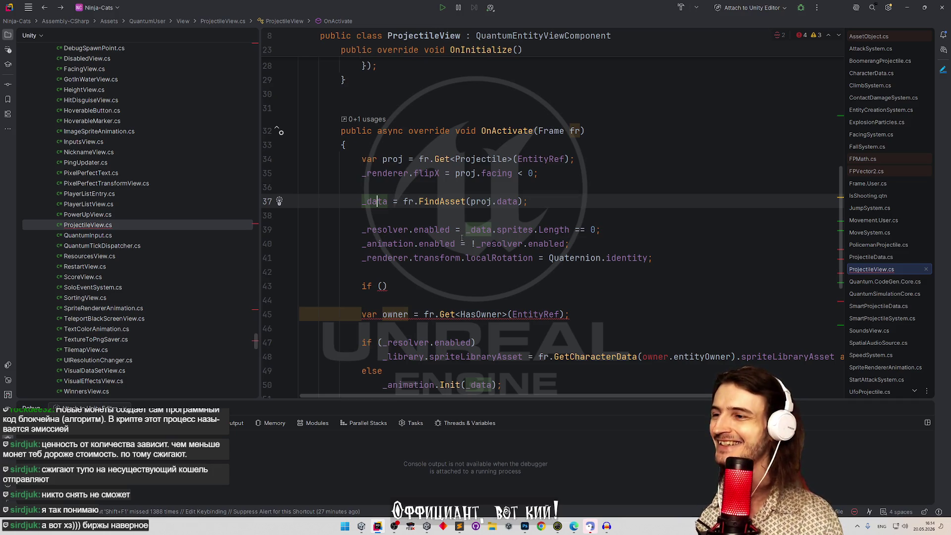
Fill the if condition in OnActivate with _data.loopSound and open its body.
{"action": "left_click", "coordinate": [383, 286]}
{"action": "type", "text": "loopSound"}
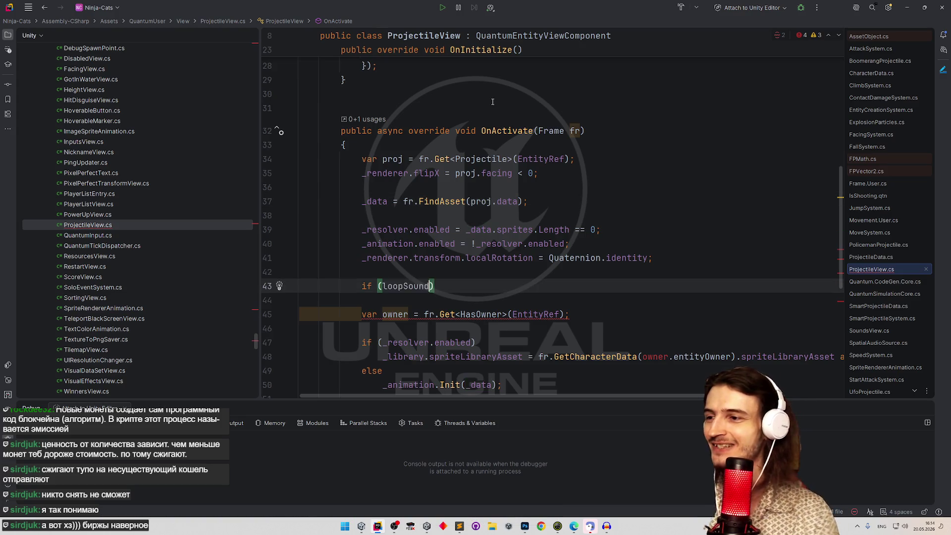
{"action": "key", "text": "ctrl+BackSpace"}
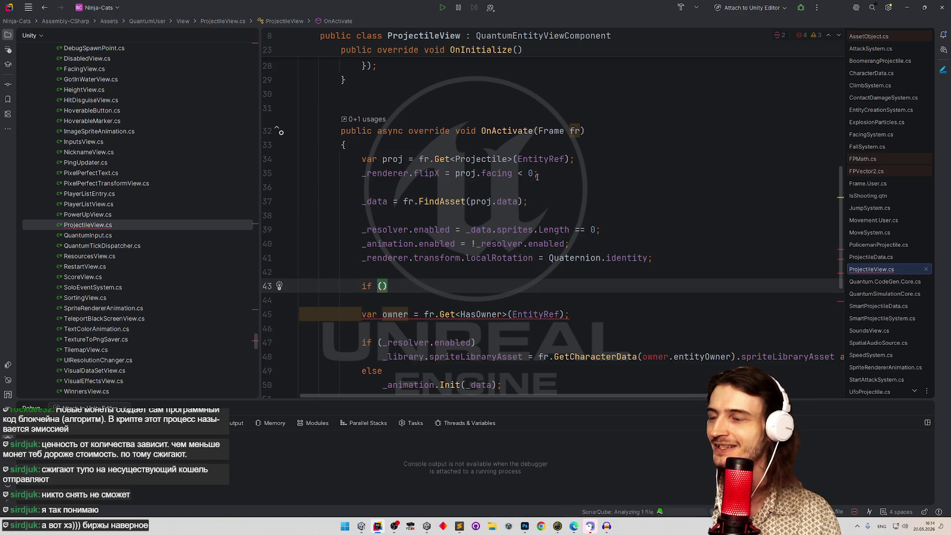
{"action": "left_click", "coordinate": [388, 202]}
{"action": "left_click", "coordinate": [383, 287]}
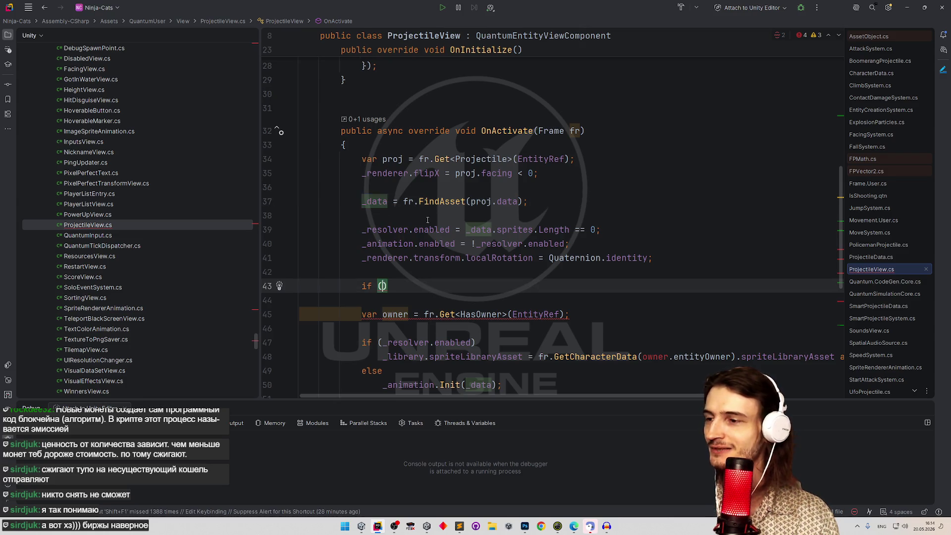
{"action": "type", "text": "_data"}
{"action": "key", "text": "ctrl+v"}
{"action": "type", "text": ".lo"}
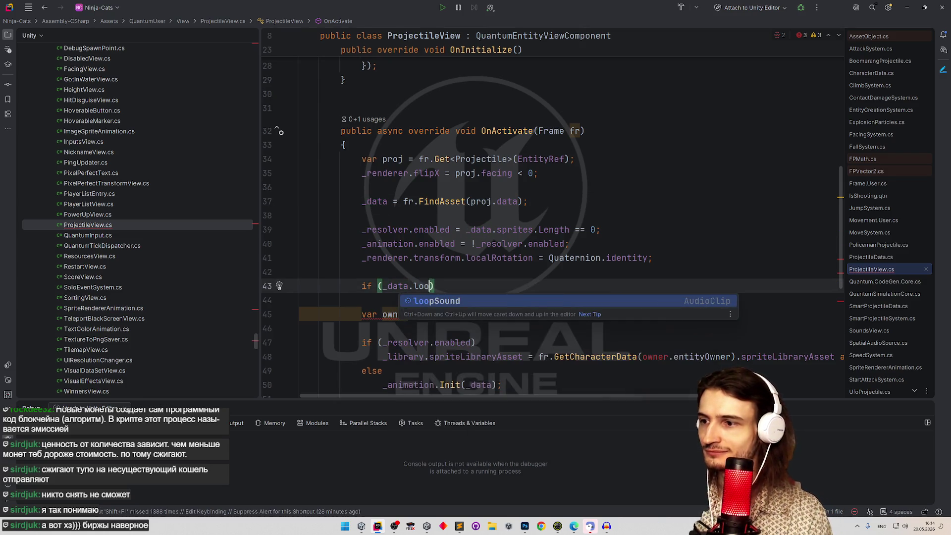
{"action": "key", "text": "Return"}
{"action": "type", "text": ")"}
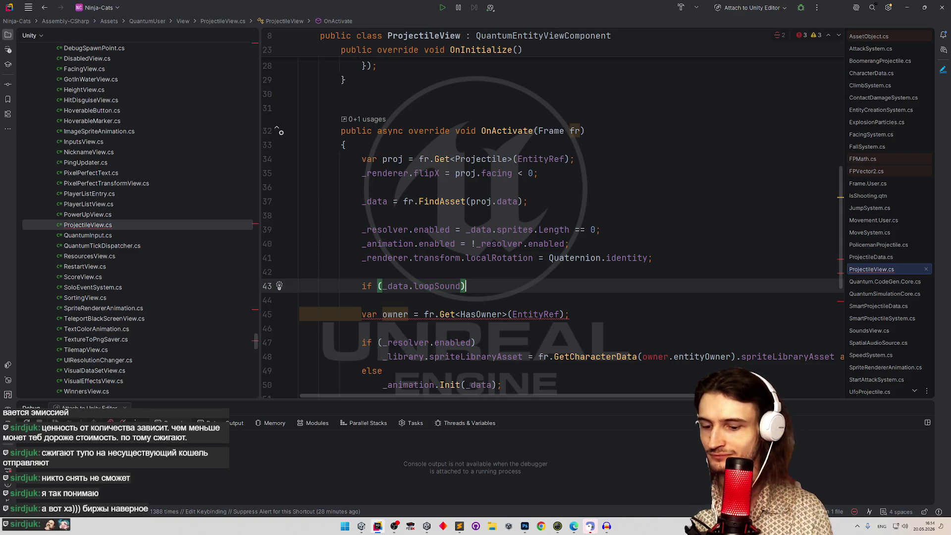
{"action": "key", "text": "Return"}
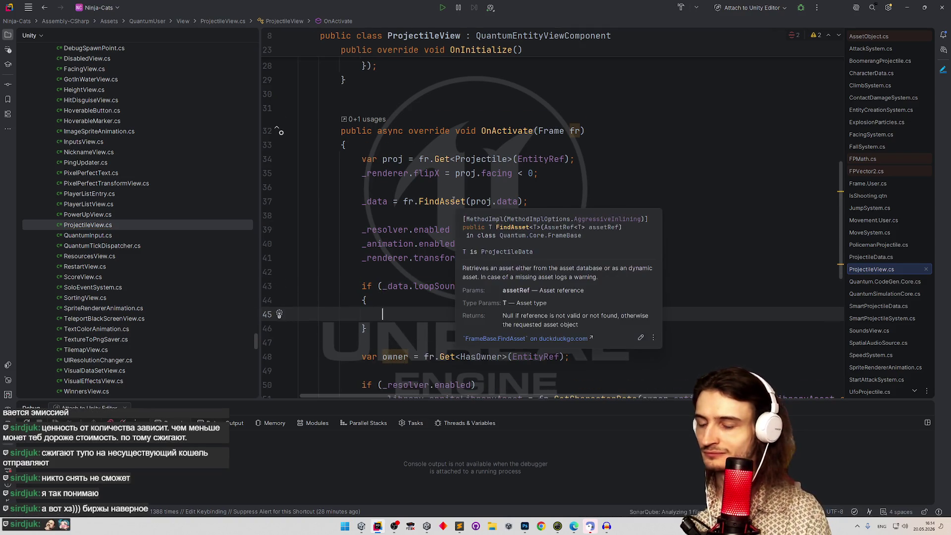
Inside the if, draft a _sound.enabled = _data.loopSound; statement.
{"action": "type", "text": "_sound."}
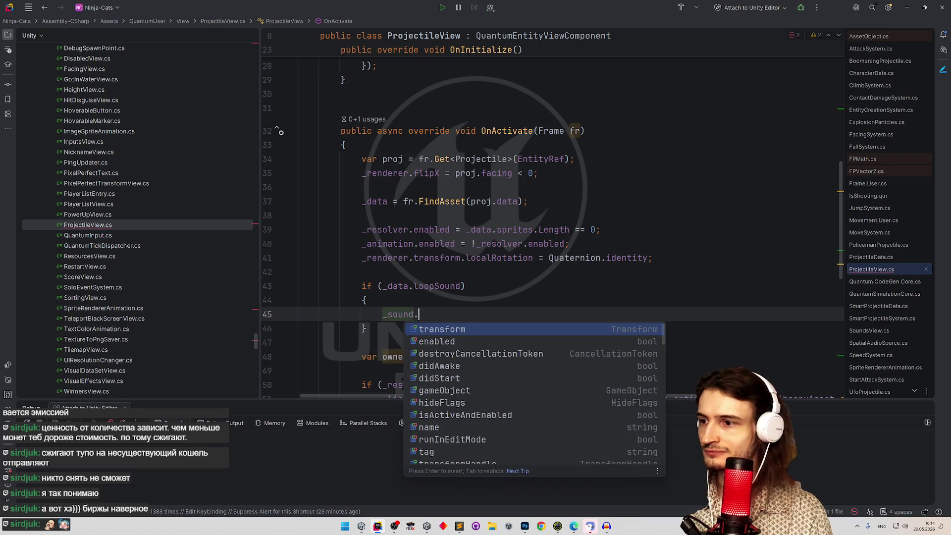
{"action": "key", "text": "BackSpace"}
{"action": "key", "text": "BackSpace"}
{"action": "type", "text": ".en"}
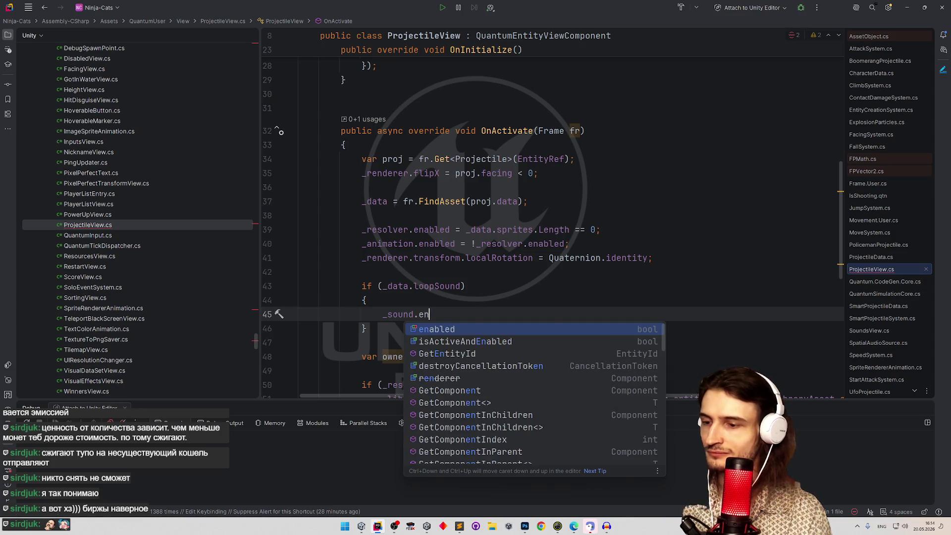
{"action": "key", "text": "Return"}
{"action": "type", "text": "="}
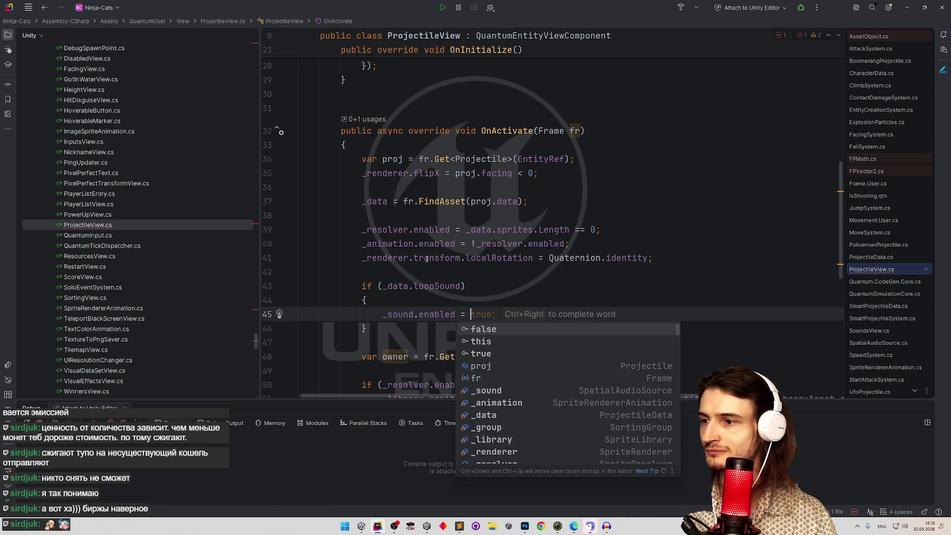
{"action": "left_click", "coordinate": [397, 286]}
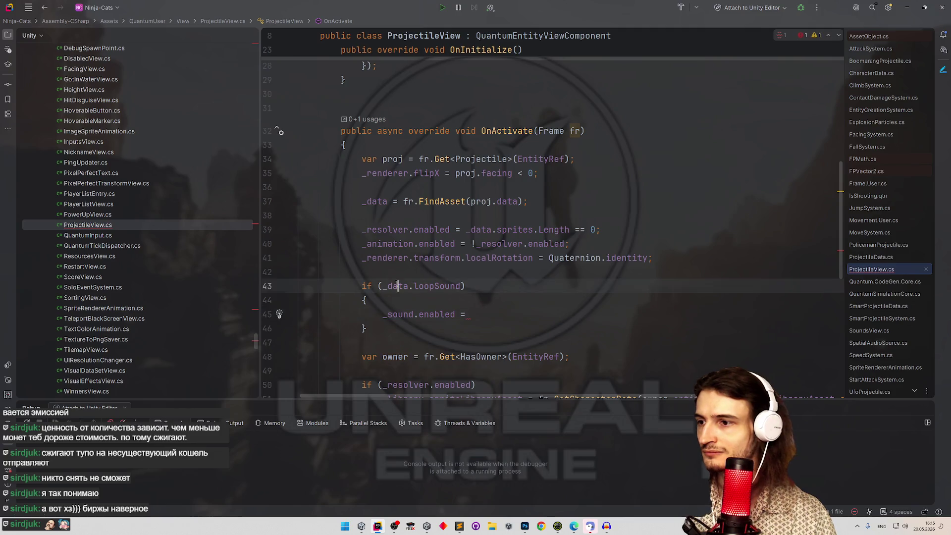
{"action": "key", "text": "ctrl+w"}
{"action": "key", "text": "ctrl+w"}
{"action": "key", "text": "ctrl+c"}
{"action": "key", "text": "Down"}
{"action": "key", "text": "Down"}
{"action": "key", "text": "End"}
{"action": "key", "text": "ctrl+v"}
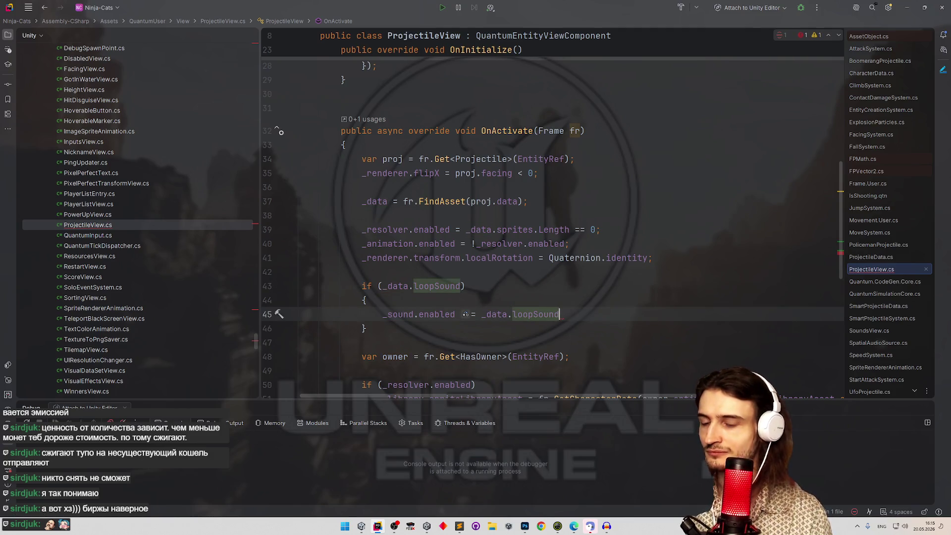
{"action": "type", "text": ";"}
Rewrite the statement as a _sound.ActivateClip(_data.loopSound) call.
{"action": "scroll", "coordinate": [404, 317], "scroll_direction": "up", "scroll_amount": 8}
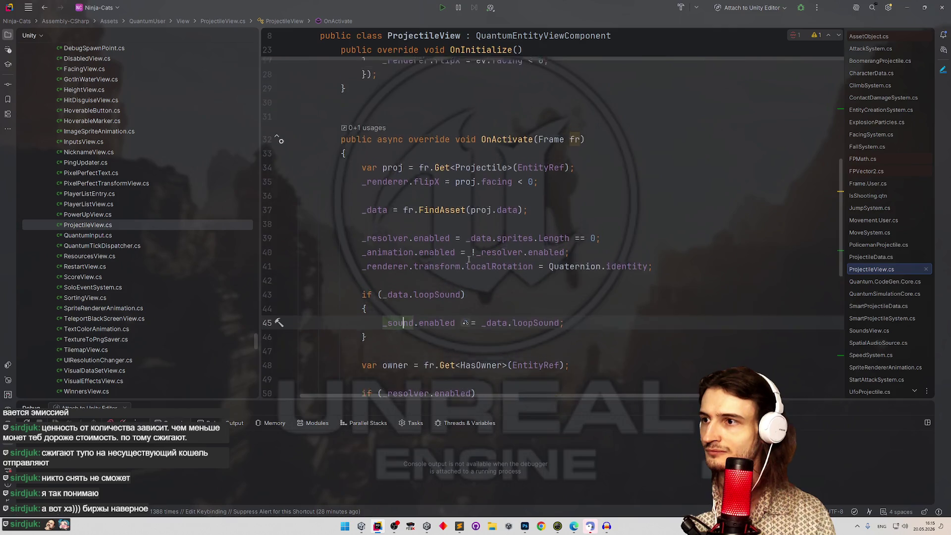
{"action": "scroll", "coordinate": [477, 264], "scroll_direction": "down", "scroll_amount": 6}
{"action": "scroll", "coordinate": [477, 264], "scroll_direction": "down", "scroll_amount": 2}
{"action": "double_click", "coordinate": [436, 286]}
{"action": "type", "text": "SetCli"}
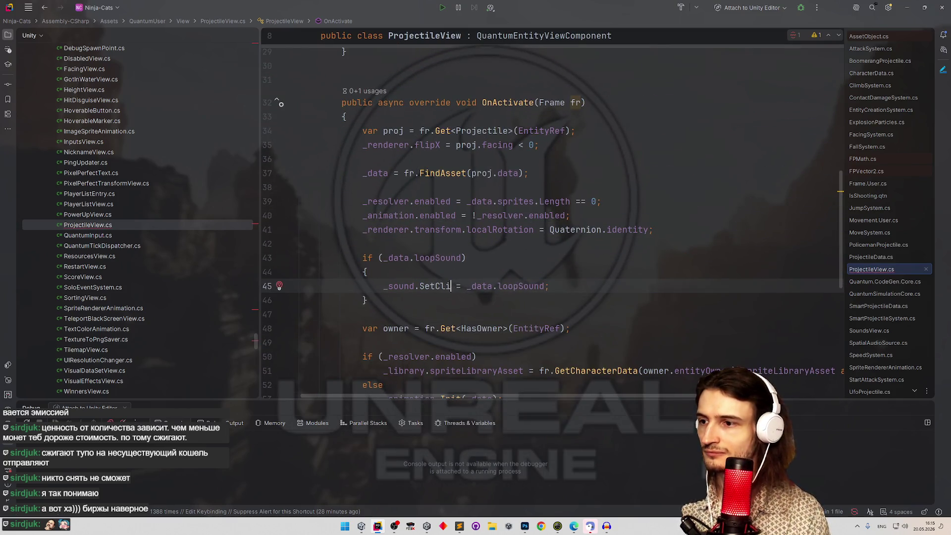
{"action": "key", "text": "BackSpace"}
{"action": "key", "text": "BackSpace"}
{"action": "type", "text": "Acti"}
{"action": "key", "text": "Return"}
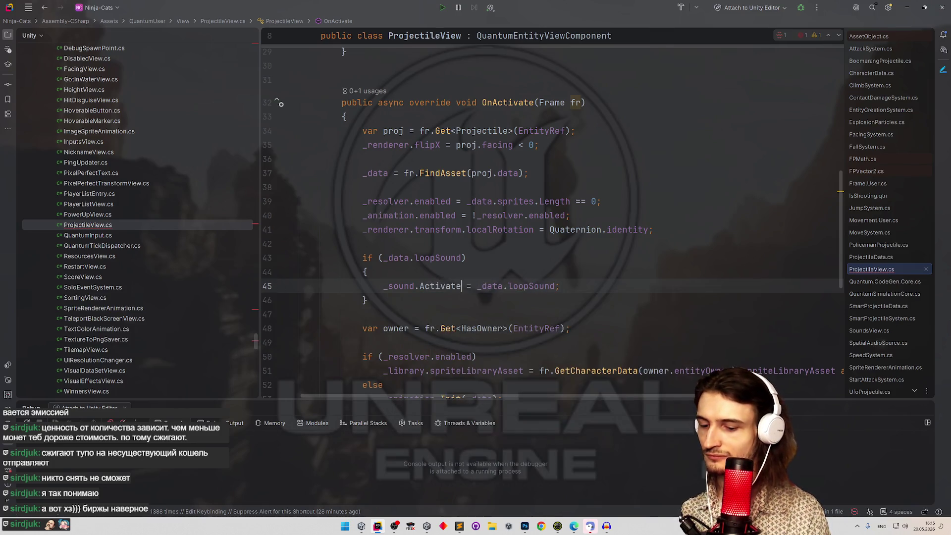
{"action": "type", "text": "("}
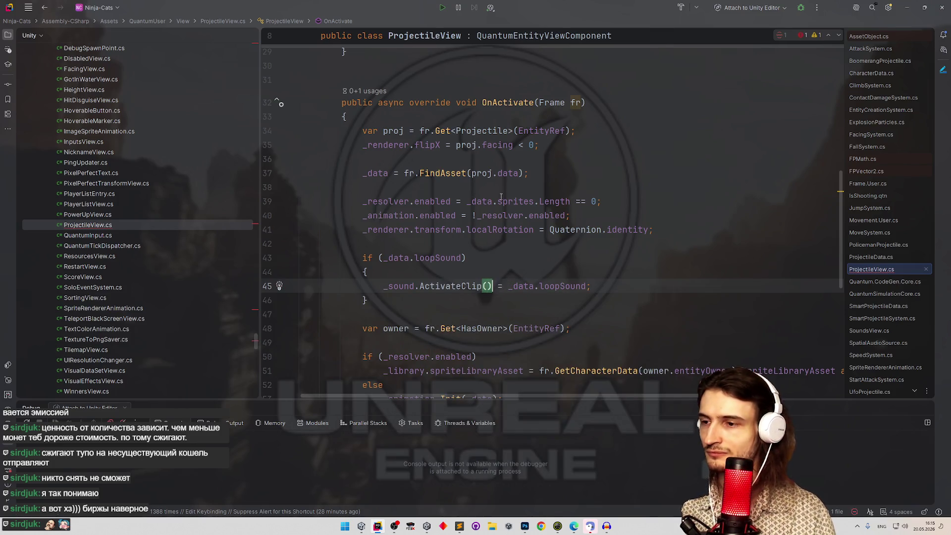
{"action": "left_click_drag", "start_coordinate": [509, 286], "coordinate": [586, 287]}
{"action": "key", "text": "ctrl+x"}
{"action": "key", "text": "Left"}
{"action": "key", "text": "Left"}
{"action": "key", "text": "Left"}
{"action": "key", "text": "ctrl+v"}
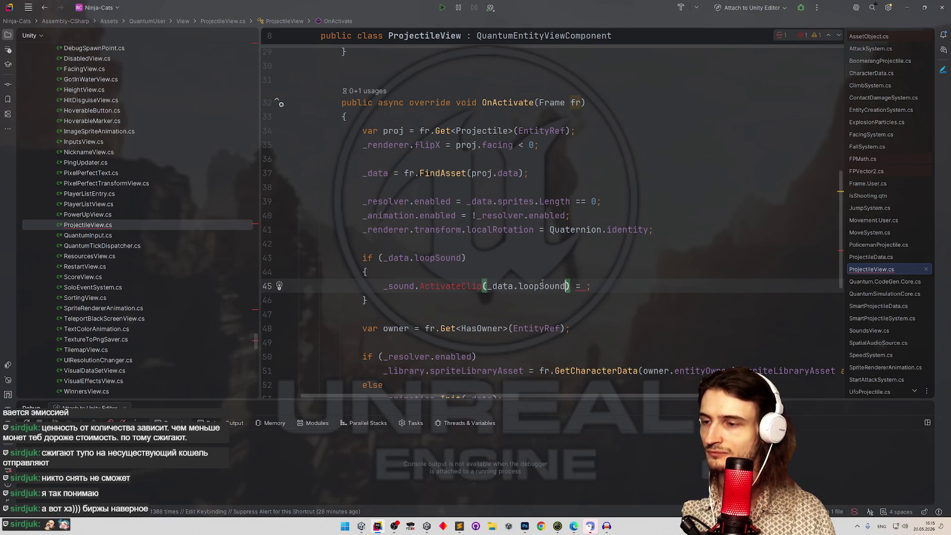
{"action": "left_click", "coordinate": [580, 287]}
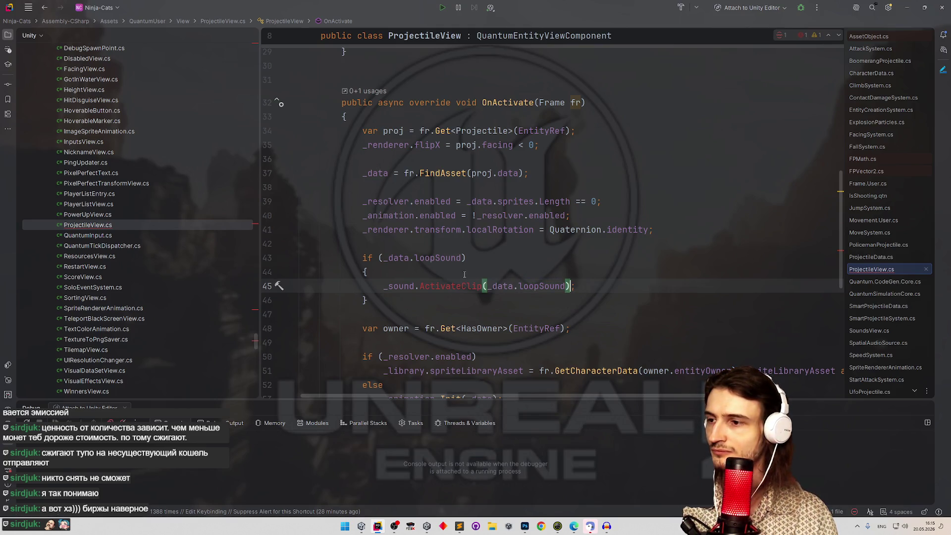
Generate the missing ActivateClip method in SpatialAudioSource.
{"action": "left_click", "coordinate": [456, 287]}
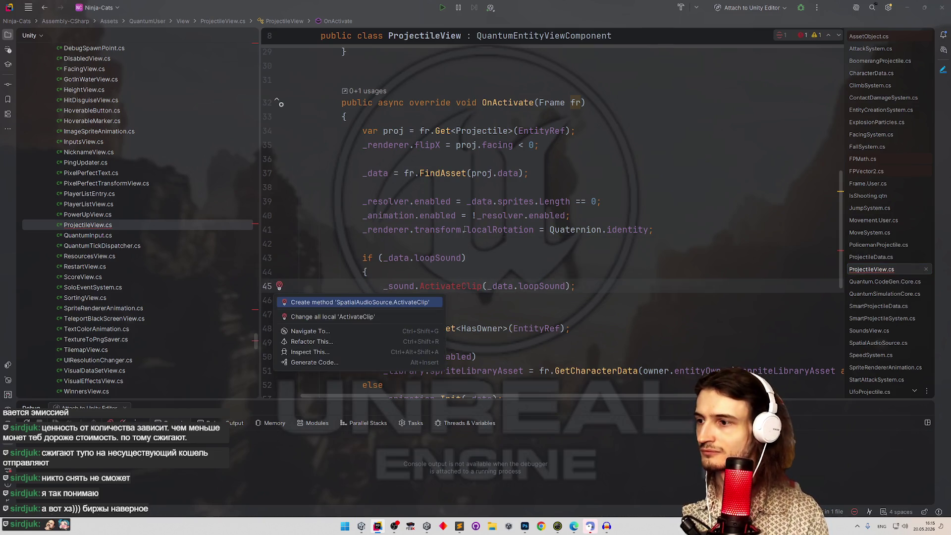
{"action": "key", "text": "alt+Return"}
{"action": "key", "text": "Return"}
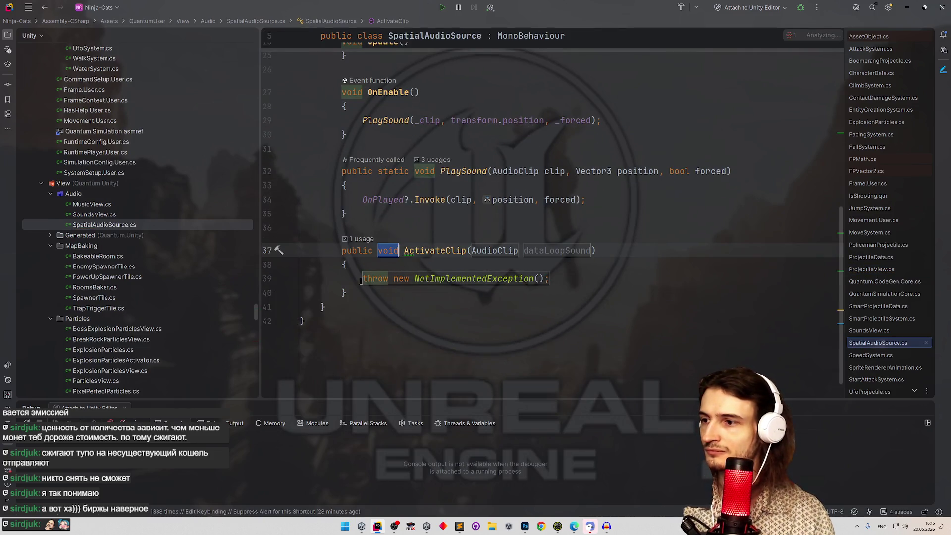
Implement ActivateClip as '_clip = clip;', renaming its parameter to clip.
{"action": "key", "text": "BackSpace"}
{"action": "scroll", "coordinate": [495, 297], "scroll_direction": "up", "scroll_amount": 3}
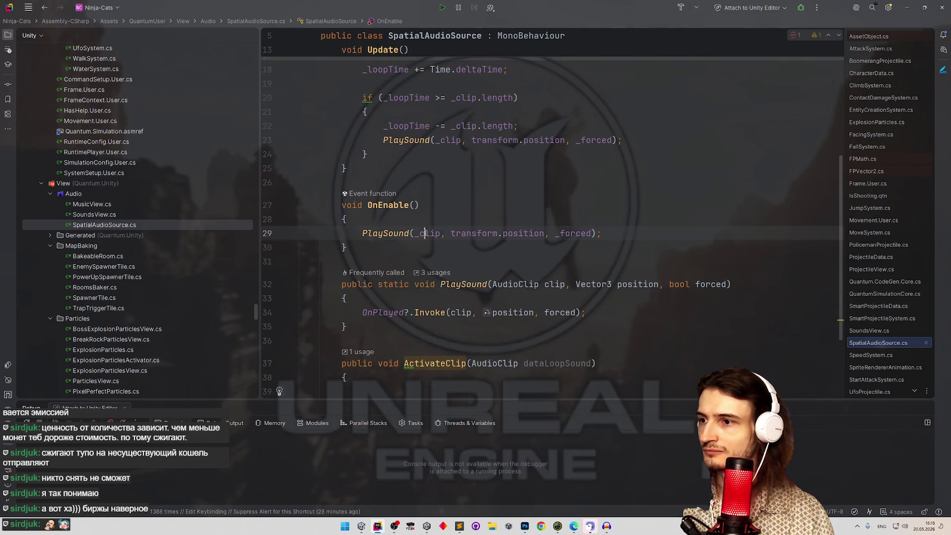
{"action": "left_click", "coordinate": [388, 381]}
{"action": "type", "text": "_clip"}
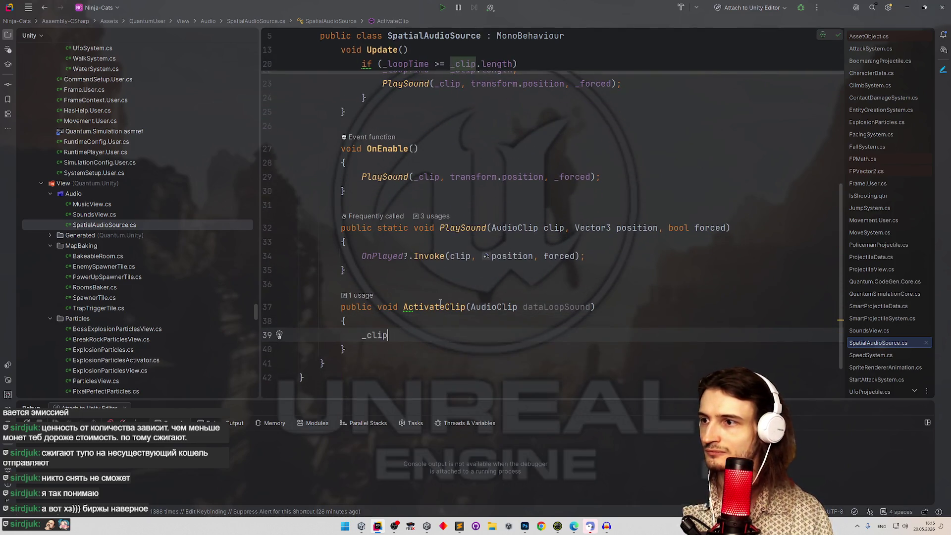
{"action": "type", "text": " ="}
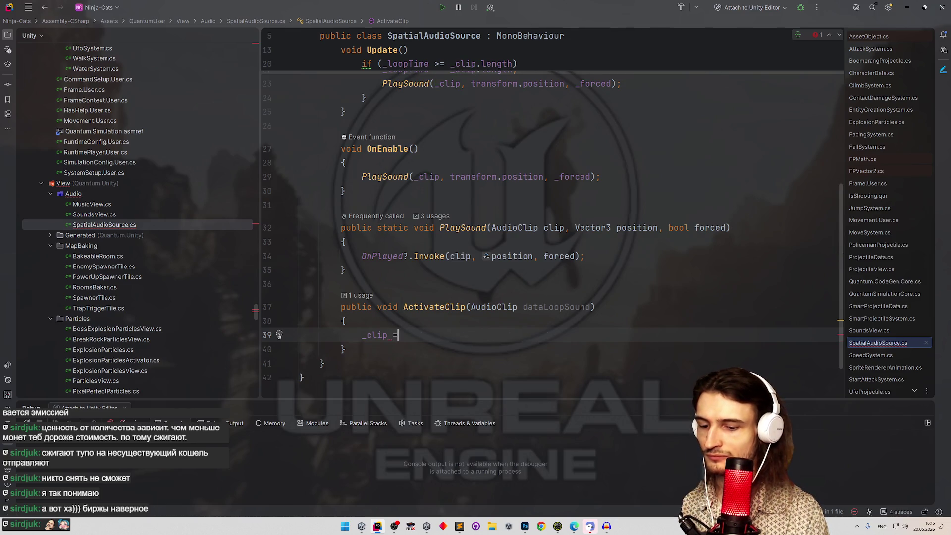
{"action": "double_click", "coordinate": [546, 307]}
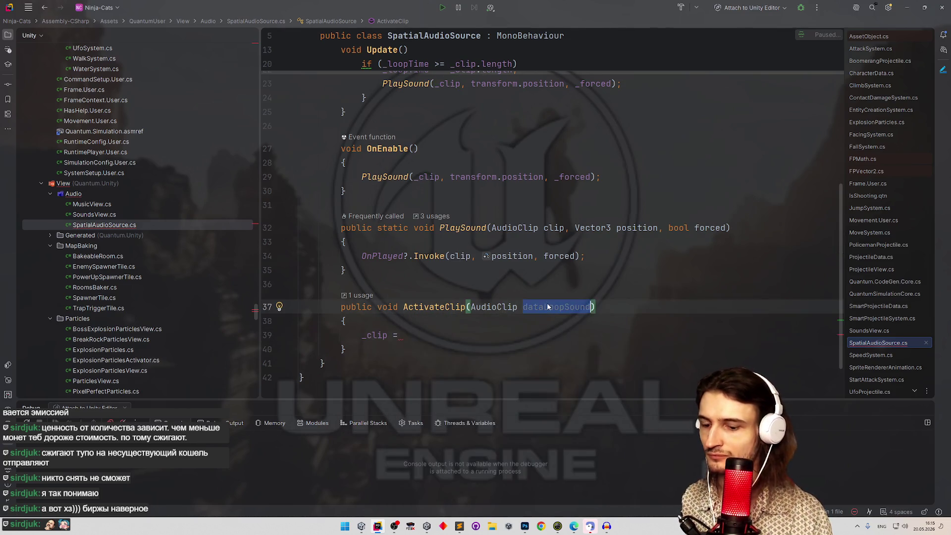
{"action": "type", "text": "clip"}
{"action": "key", "text": "Escape"}
{"action": "key", "text": "Down"}
{"action": "key", "text": "Down"}
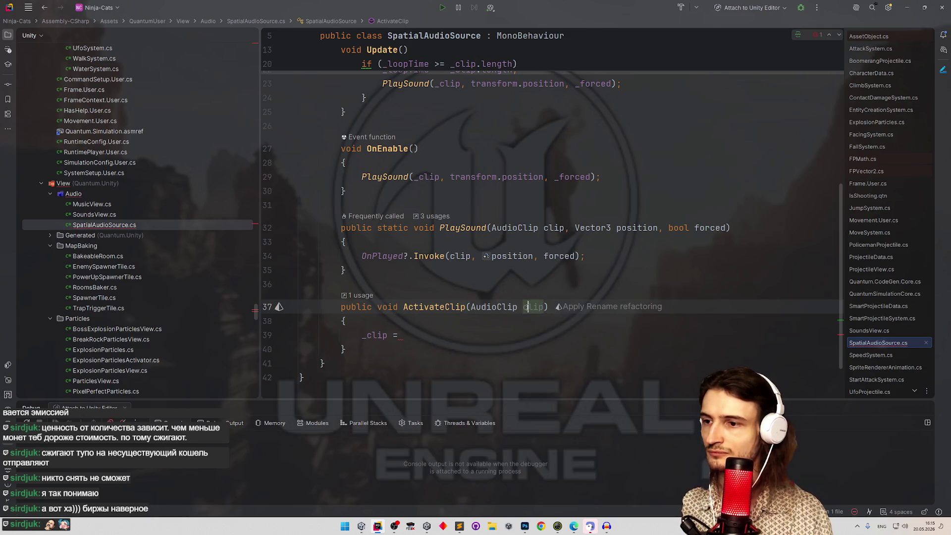
{"action": "type", "text": "clip;"}
{"action": "key", "text": "Return"}
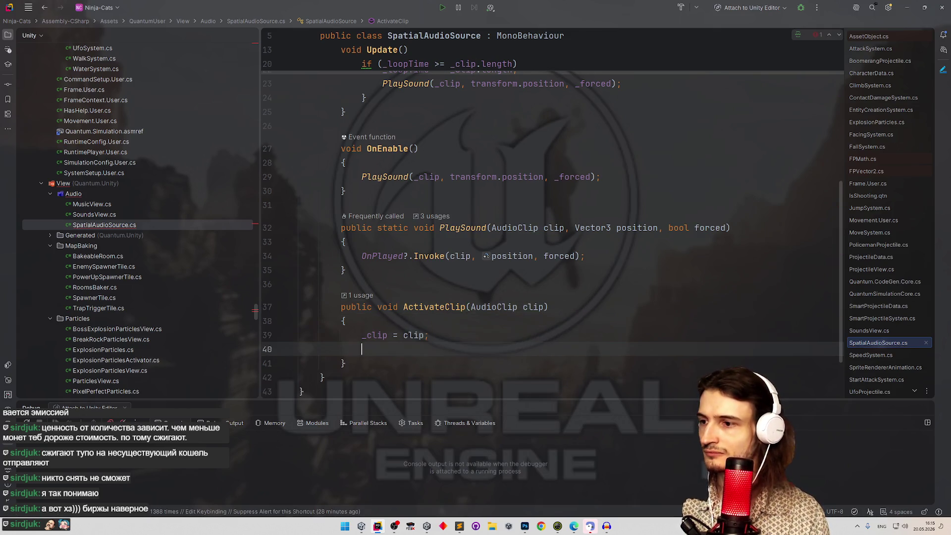
{"action": "type", "text": "enabled = tr"}
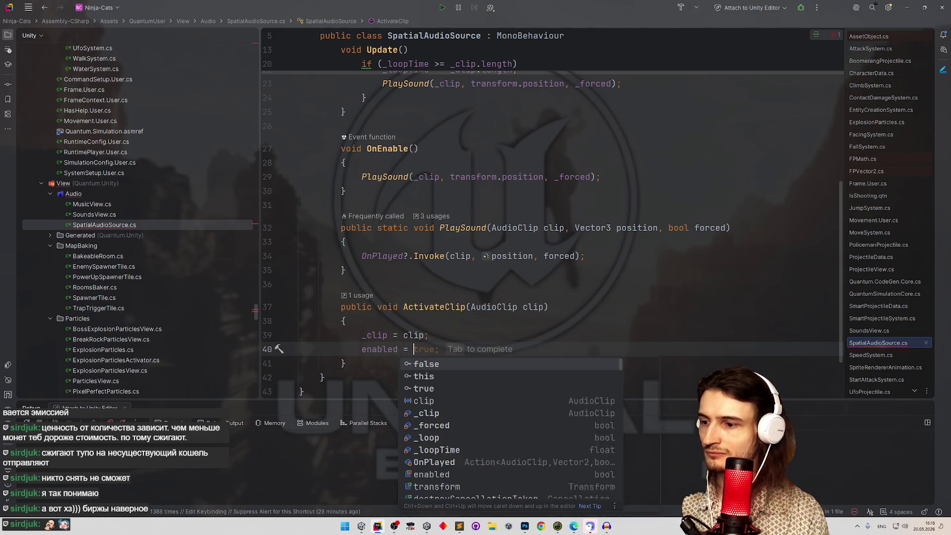
{"action": "key", "text": "Tab"}
{"action": "key", "text": "ctrl+z"}
{"action": "key", "text": "ctrl+z"}
{"action": "key", "text": "ctrl+z"}
Make the _clip field public instead of SerializeField and rename it to clip.
{"action": "left_click", "coordinate": [376, 335], "text": "ctrl"}
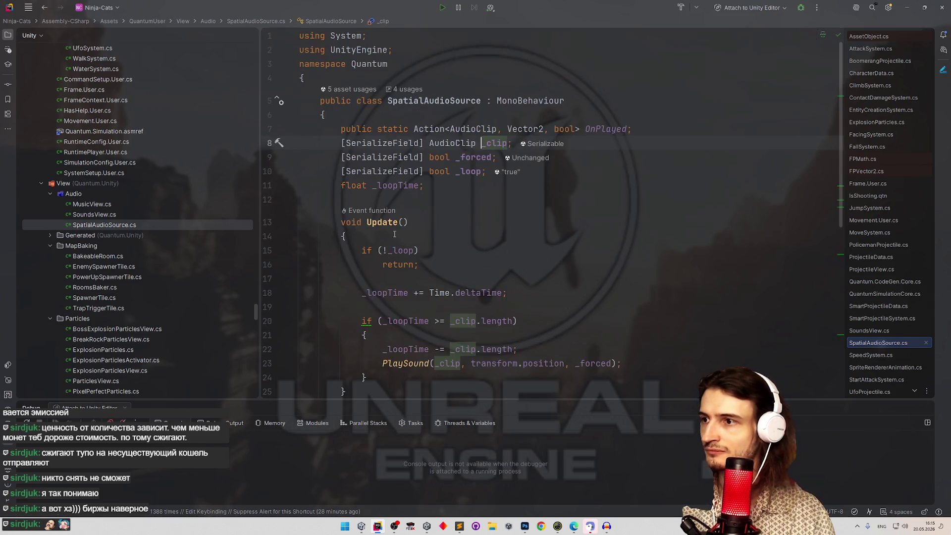
{"action": "left_click", "coordinate": [424, 143]}
{"action": "key", "text": "shift+Home"}
{"action": "type", "text": "publi"}
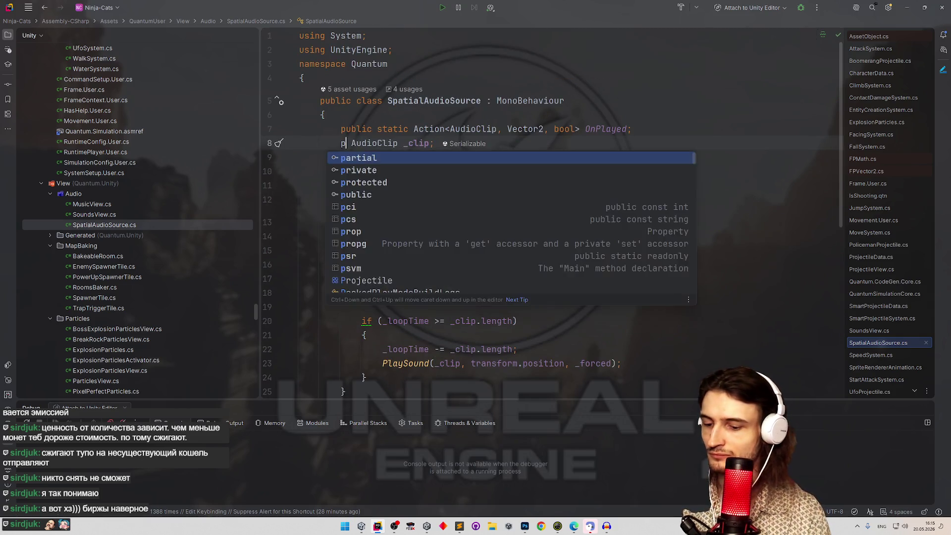
{"action": "type", "text": "c"}
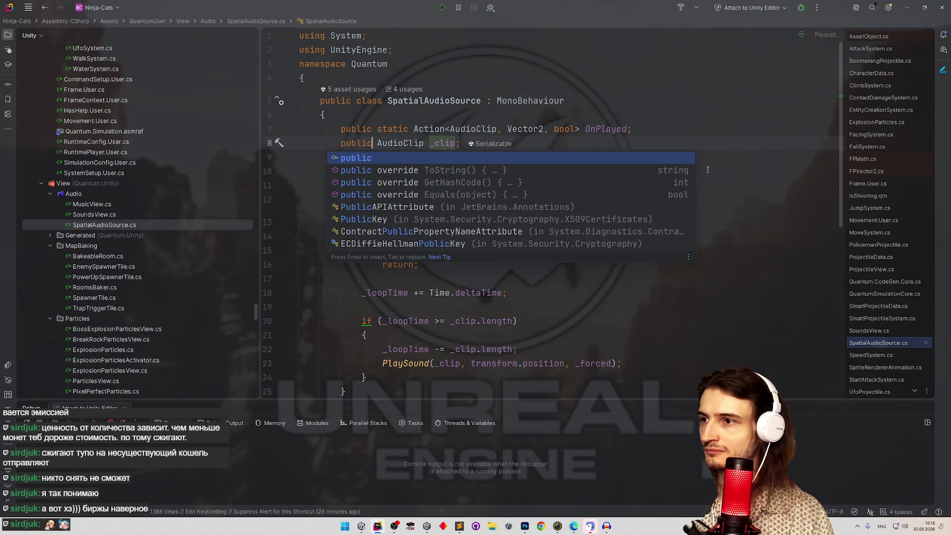
{"action": "left_click", "coordinate": [639, 168]}
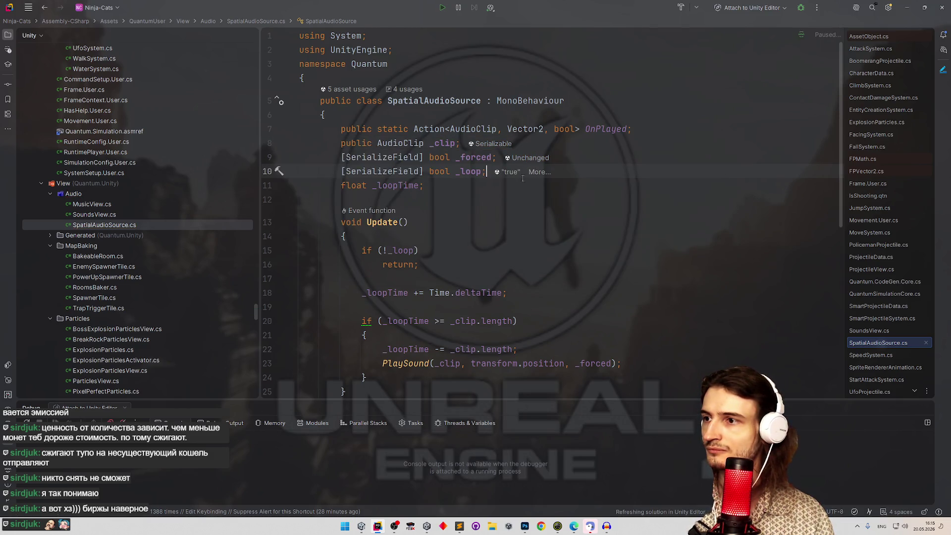
{"action": "left_click", "coordinate": [431, 143]}
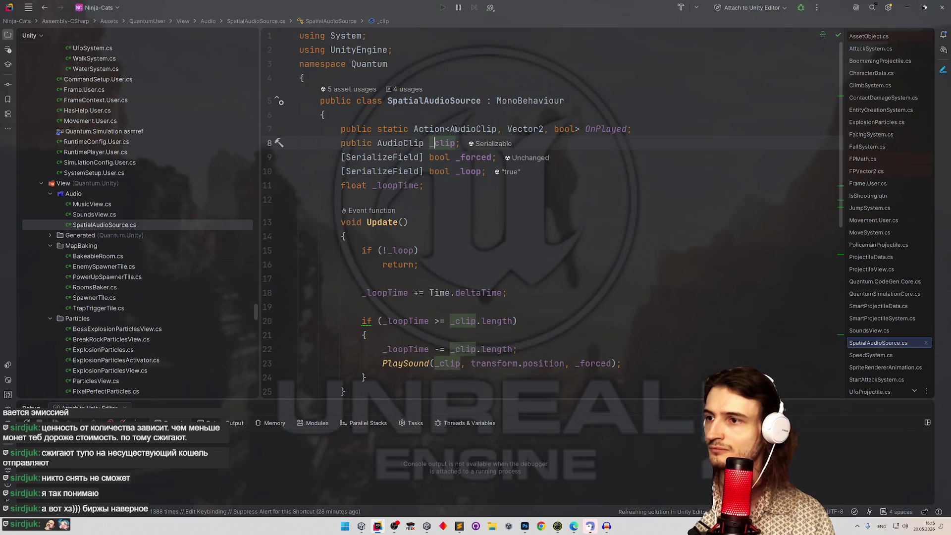
{"action": "key", "text": "shift+F6"}
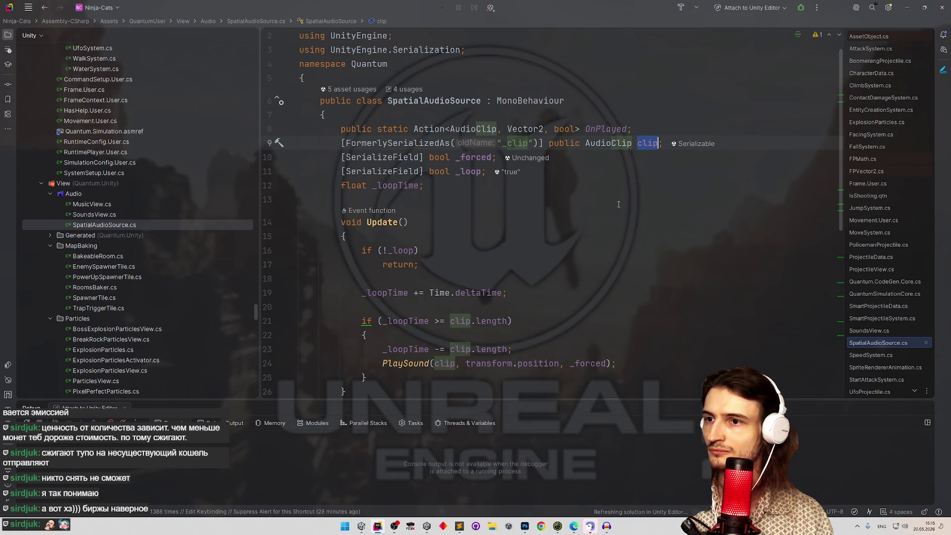
Delete the ActivateClip method from the end of SpatialAudioSource.
{"action": "scroll", "coordinate": [552, 239], "scroll_direction": "down", "scroll_amount": 8}
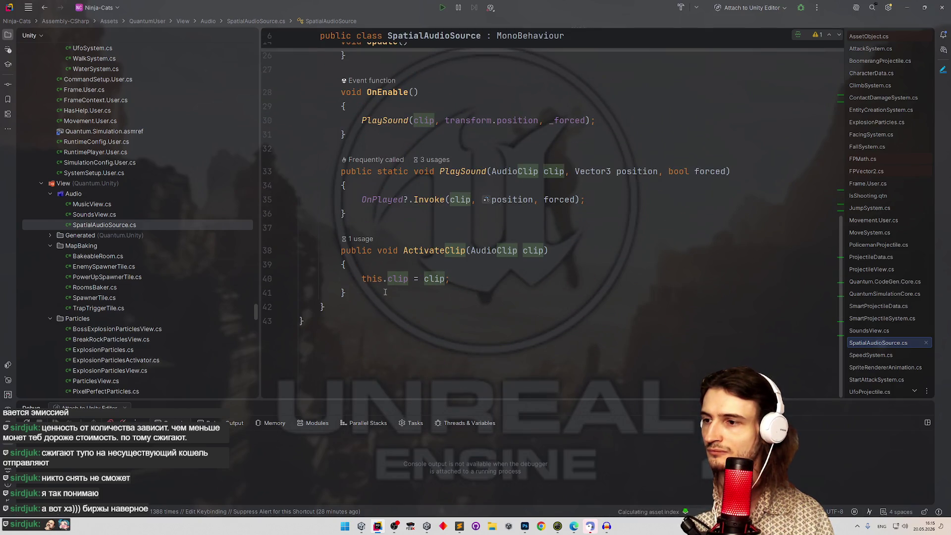
{"action": "left_click_drag", "start_coordinate": [387, 292], "coordinate": [346, 233]}
{"action": "key", "text": "BackSpace"}
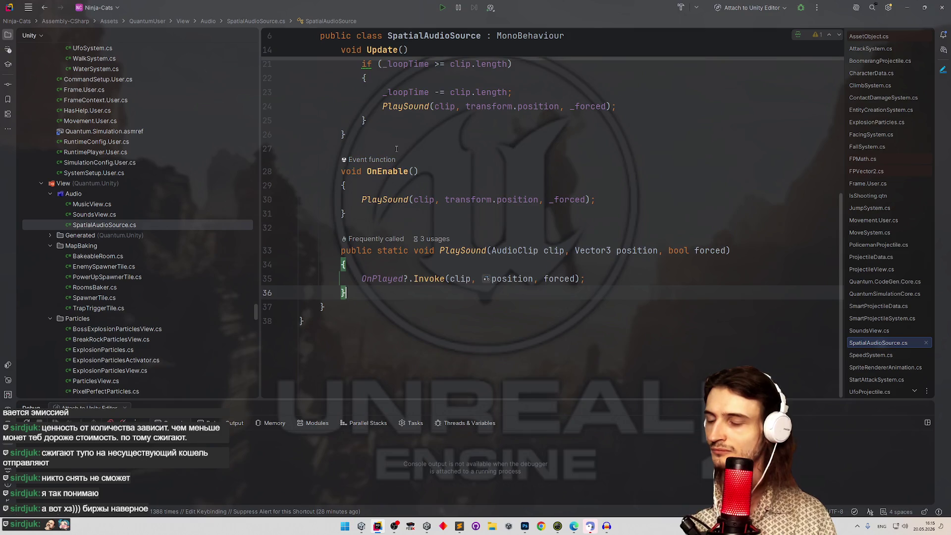
In ProjectileView, replace the ActivateClip call with _sound.clip = _data.loopSound.
{"action": "key", "text": "ctrl+Home"}
{"action": "key", "text": "ctrl+End"}
{"action": "key", "text": "ctrl+Tab"}
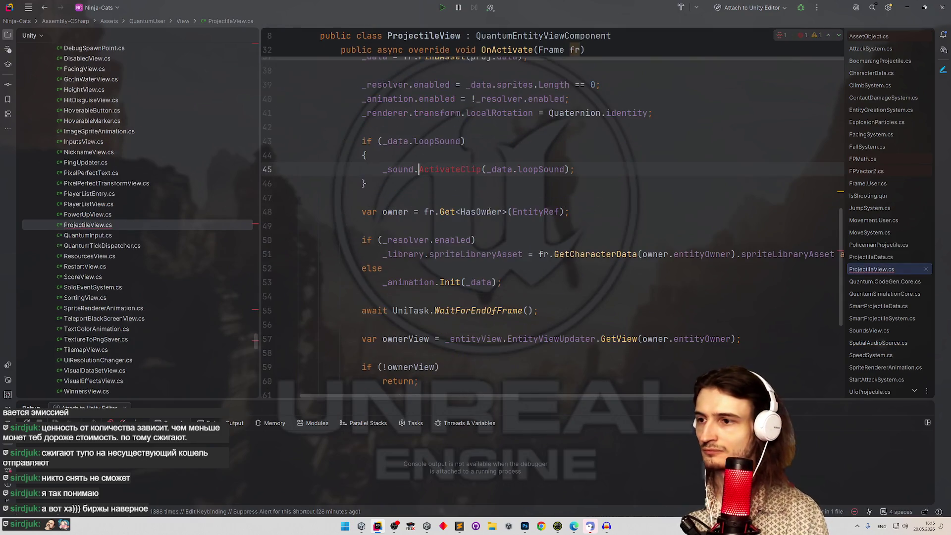
{"action": "double_click", "coordinate": [443, 169]}
{"action": "type", "text": "c"}
{"action": "key", "text": "Return"}
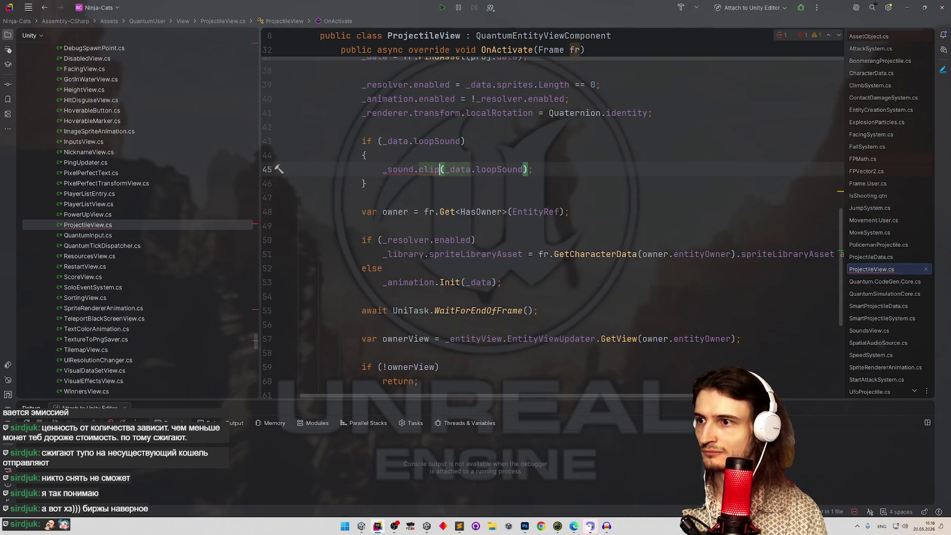
{"action": "type", "text": "="}
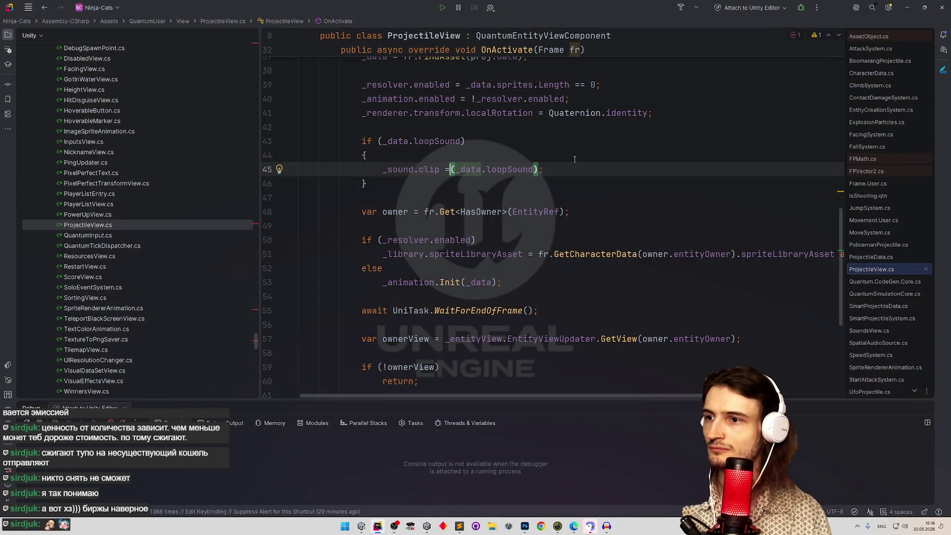
Add _sound.enabled = true below it, then open the BoomerangProjectile data asset in Unity.
{"action": "key", "text": "shift+Return"}
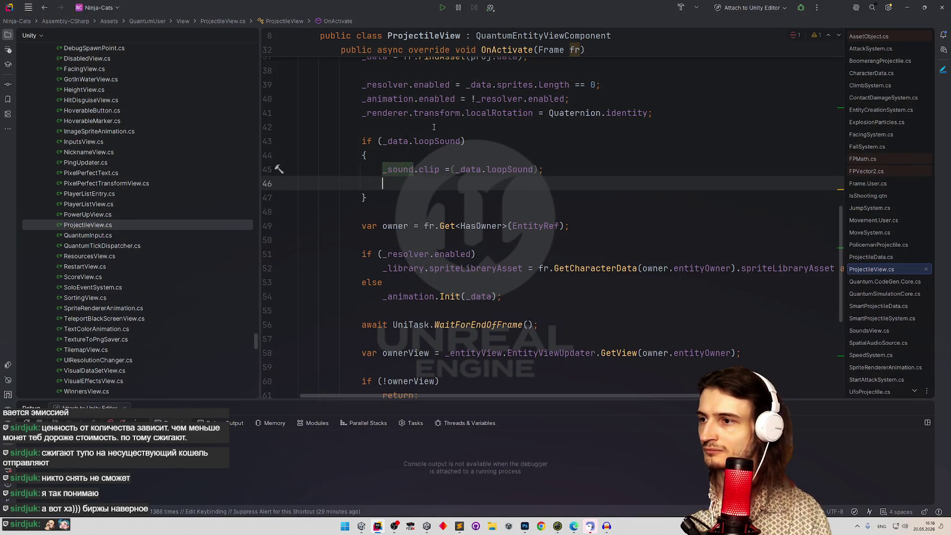
{"action": "type", "text": "_sound.en"}
{"action": "key", "text": "Return"}
{"action": "type", "text": "= t"}
{"action": "key", "text": "Tab"}
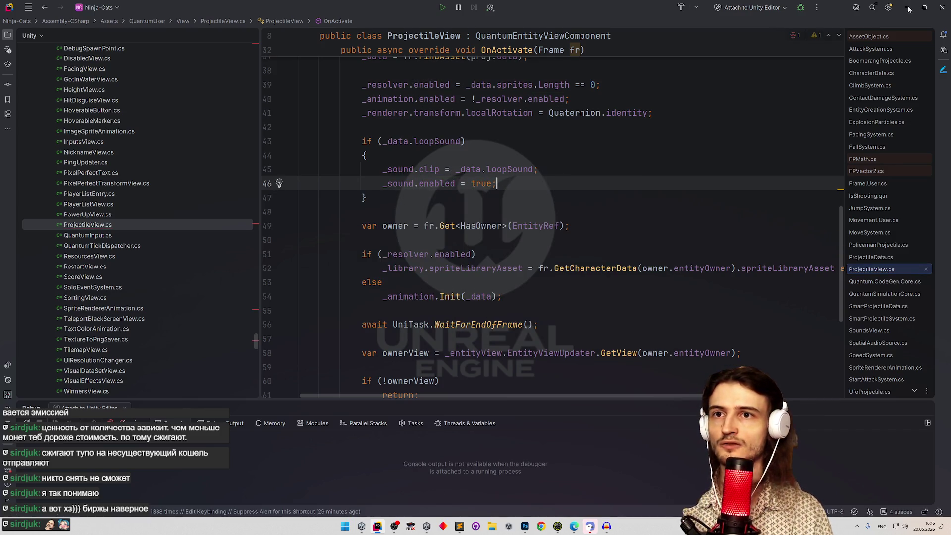
{"action": "key", "text": "alt+Tab"}
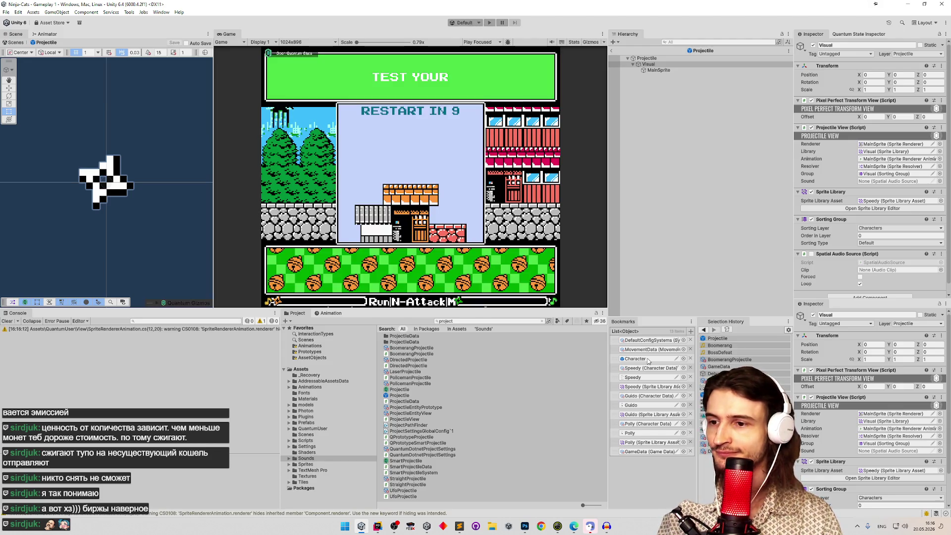
{"action": "left_click", "coordinate": [714, 360]}
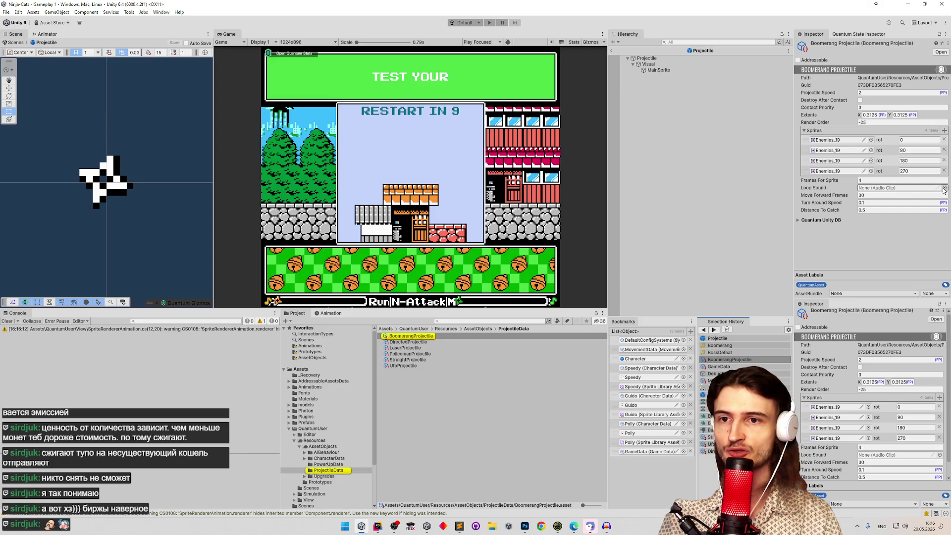
Set BoomerangProjectile's Loop Sound to the Boomerang audio clip.
{"action": "left_click", "coordinate": [944, 188]}
{"action": "type", "text": "boom"}
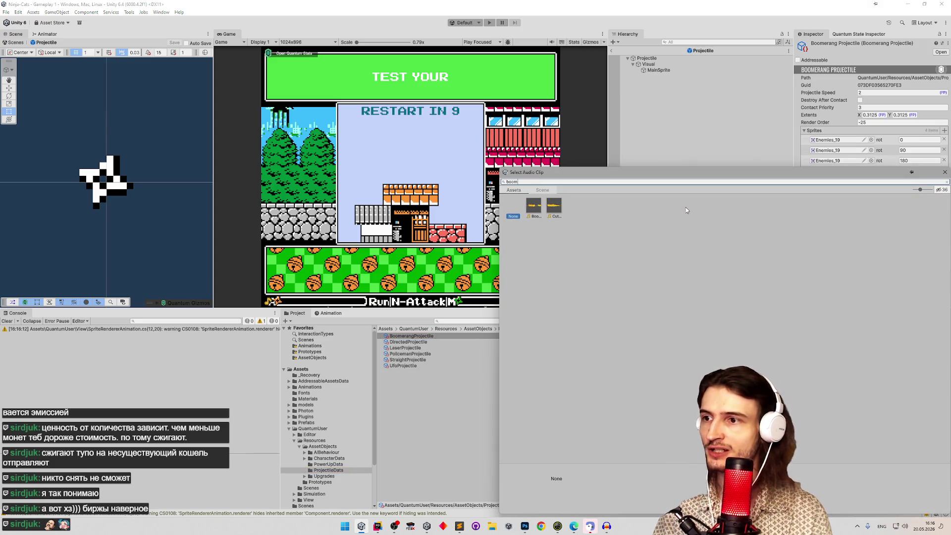
{"action": "left_click", "coordinate": [534, 206]}
{"action": "key", "text": "Return"}
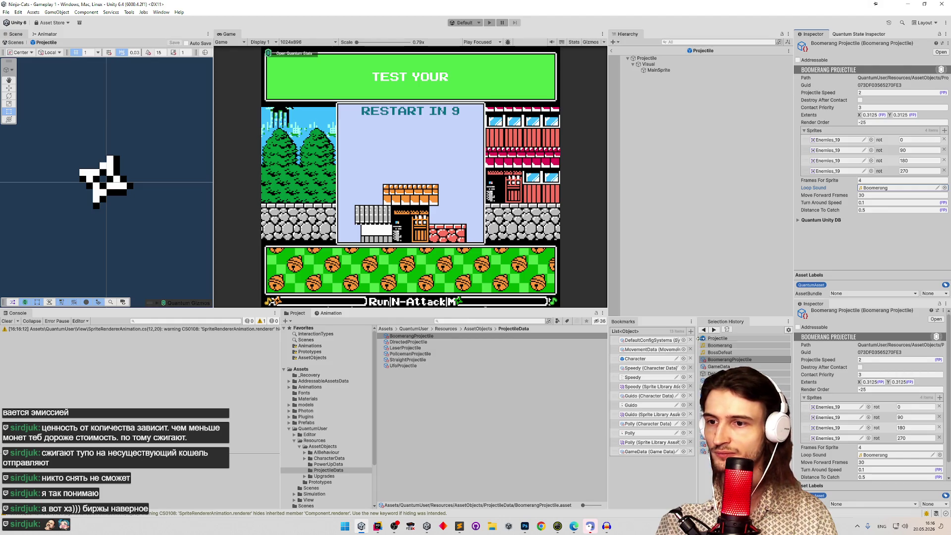
Link the Visual's Spatial Audio Source into Projectile View's Sound field and start the game.
{"action": "left_click", "coordinate": [717, 338]}
{"action": "left_click", "coordinate": [662, 65]}
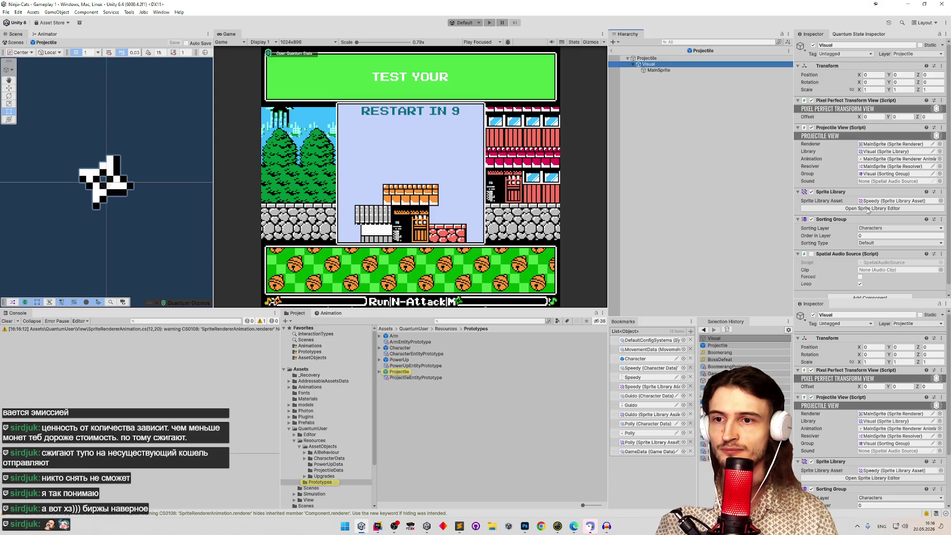
{"action": "left_click_drag", "start_coordinate": [854, 256], "coordinate": [874, 186]}
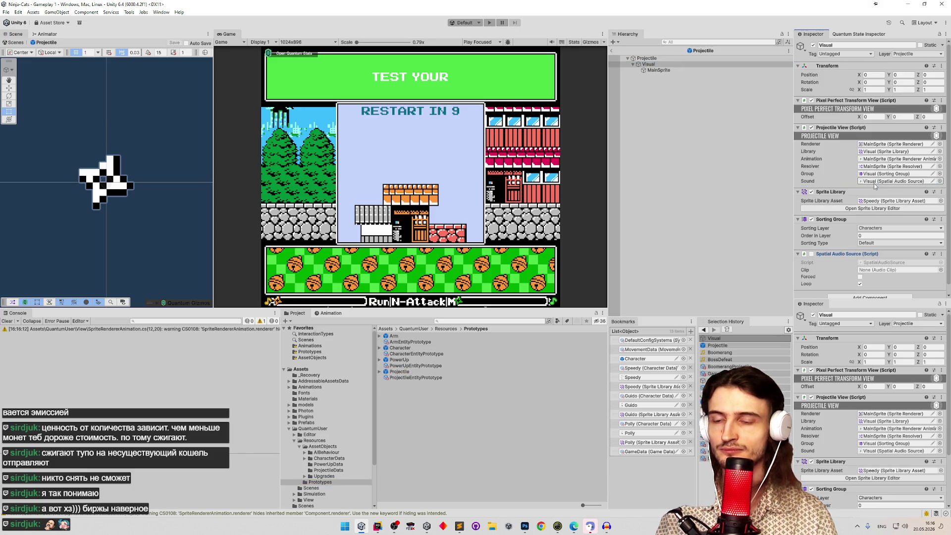
{"action": "key", "text": "ctrl+p"}
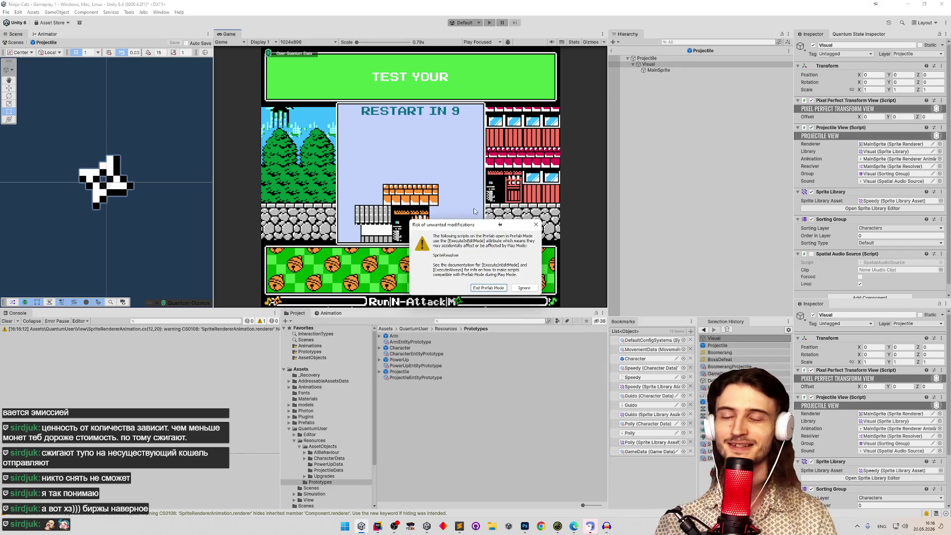
{"action": "left_click", "coordinate": [499, 288]}
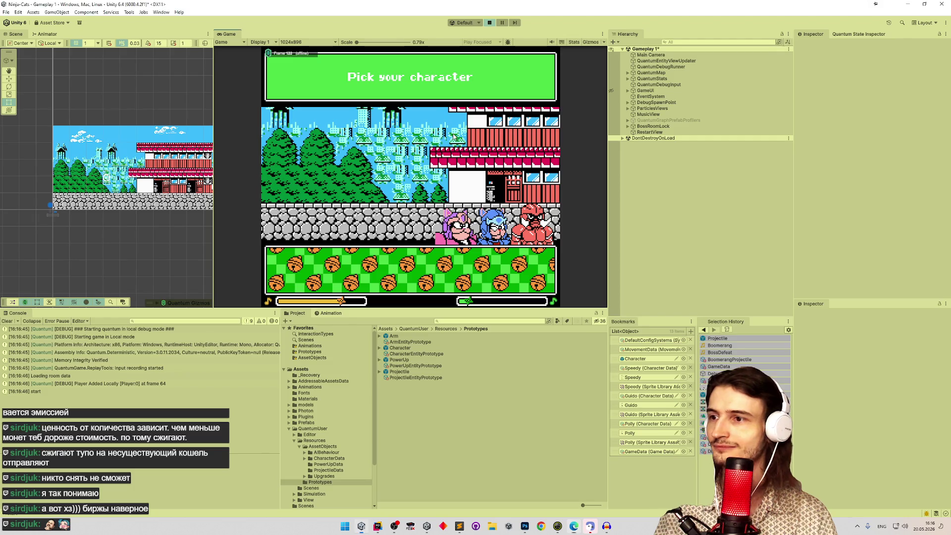
{"action": "key", "text": "shift+space"}
Pick the red character and the rightmost upgrade, then throw the boomerang right and left.
{"action": "left_click", "coordinate": [630, 339]}
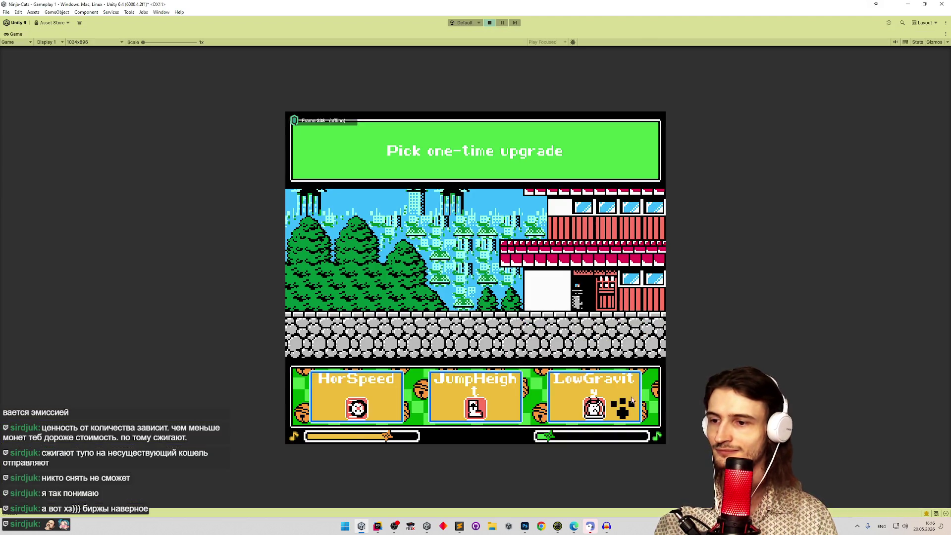
{"action": "left_click", "coordinate": [634, 394]}
{"action": "key", "text": "n"}
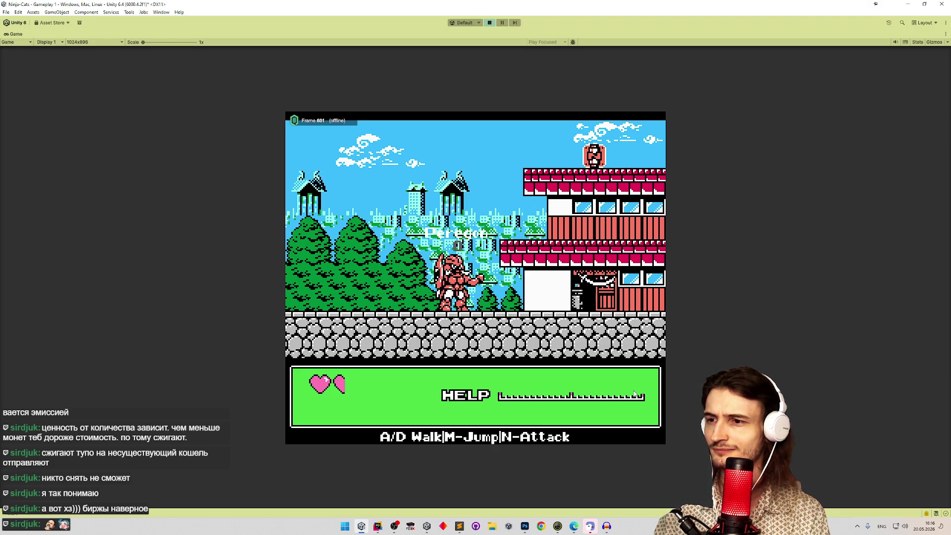
{"action": "key", "text": "a"}
{"action": "key", "text": "n"}
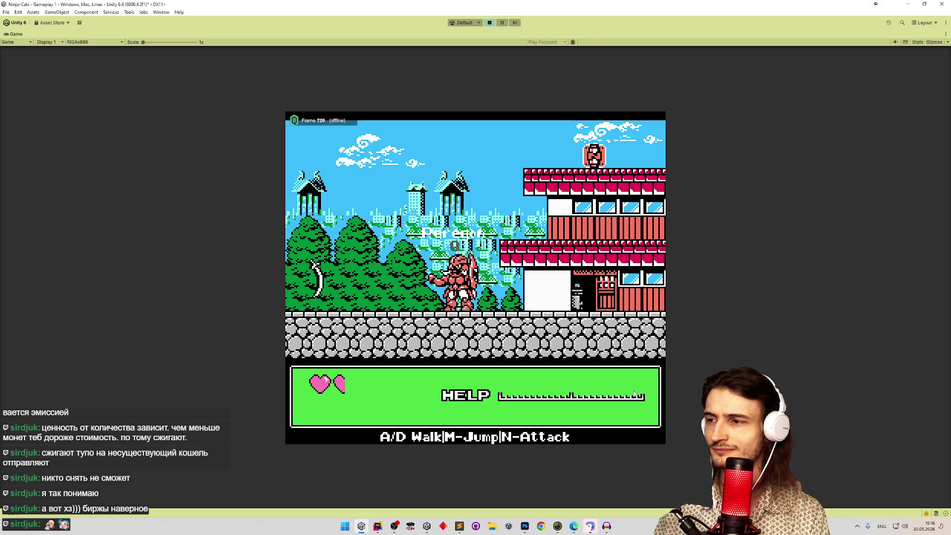
{"action": "key", "text": "a"}
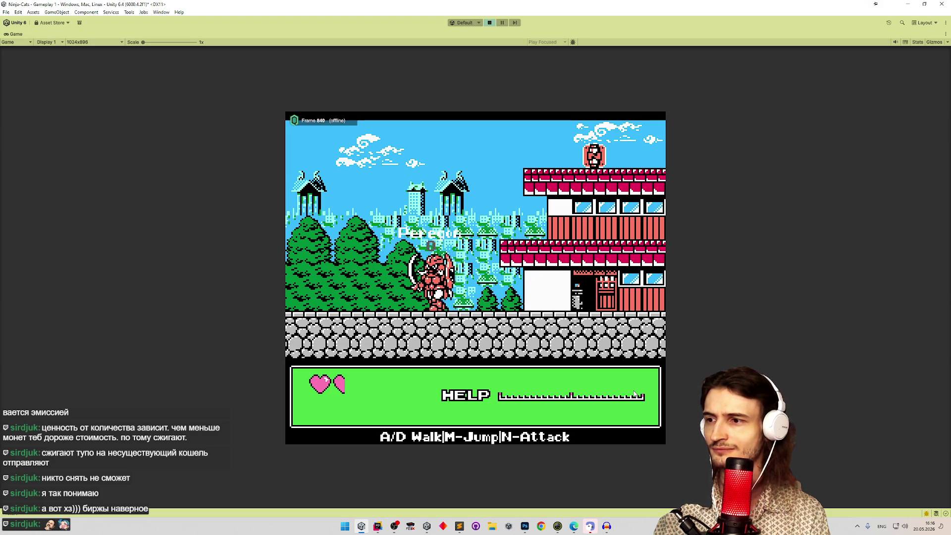
{"action": "key", "text": "n"}
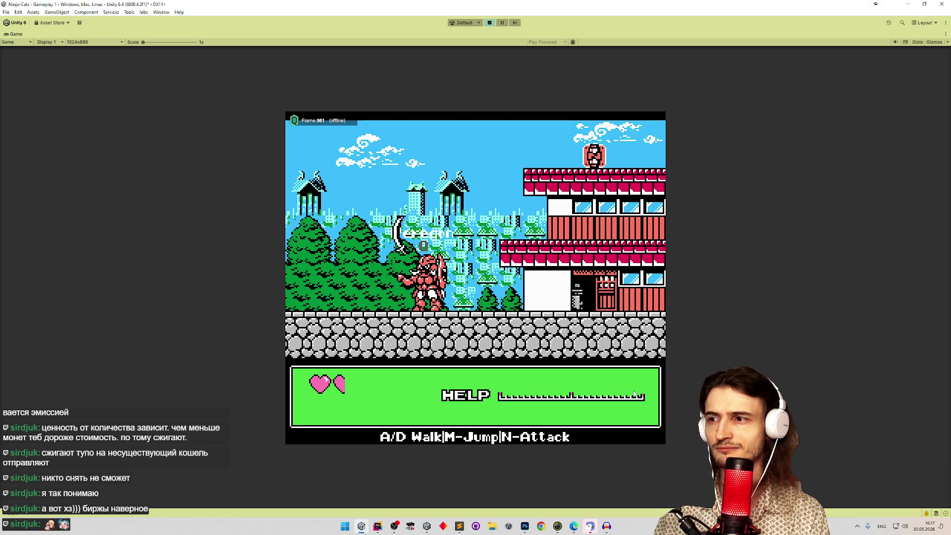
Throw the boomerang repeatedly to the right to hear its loop, then stop the game.
{"action": "key", "text": "d"}
{"action": "key", "text": "n"}
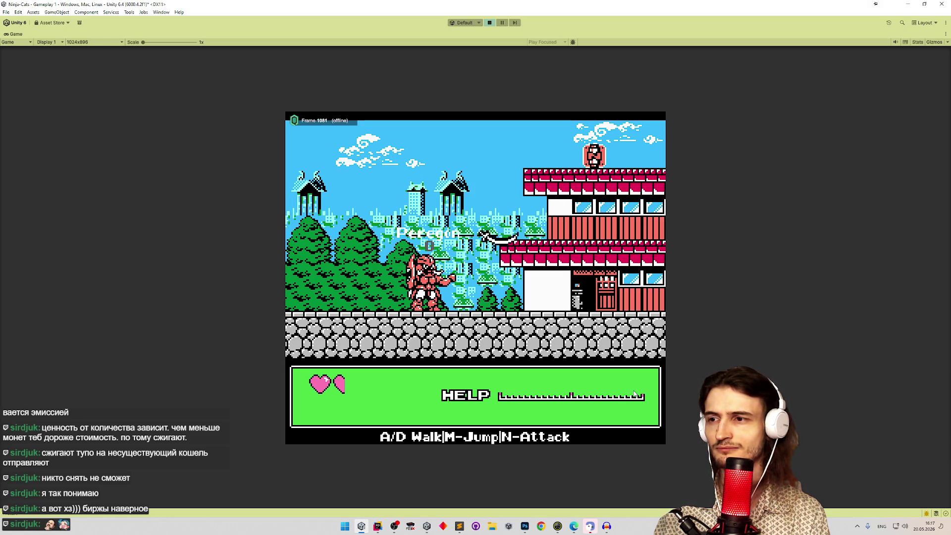
{"action": "key", "text": "n"}
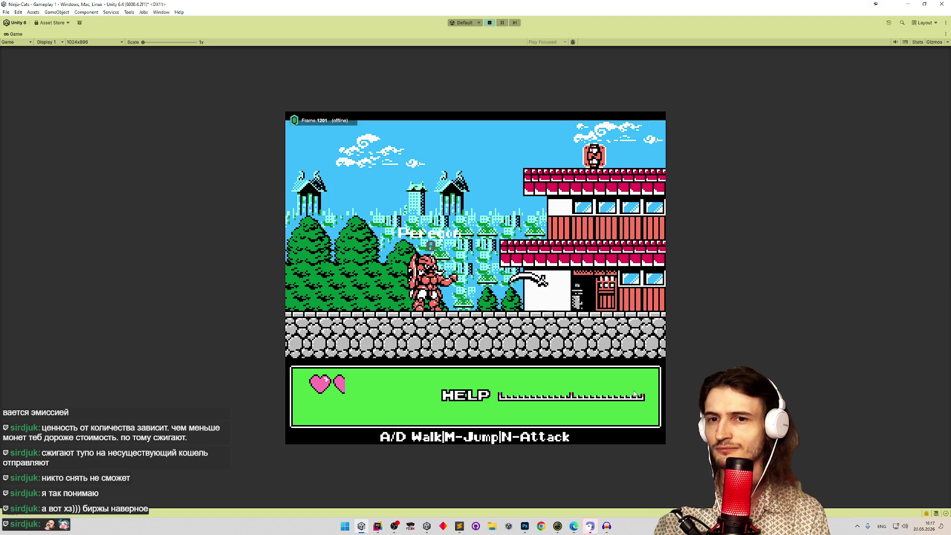
{"action": "key", "text": "n"}
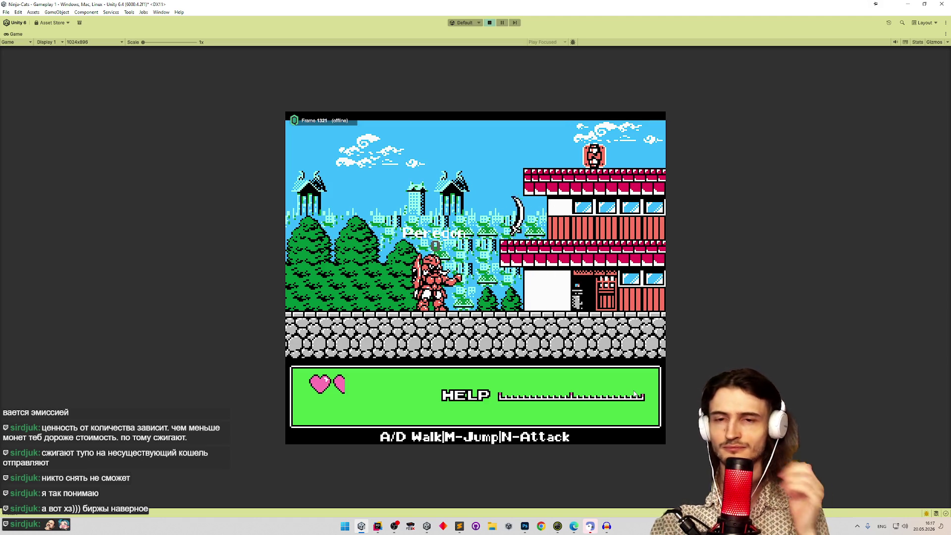
{"action": "key", "text": "n"}
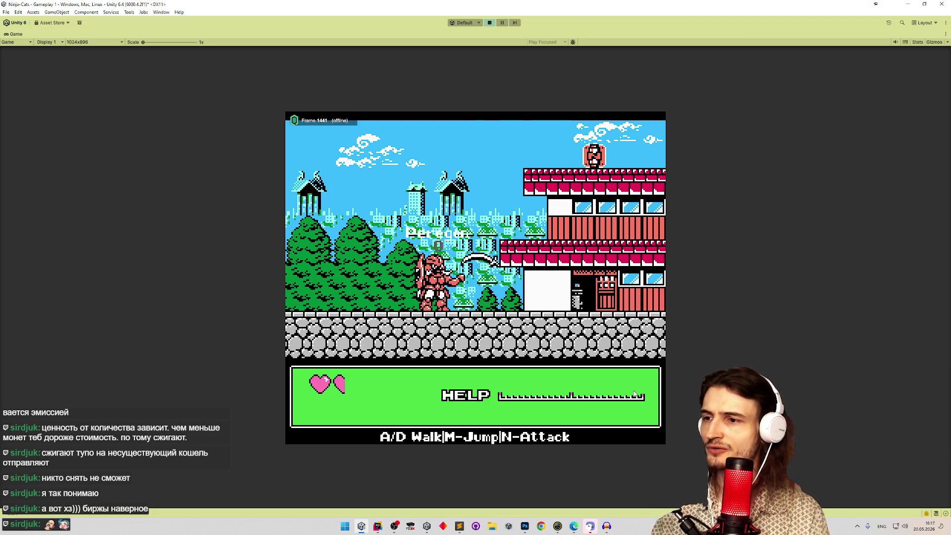
{"action": "key", "text": "ctrl+p"}
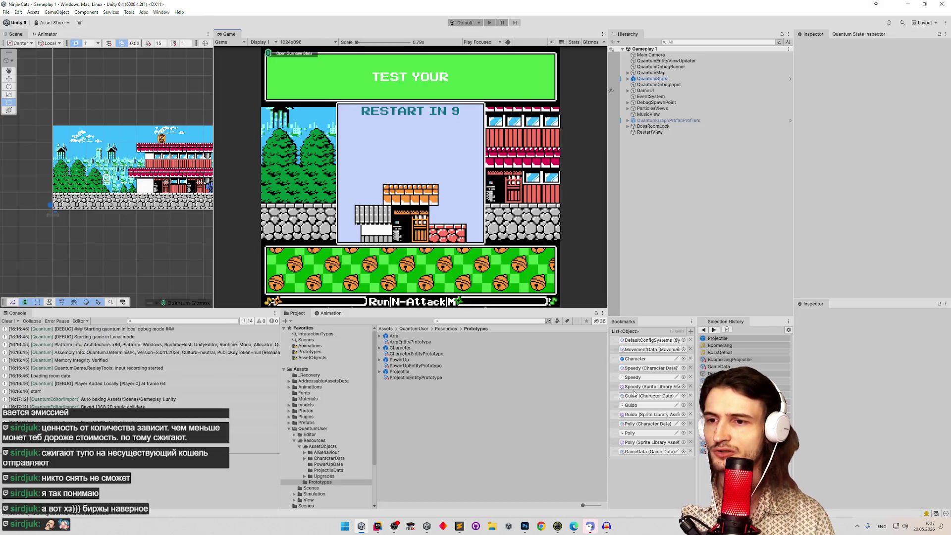
Apply a load-option change to the Boomerang clip, keeping Load Type at Decompress On Load, then play.
{"action": "left_click", "coordinate": [720, 346]}
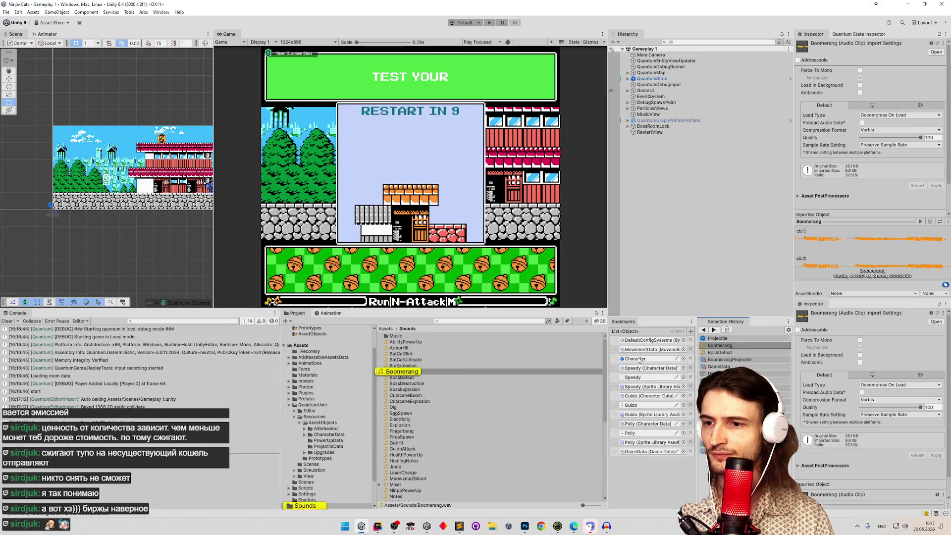
{"action": "left_click", "coordinate": [860, 125]}
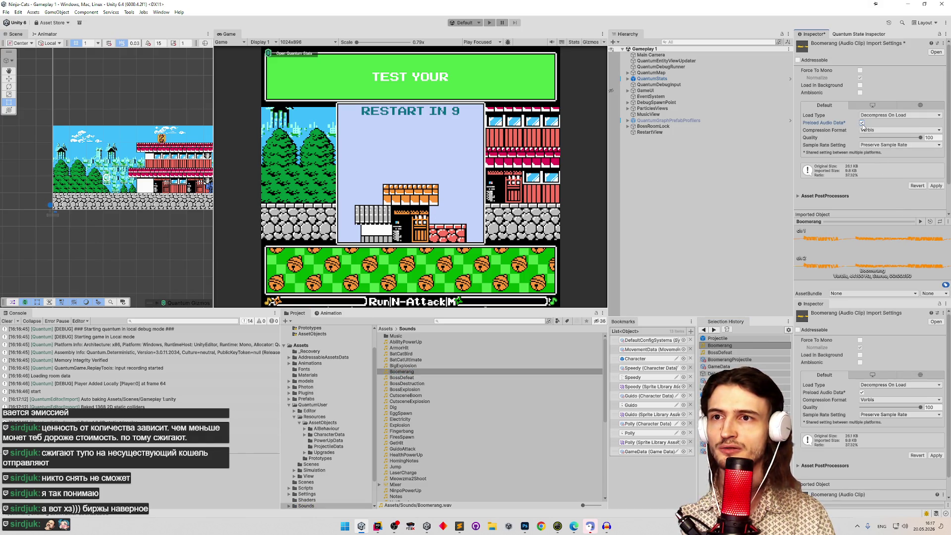
{"action": "left_click", "coordinate": [861, 85]}
{"action": "left_click", "coordinate": [936, 187]}
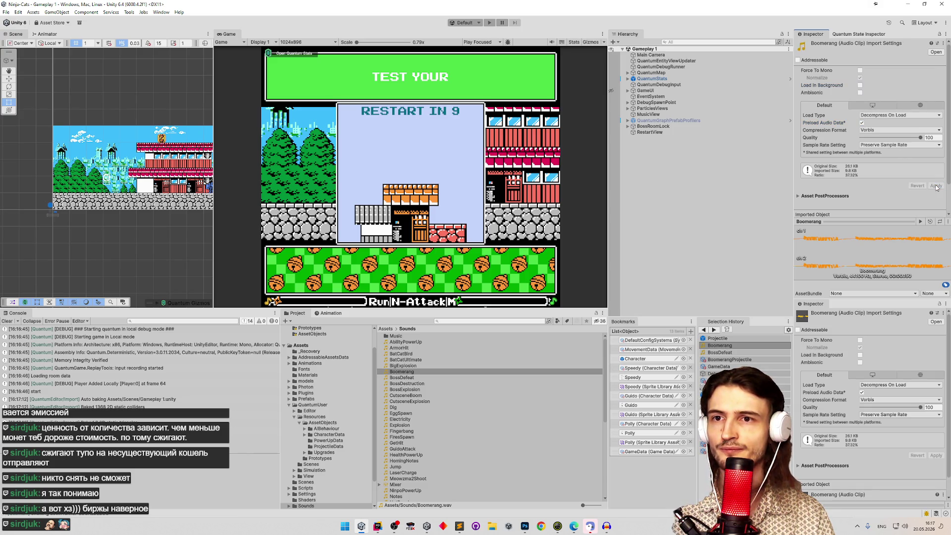
{"action": "left_click", "coordinate": [877, 116]}
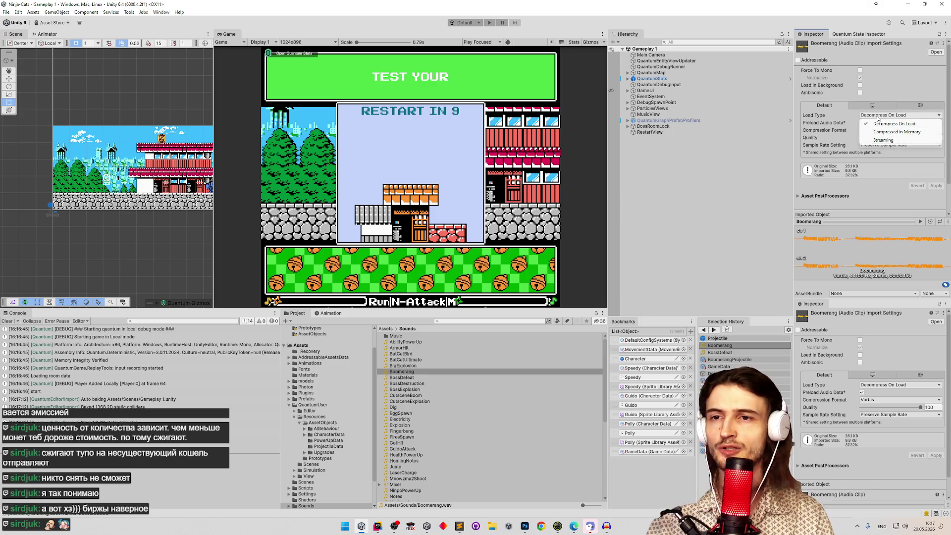
{"action": "left_click", "coordinate": [829, 150]}
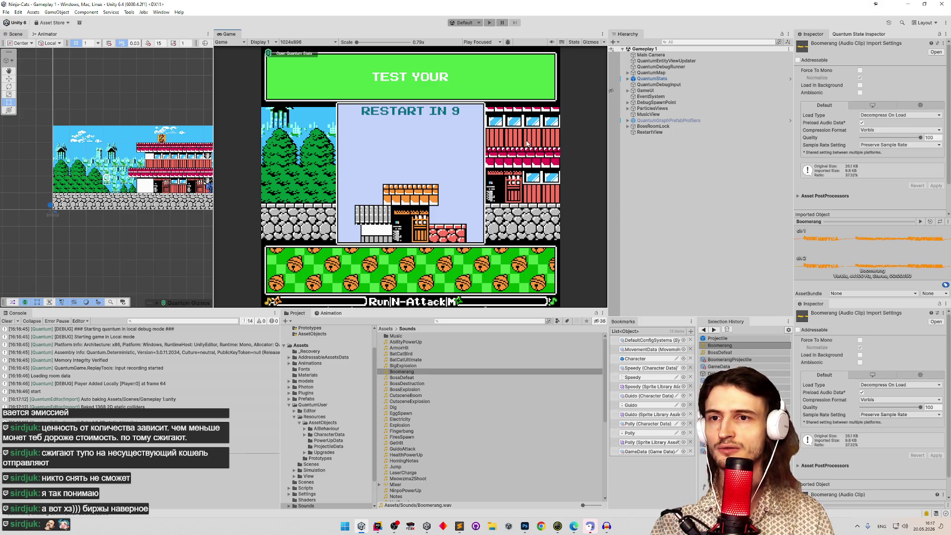
{"action": "key", "text": "ctrl+p"}
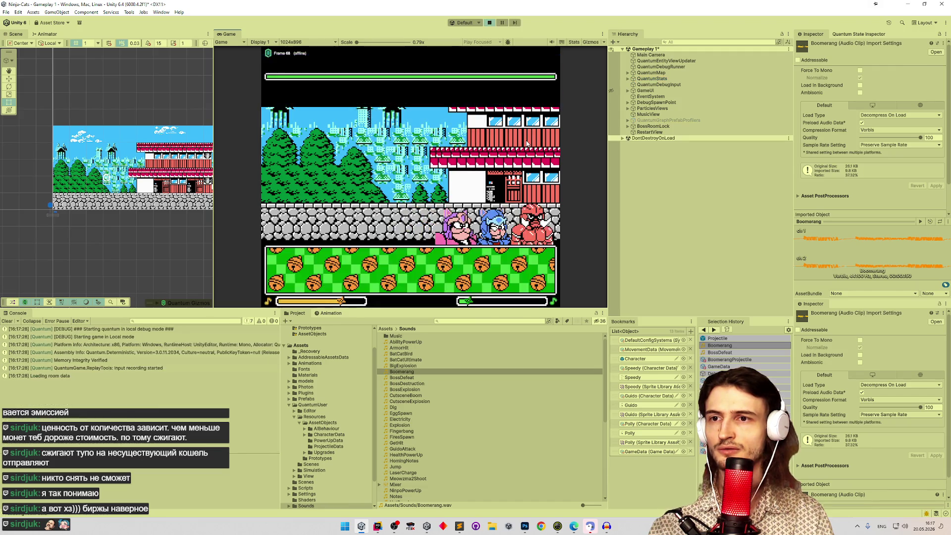
Play a round as the red character in the full-size Game view, throwing the boomerang, then stop.
{"action": "key", "text": "shift+space"}
{"action": "left_click", "coordinate": [629, 408]}
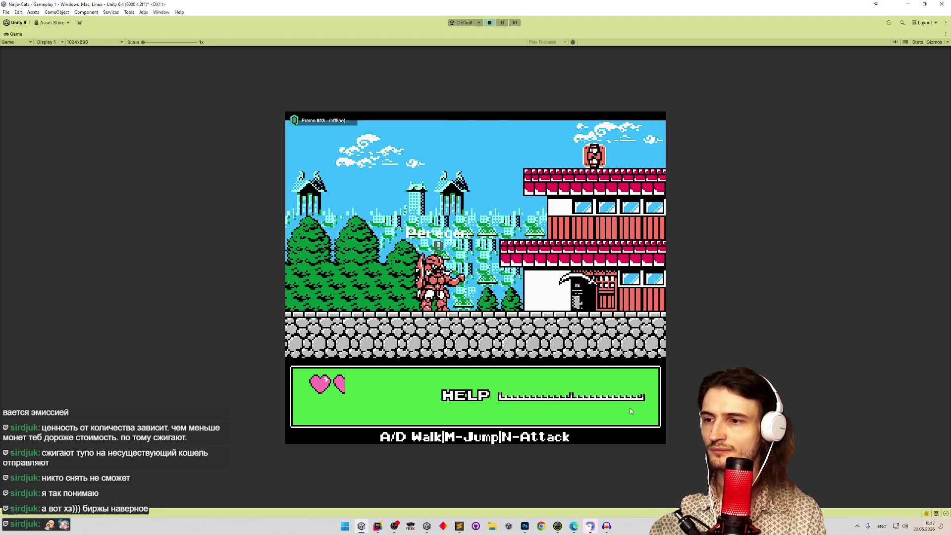
{"action": "key", "text": "ctrl+p"}
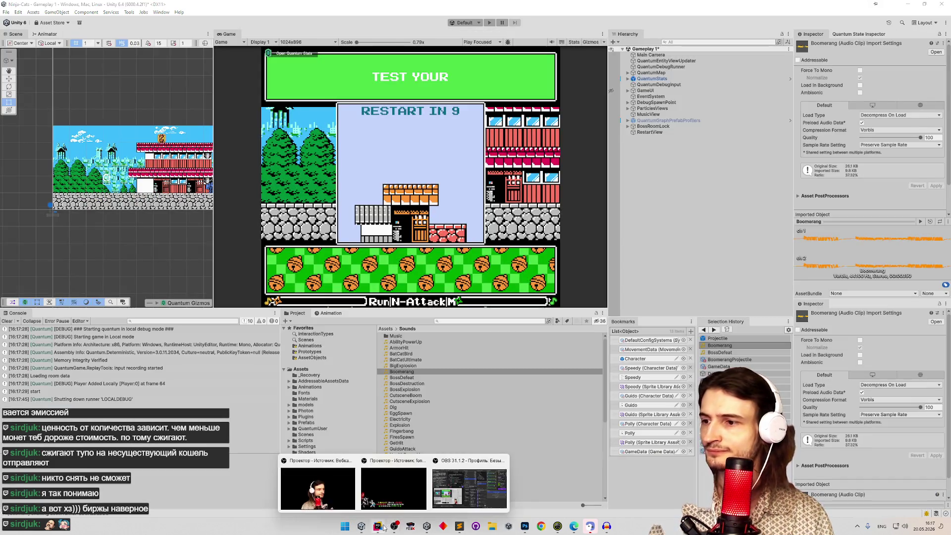
Find and open the SpatialAudioSource class with Search Everywhere.
{"action": "left_click", "coordinate": [378, 526]}
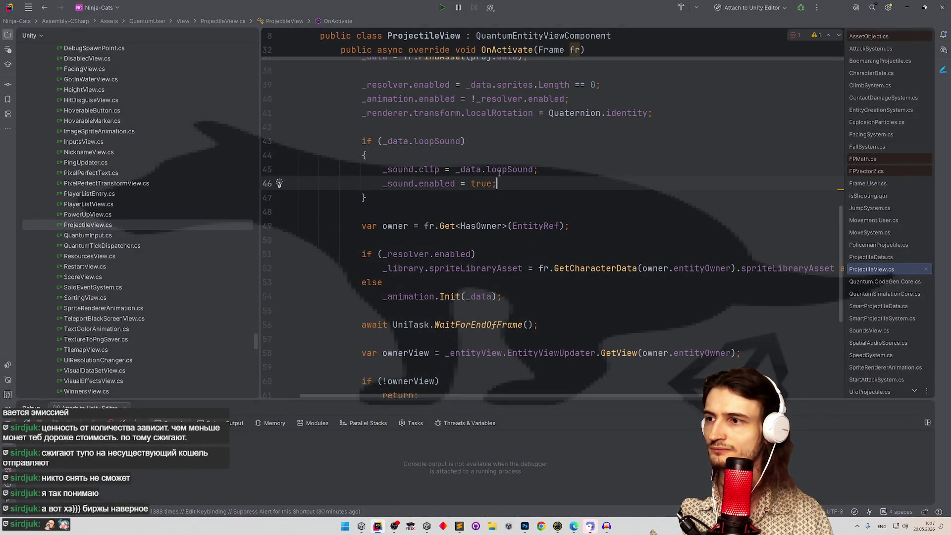
{"action": "scroll", "coordinate": [499, 172], "scroll_direction": "up", "scroll_amount": 6}
{"action": "scroll", "coordinate": [532, 157], "scroll_direction": "down", "scroll_amount": 10}
{"action": "scroll", "coordinate": [525, 168], "scroll_direction": "up", "scroll_amount": 14}
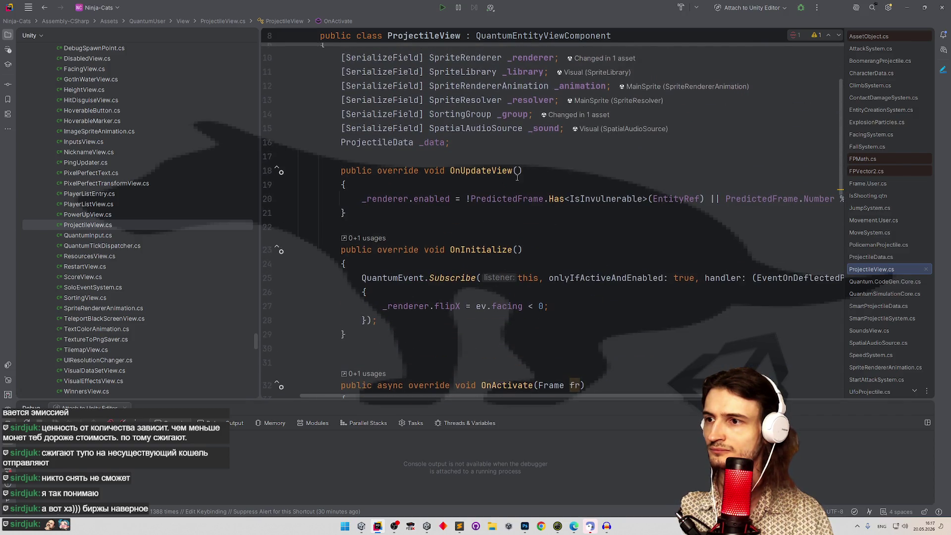
{"action": "scroll", "coordinate": [530, 174], "scroll_direction": "down", "scroll_amount": 6}
{"action": "key", "text": "shift"}
{"action": "key", "text": "shift"}
{"action": "type", "text": "spati"}
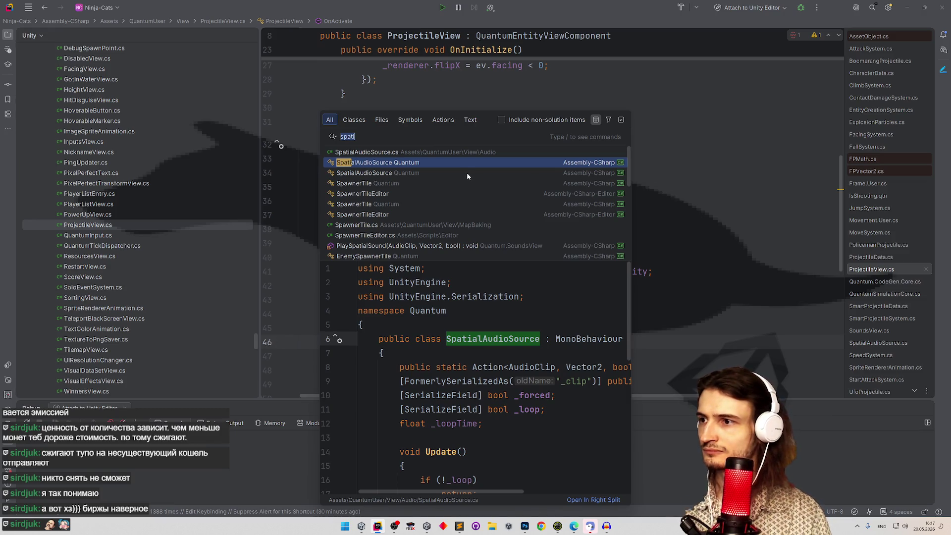
{"action": "key", "text": "Return"}
{"action": "scroll", "coordinate": [453, 218], "scroll_direction": "down", "scroll_amount": 6}
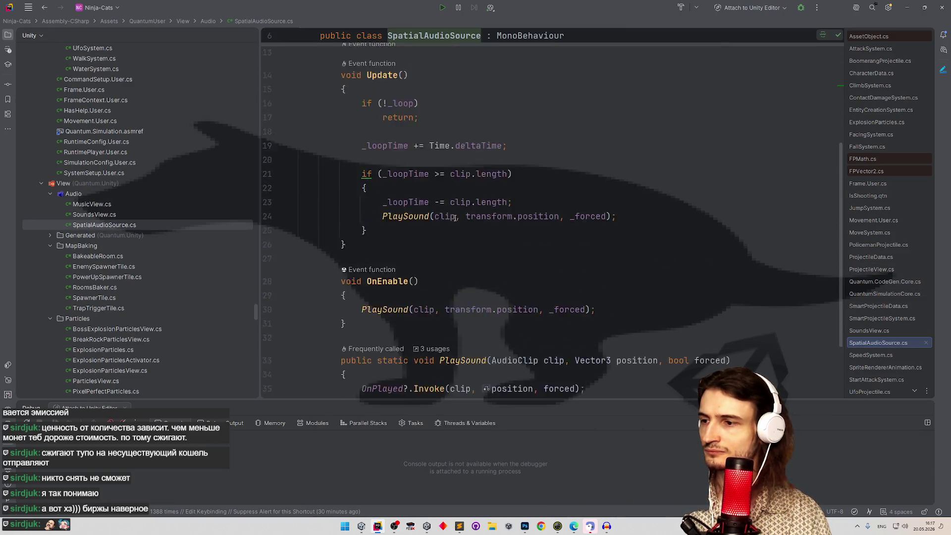
In OnEnable, wrap the PlaySound call in an if (!_loop) guard.
{"action": "left_click", "coordinate": [442, 187]}
{"action": "key", "text": "Return"}
{"action": "type", "text": "if "}
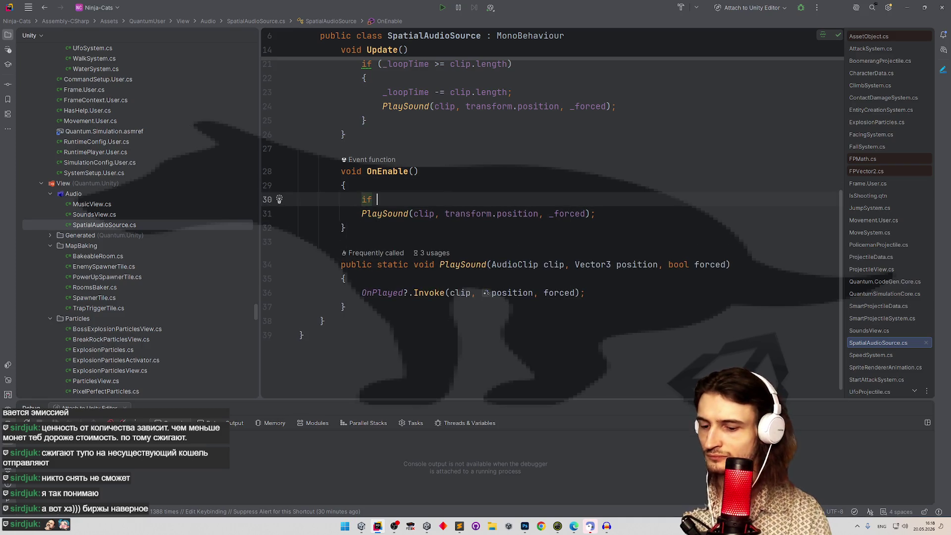
{"action": "type", "text": "(!_loop"}
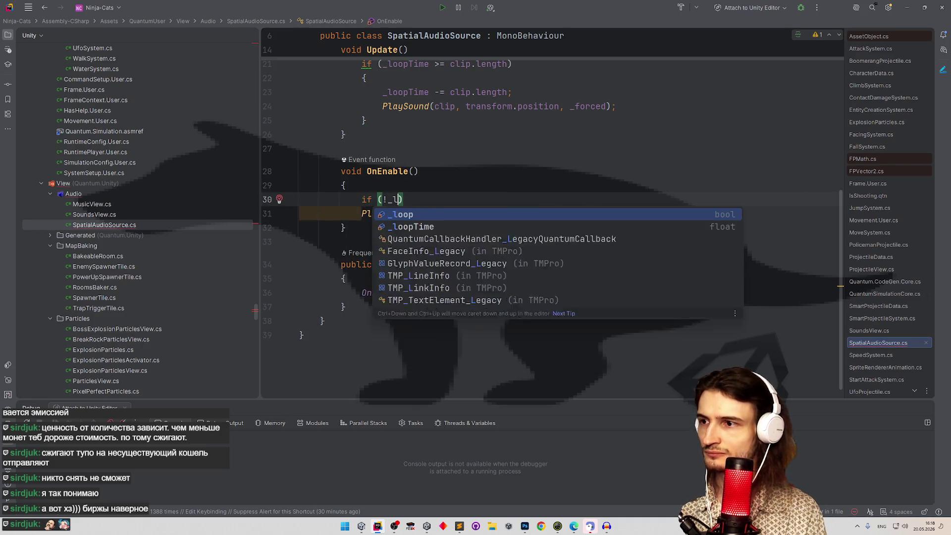
{"action": "key", "text": "Down"}
{"action": "key", "text": "Home"}
{"action": "key", "text": "Tab"}
{"action": "left_click", "coordinate": [450, 182]}
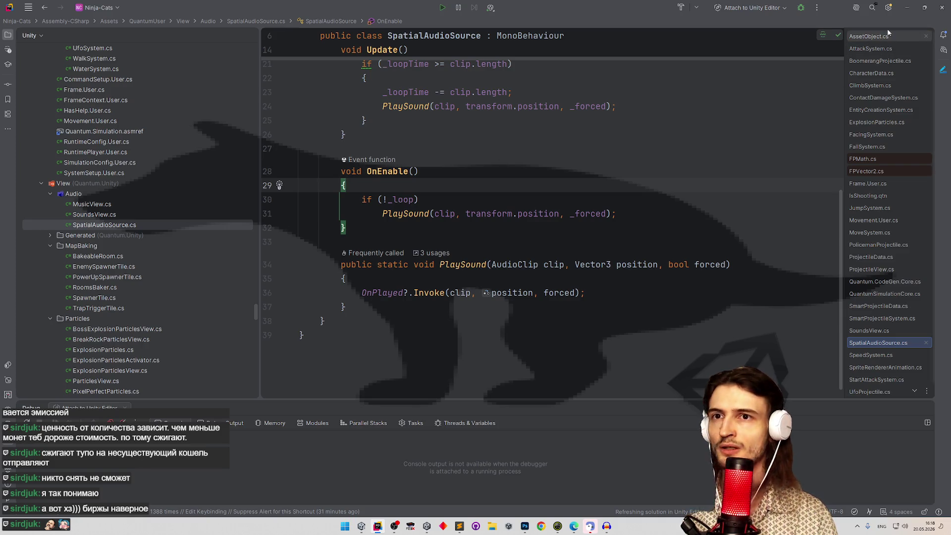
{"action": "left_click", "coordinate": [907, 7]}
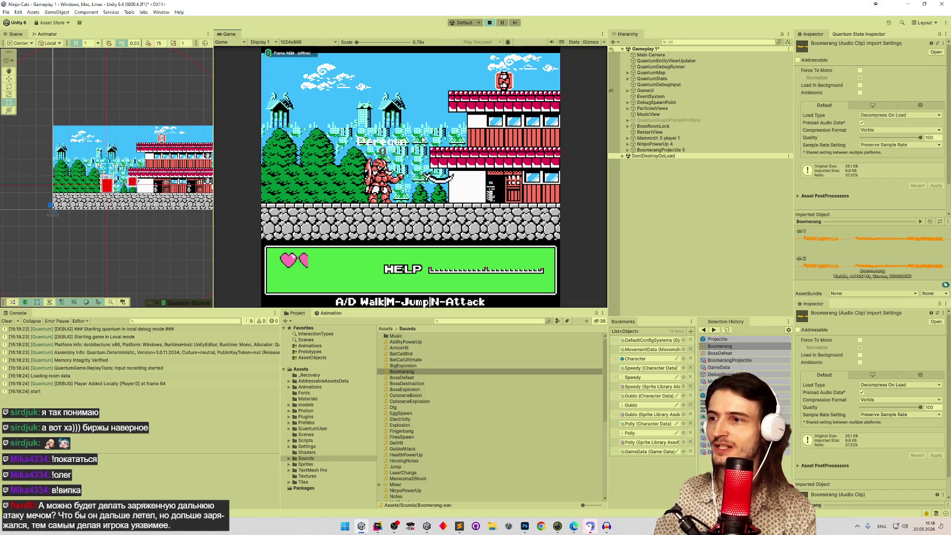
Test the boomerang's looping sound in the full-size Game view, stop, and return to SpatialAudioSource.cs.
{"action": "key", "text": "shift+space"}
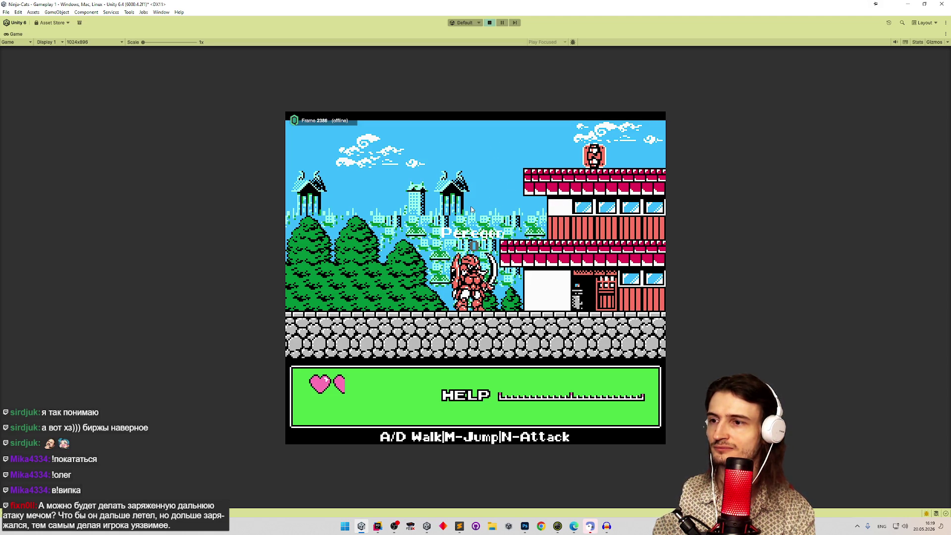
{"action": "key", "text": "ctrl+p"}
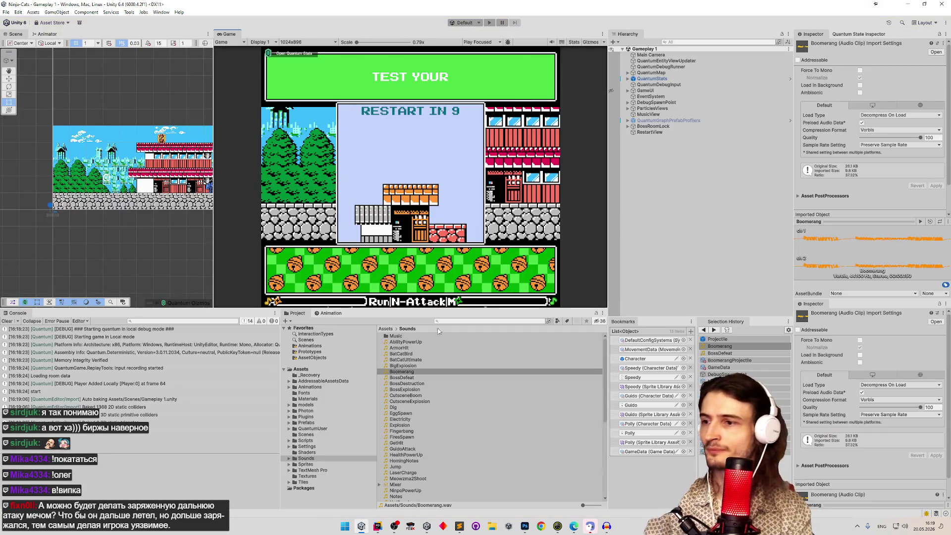
{"action": "left_click", "coordinate": [378, 526]}
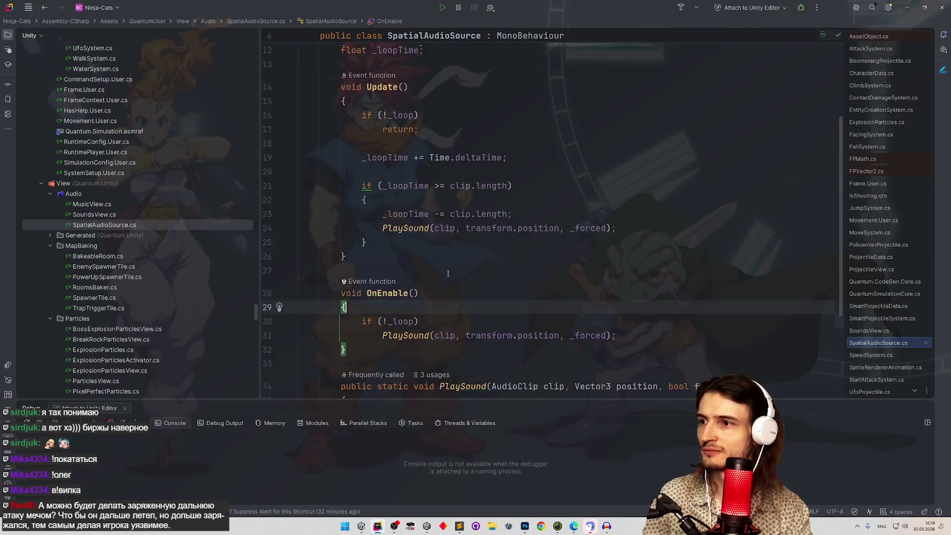
Trace PlaySound, Invoke and OnPlayed declarations, then list OnPlayed's usages and select SoundsView OnActivate.
{"action": "scroll", "coordinate": [490, 246], "scroll_direction": "up", "scroll_amount": 1}
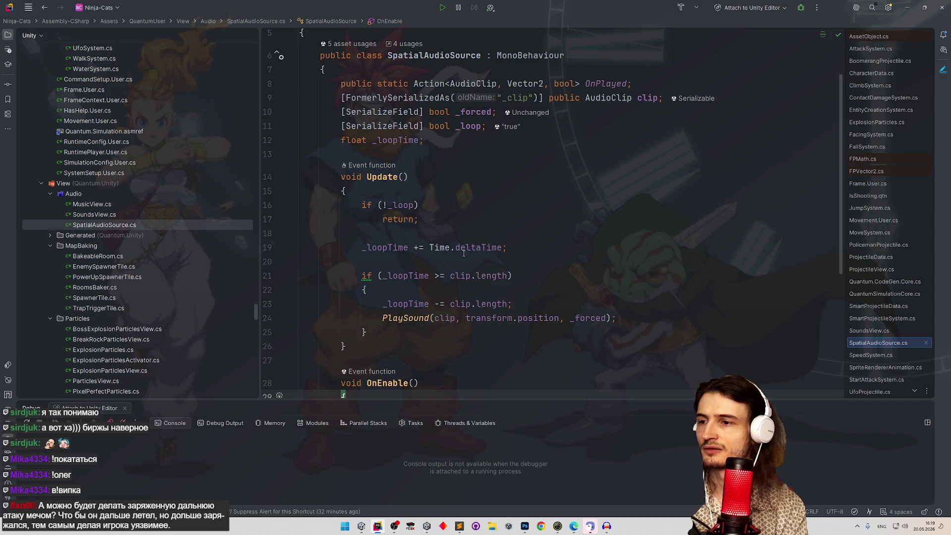
{"action": "scroll", "coordinate": [463, 255], "scroll_direction": "down", "scroll_amount": 1}
{"action": "left_click", "coordinate": [416, 275], "text": "ctrl"}
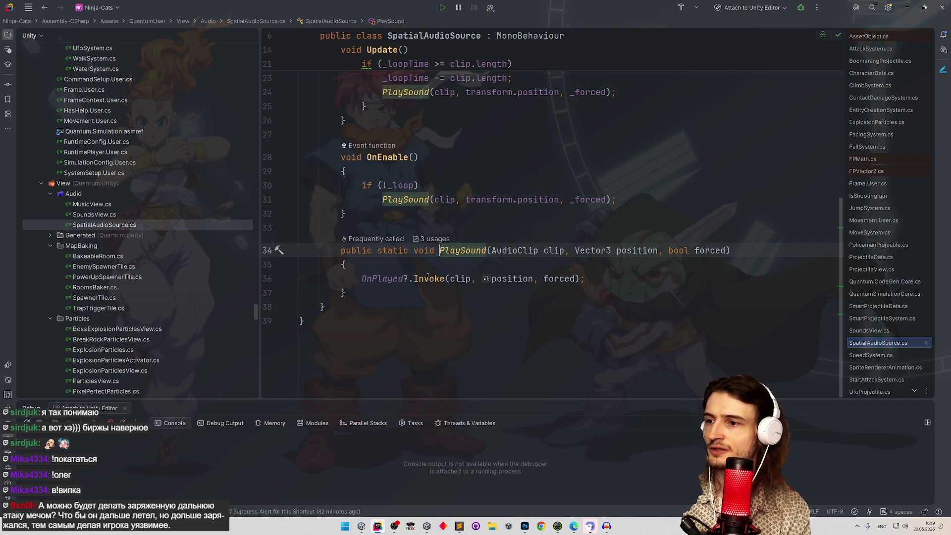
{"action": "mouse_move", "coordinate": [428, 277]}
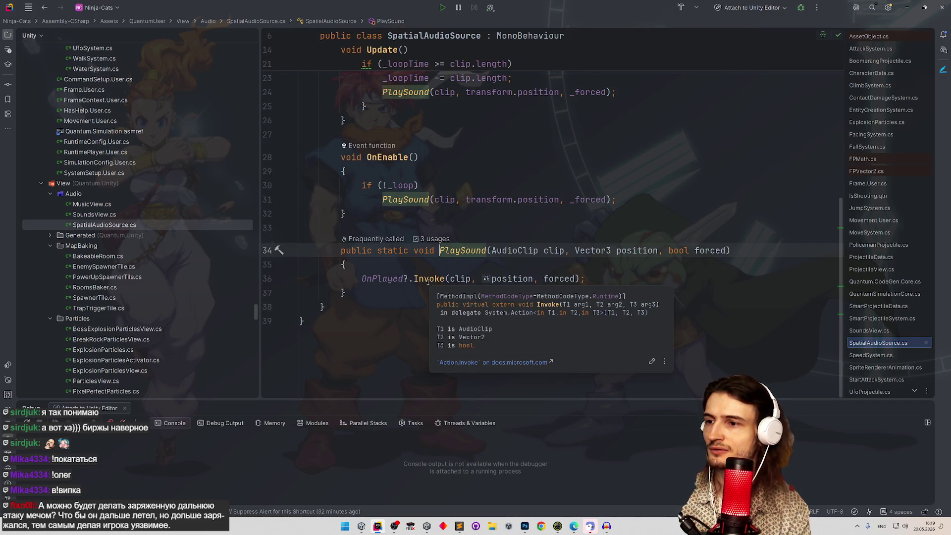
{"action": "left_click", "coordinate": [428, 280], "text": "ctrl"}
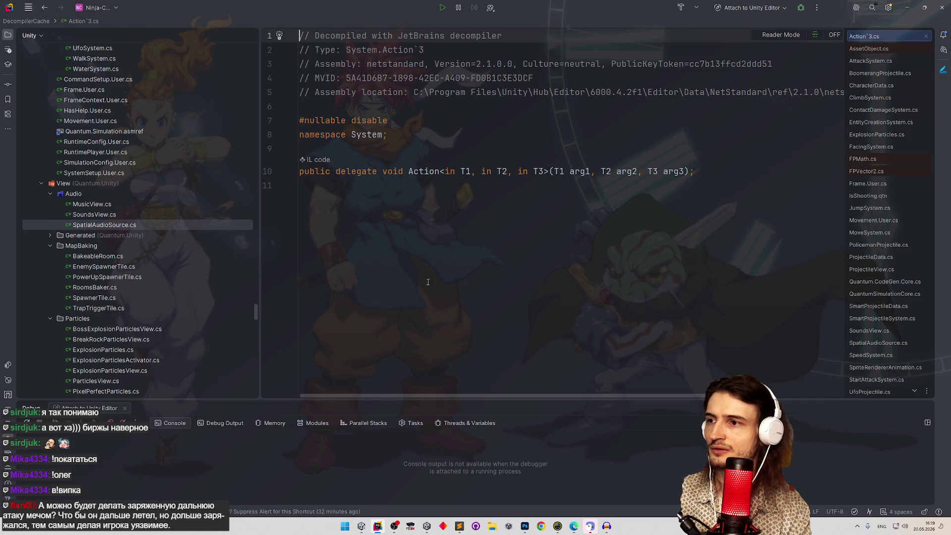
{"action": "key", "text": "ctrl+alt+Left"}
{"action": "left_click", "coordinate": [398, 279], "text": "ctrl"}
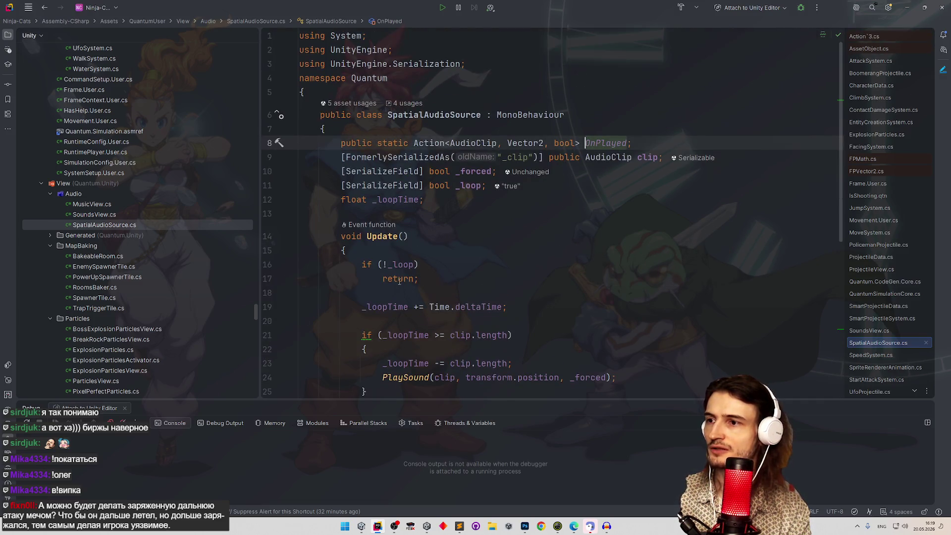
{"action": "key", "text": "ctrl+b"}
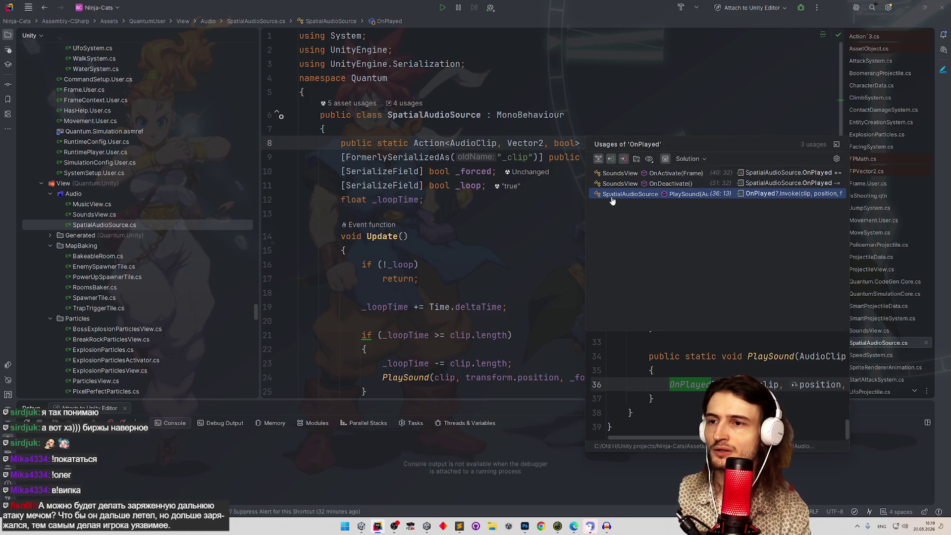
{"action": "key", "text": "Up"}
{"action": "key", "text": "Up"}
Follow SoundsView OnActivate through PlaySpatialSound and TryPlaySound to PlaySound's 15-frame repeat check.
{"action": "key", "text": "Return"}
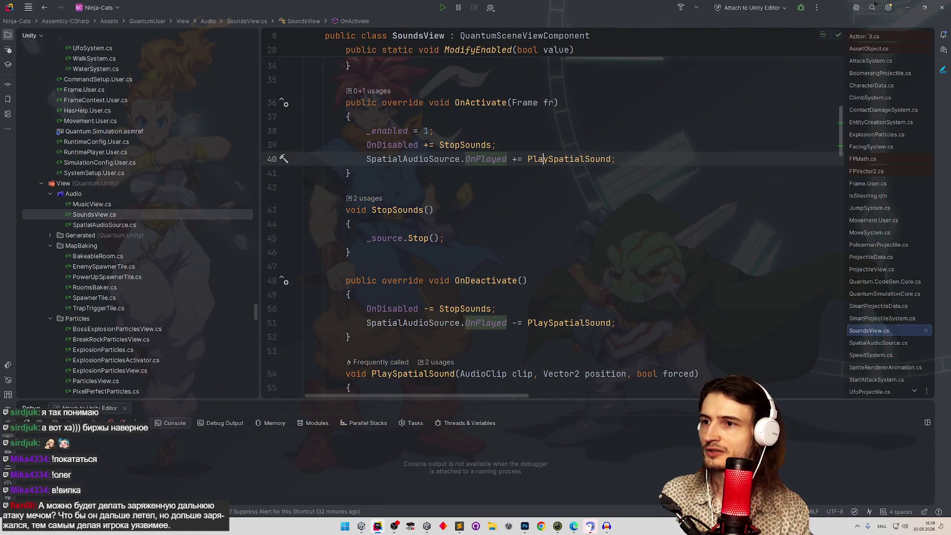
{"action": "key", "text": "ctrl+b"}
{"action": "middle_click", "coordinate": [595, 247]}
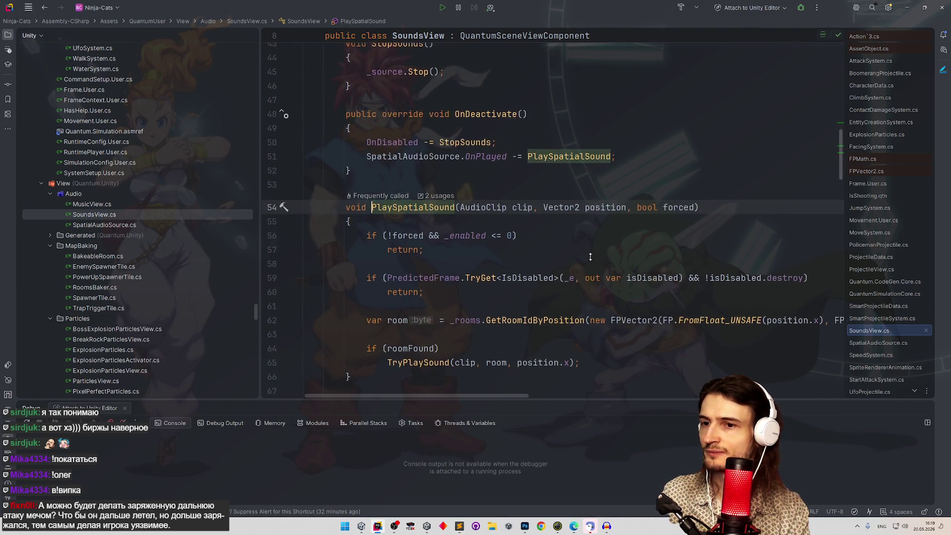
{"action": "left_click", "coordinate": [433, 320]}
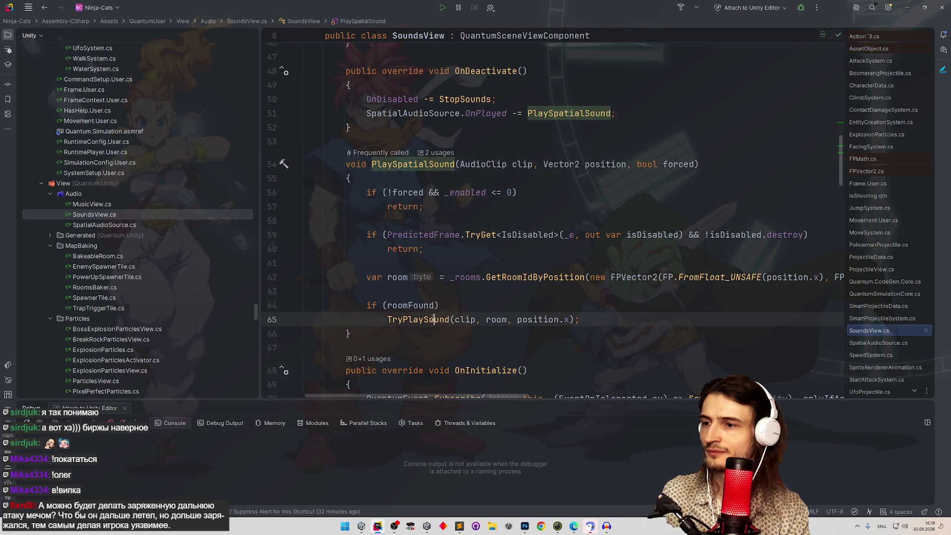
{"action": "key", "text": "ctrl+b"}
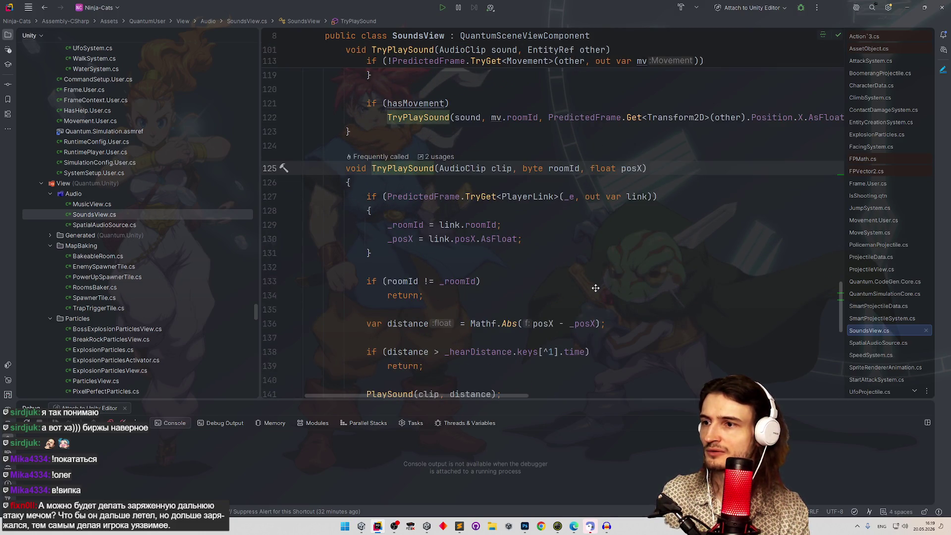
{"action": "scroll", "coordinate": [595, 288], "scroll_direction": "down", "scroll_amount": 2}
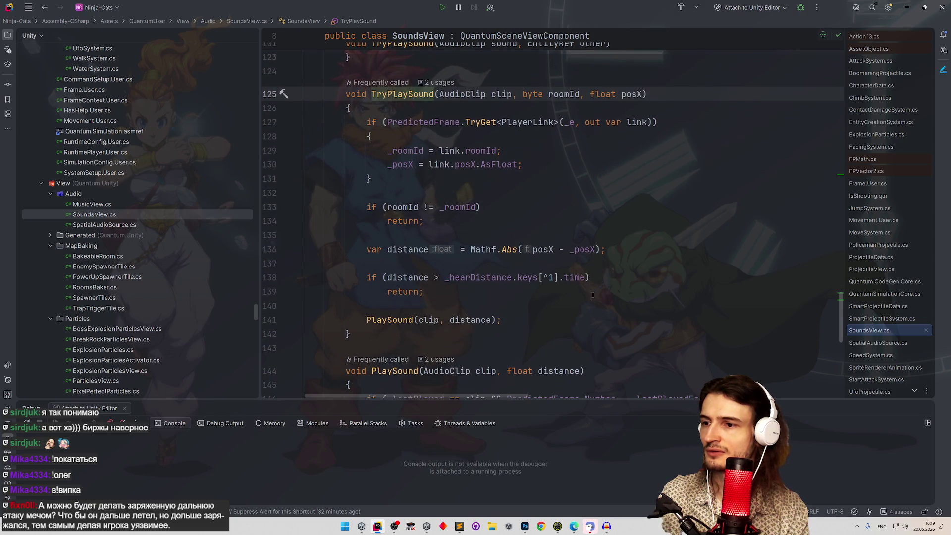
{"action": "left_click", "coordinate": [400, 323], "text": "ctrl"}
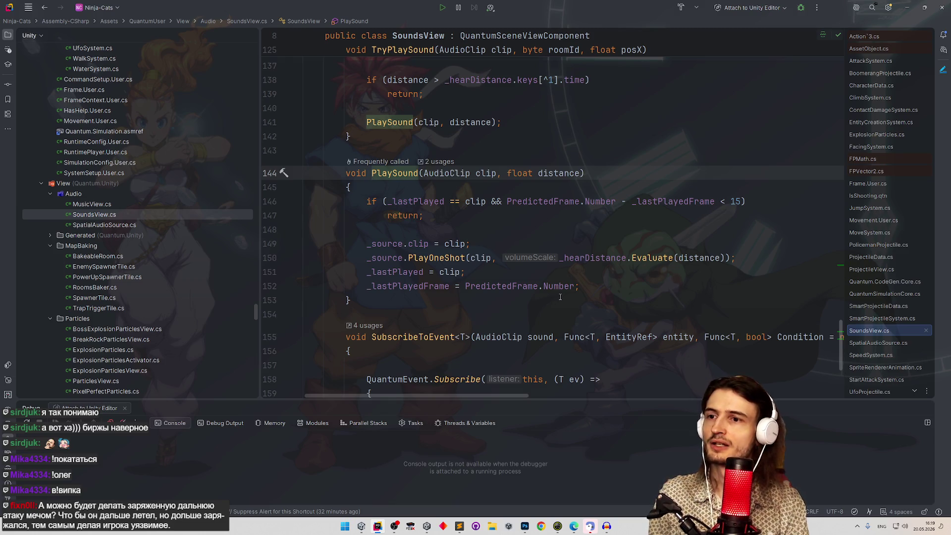
{"action": "triple_click", "coordinate": [373, 208]}
{"action": "left_click", "coordinate": [424, 215]}
{"action": "mouse_move", "coordinate": [432, 255]}
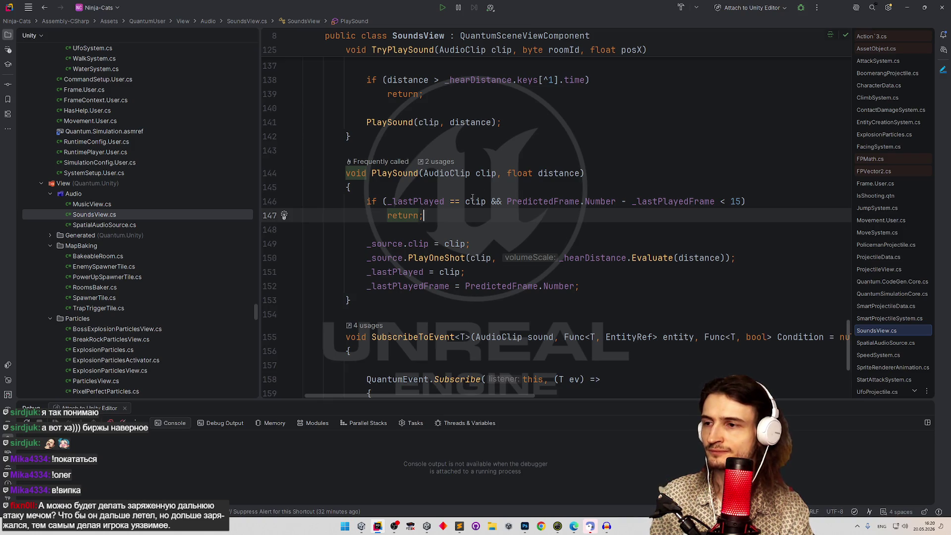
Check where _lastPlayed and PlaySound are used in SoundsView.
{"action": "double_click", "coordinate": [416, 201]}
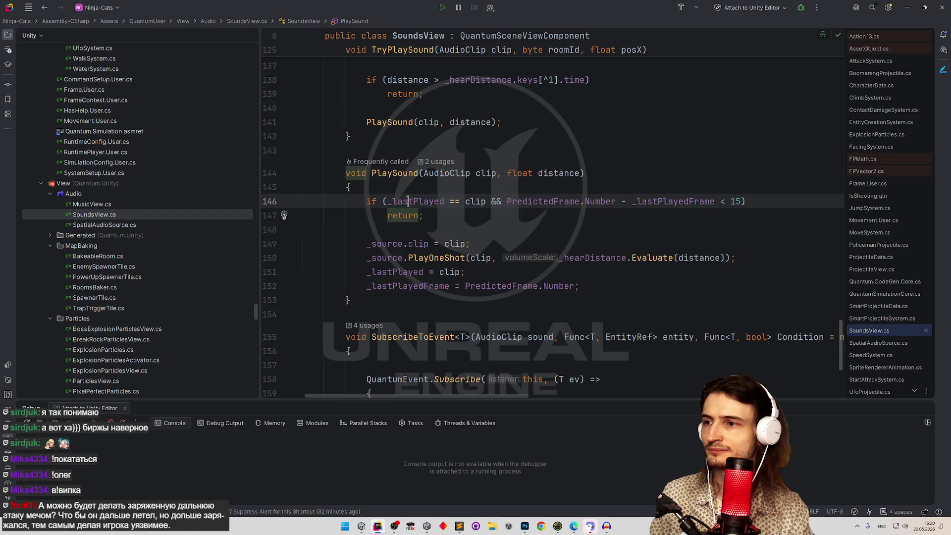
{"action": "left_click", "coordinate": [405, 173], "text": "ctrl"}
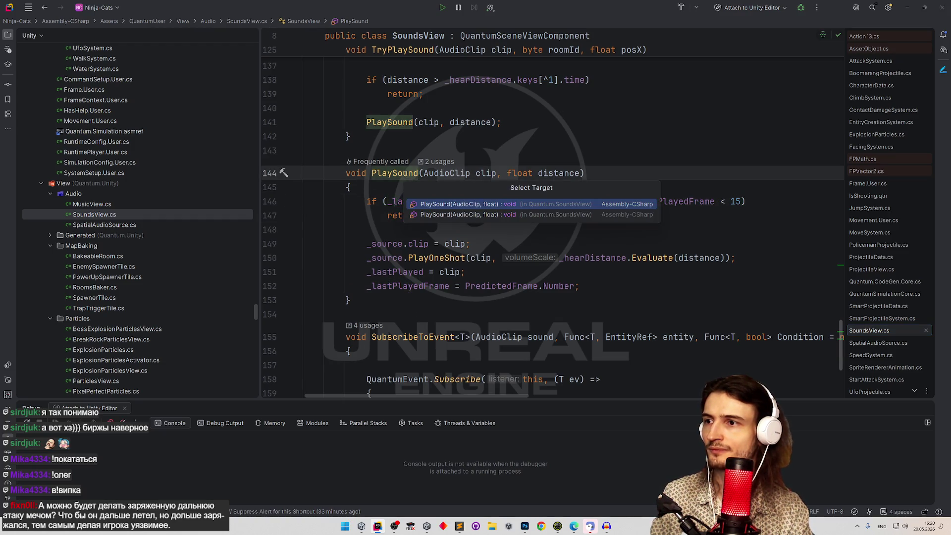
{"action": "left_click", "coordinate": [432, 204]}
{"action": "left_click", "coordinate": [432, 204]}
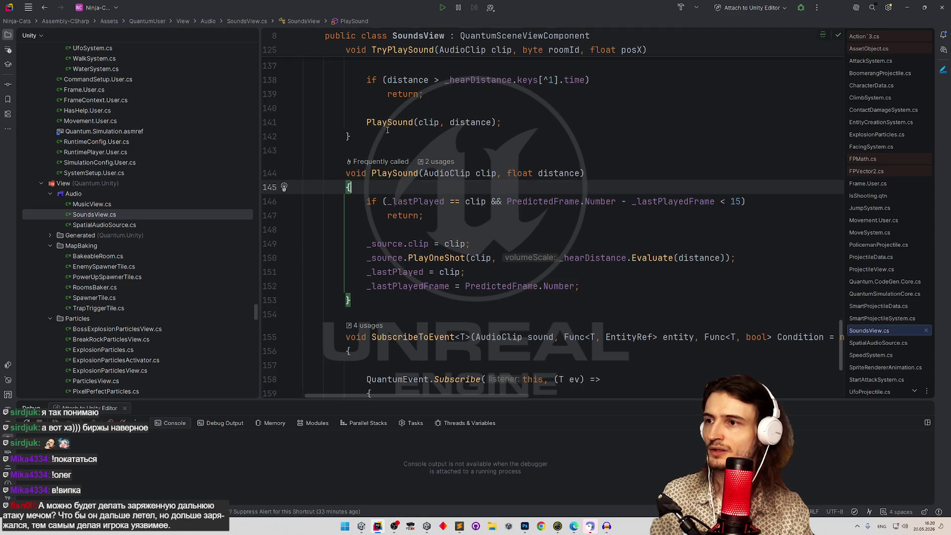
{"action": "left_click", "coordinate": [387, 123], "text": "ctrl"}
{"action": "left_click", "coordinate": [414, 152]}
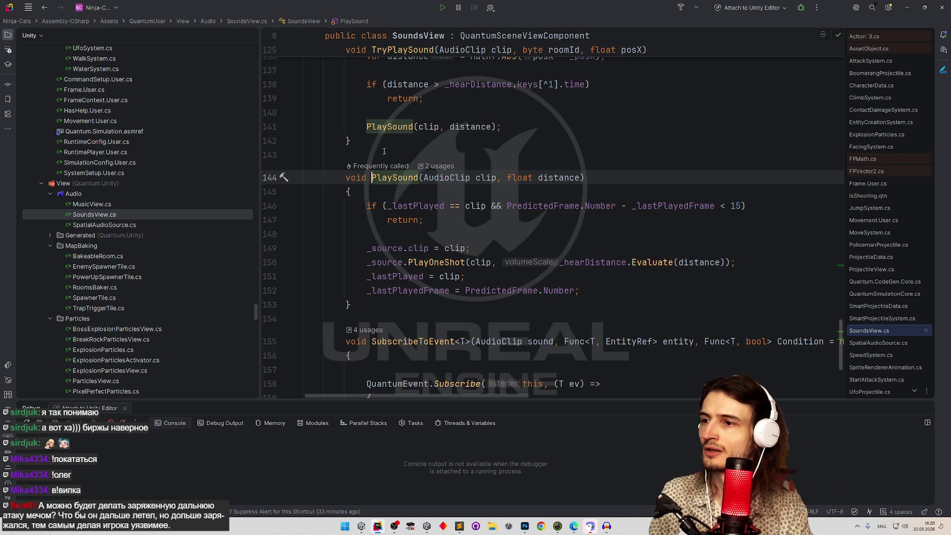
Change the PlaySound repeat check from '< 15' to '< 5' frames and return to Unity.
{"action": "left_click", "coordinate": [424, 276]}
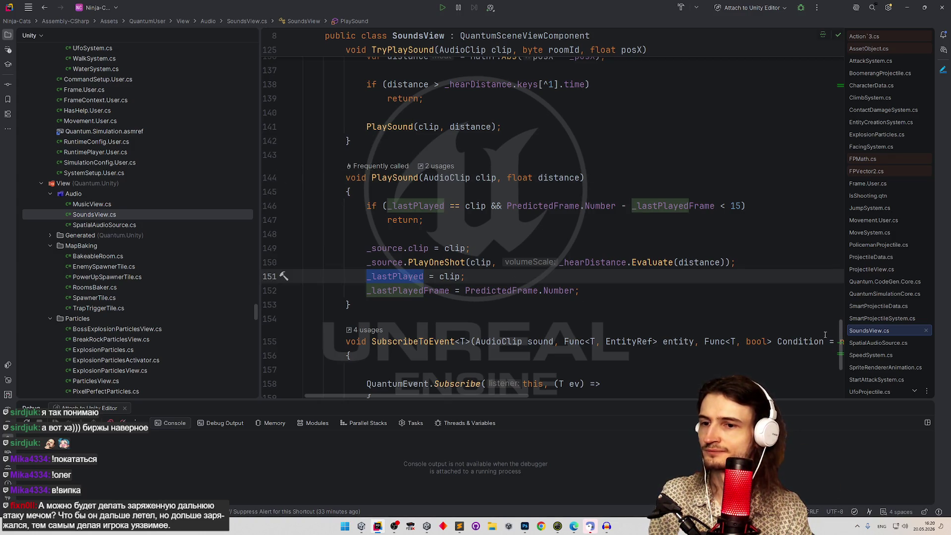
{"action": "left_click_drag", "start_coordinate": [837, 335], "coordinate": [837, 326]}
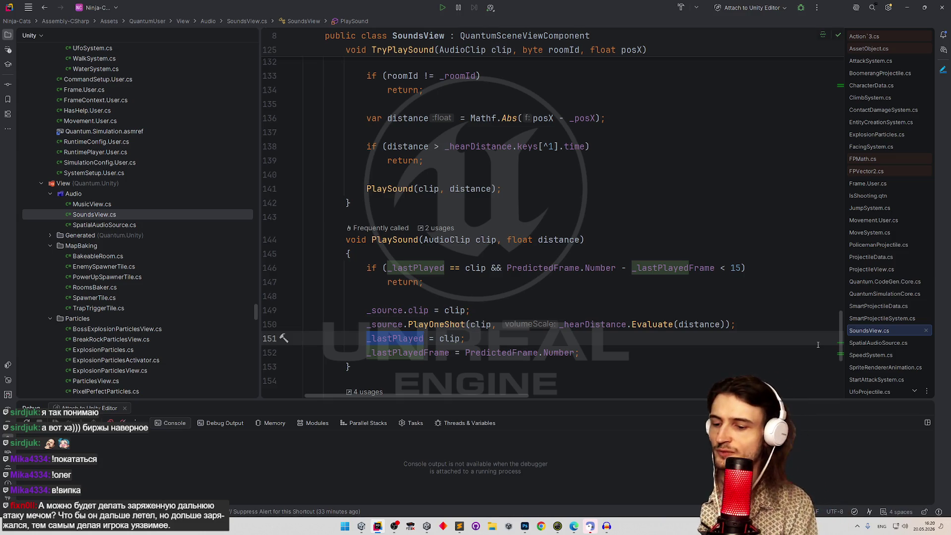
{"action": "left_click", "coordinate": [735, 268]}
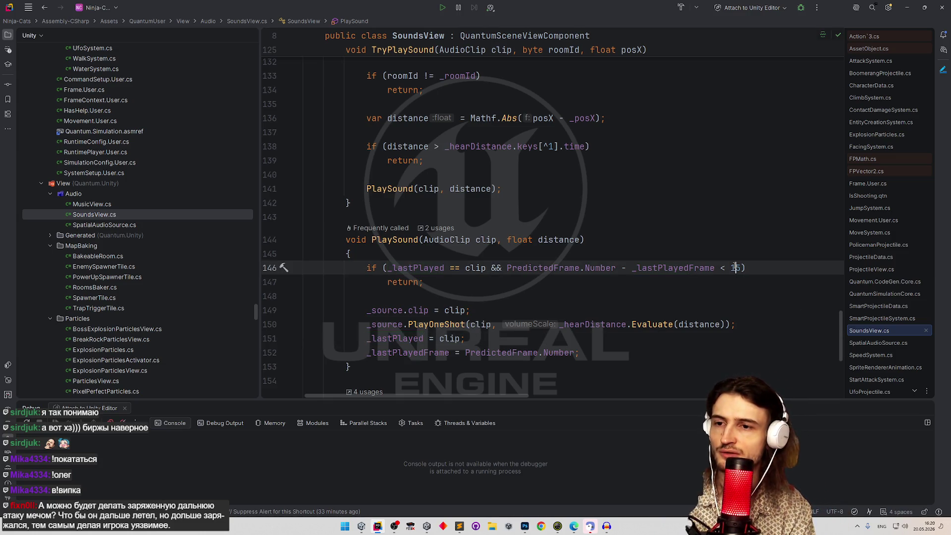
{"action": "key", "text": "Up"}
{"action": "key", "text": "Up"}
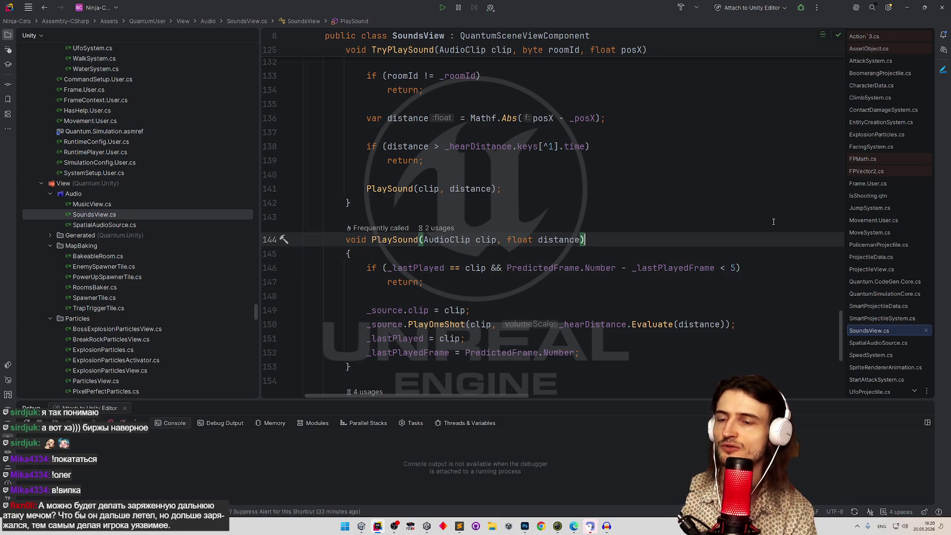
{"action": "left_click", "coordinate": [907, 7]}
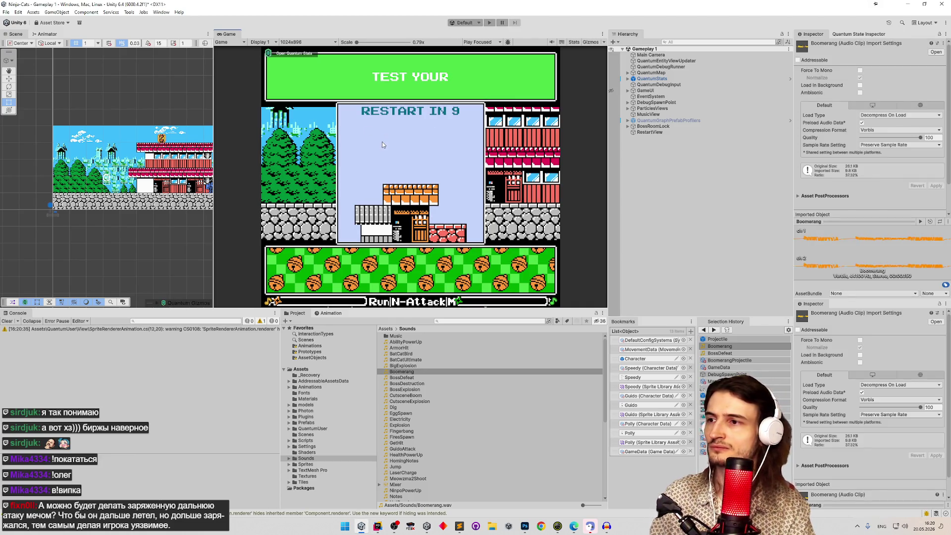
Enter Play mode and throw the first few boomerangs with N to hear their looping sound.
{"action": "key", "text": "ctrl+p"}
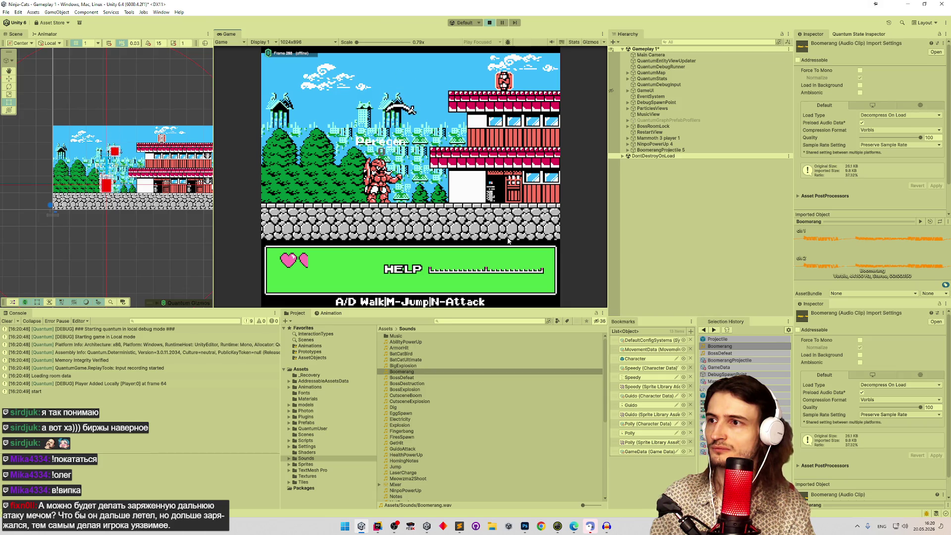
{"action": "key", "text": "n"}
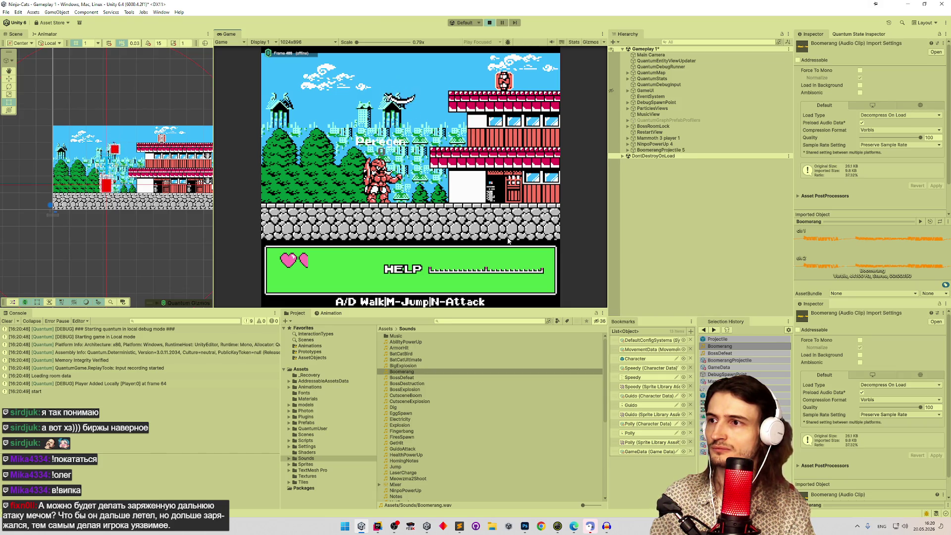
{"action": "key", "text": "n"}
{"action": "key", "text": "n"}
{"action": "key", "text": "n"}
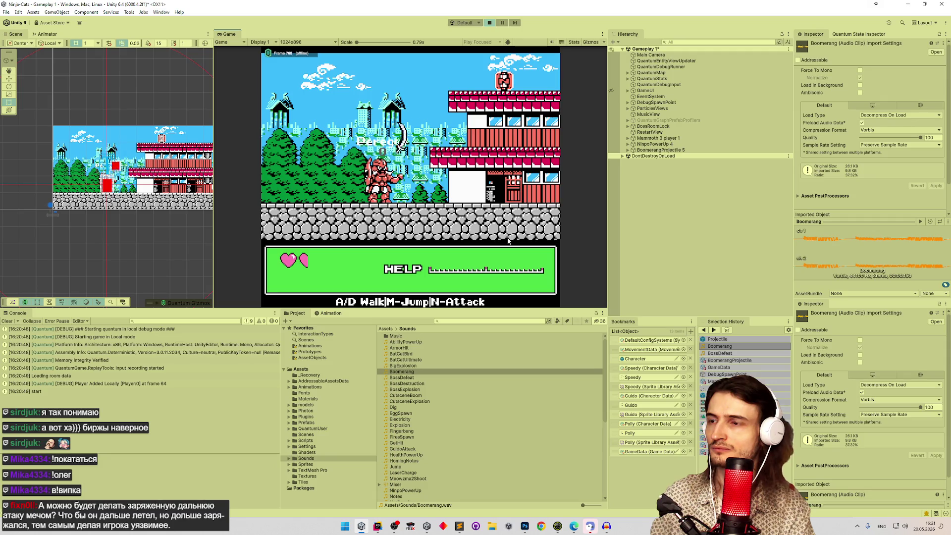
{"action": "key", "text": "n"}
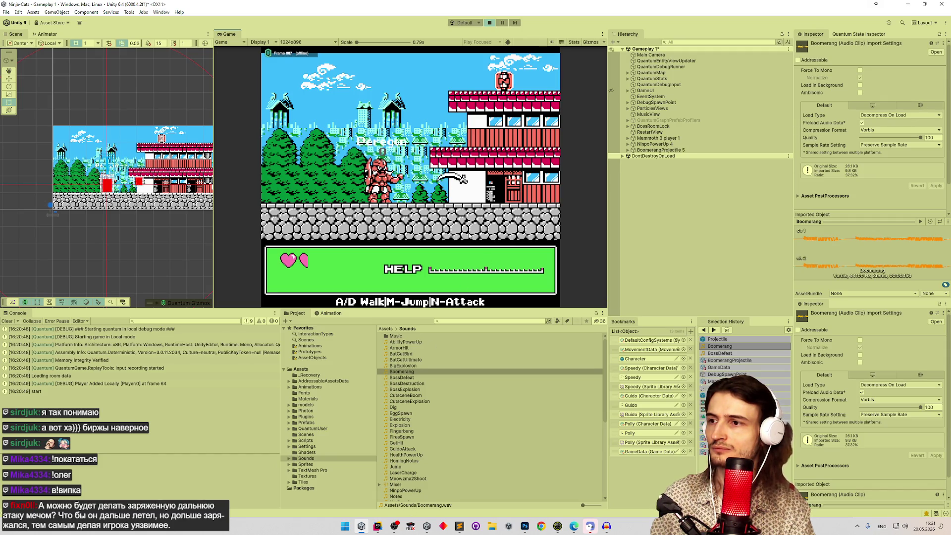
Keep throwing boomerangs to the right and maximize the Game view with Shift+Space.
{"action": "key", "text": "n"}
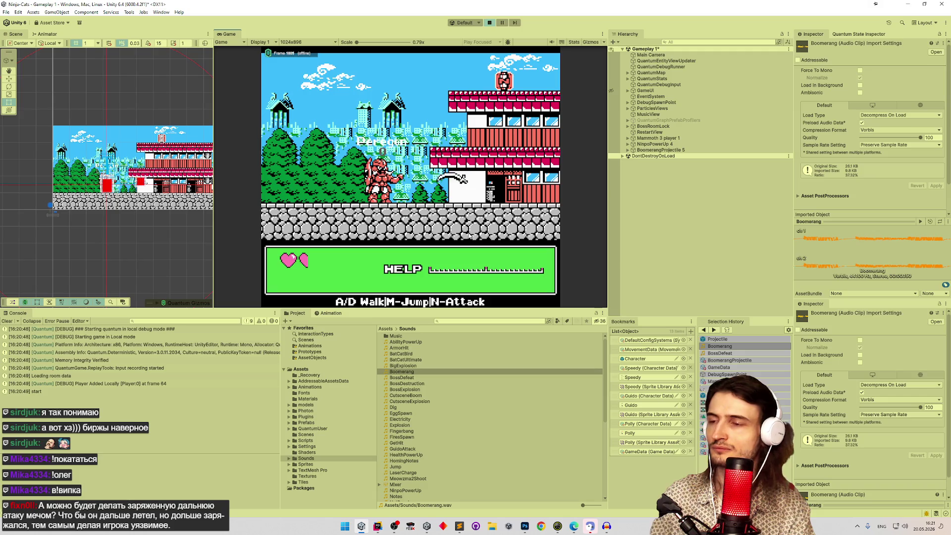
{"action": "key", "text": "n"}
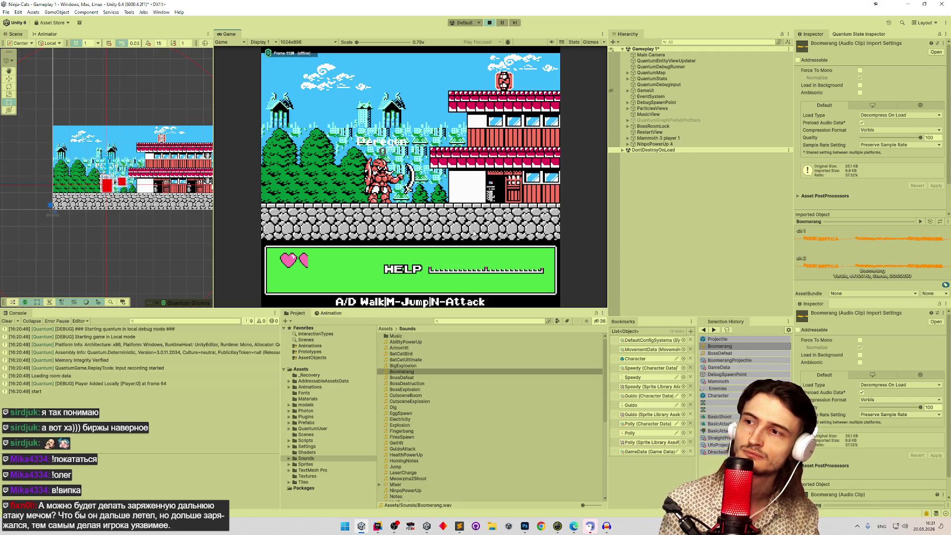
{"action": "key", "text": "n"}
{"action": "key", "text": "n"}
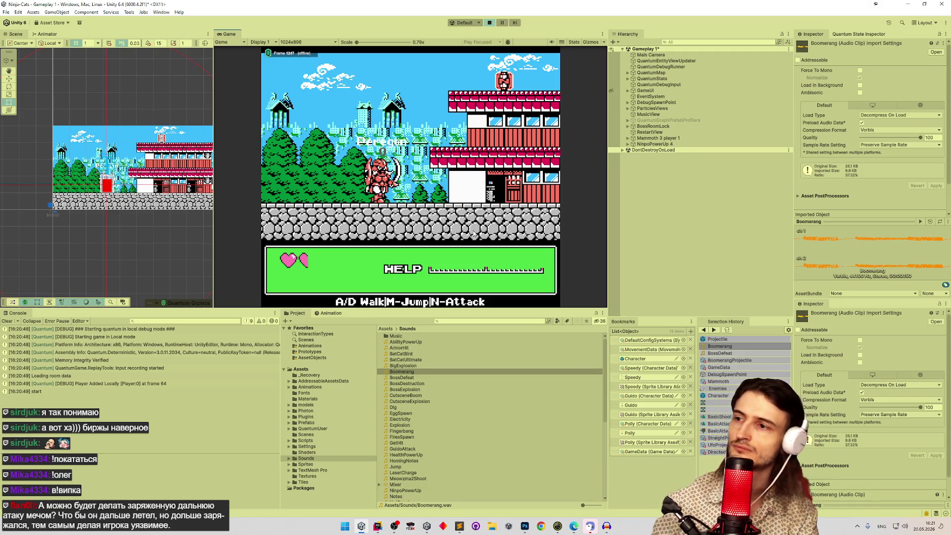
{"action": "key", "text": "n"}
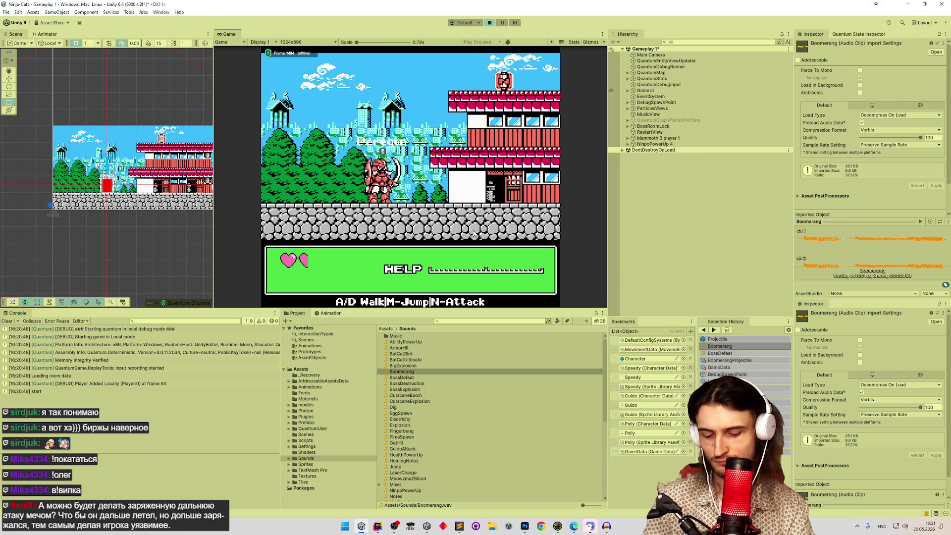
{"action": "key", "text": "shift+space"}
{"action": "key", "text": "n"}
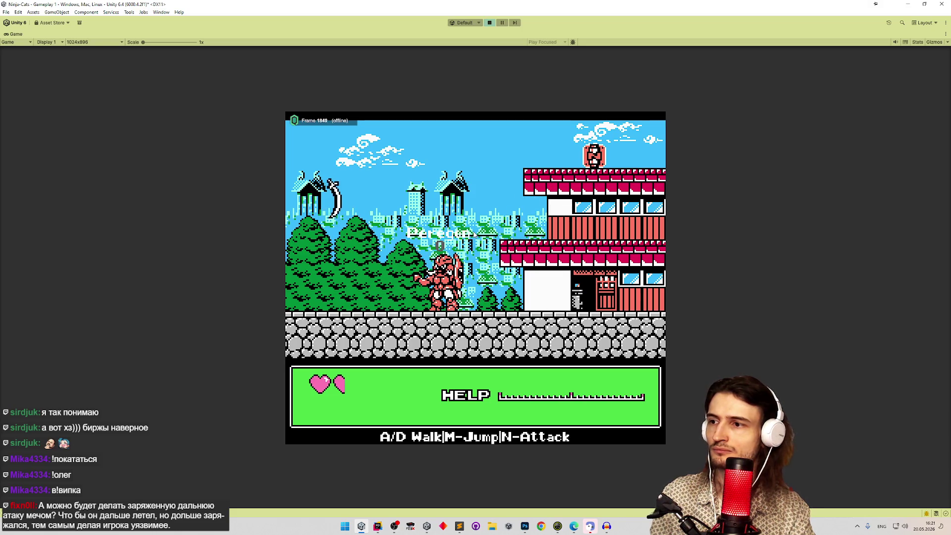
Throw three more boomerangs right and left, then turn and walk the ninja cat right.
{"action": "key", "text": "n"}
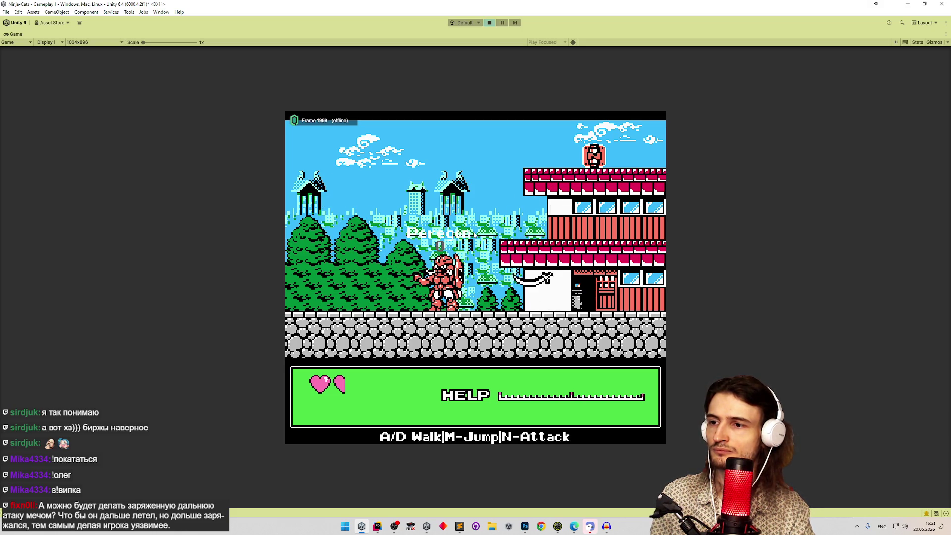
{"action": "key", "text": "n"}
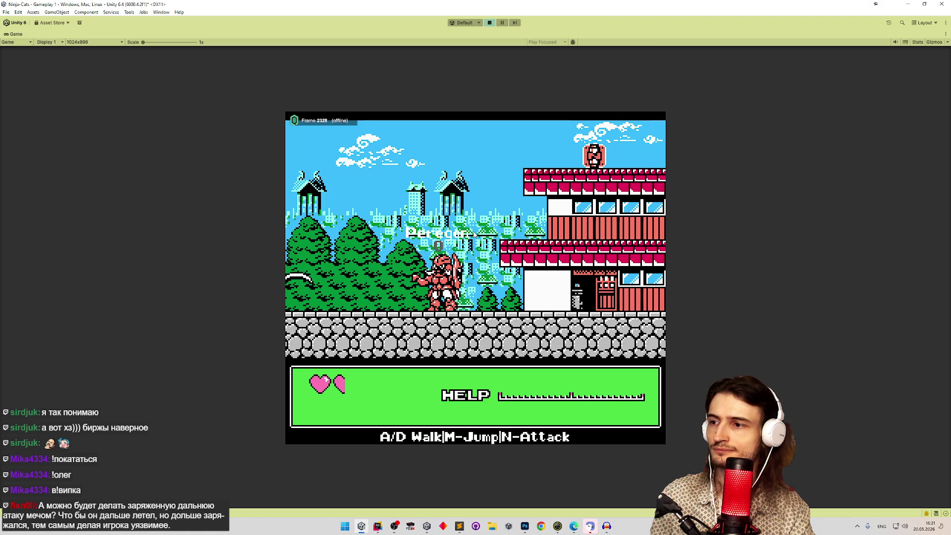
{"action": "key", "text": "n"}
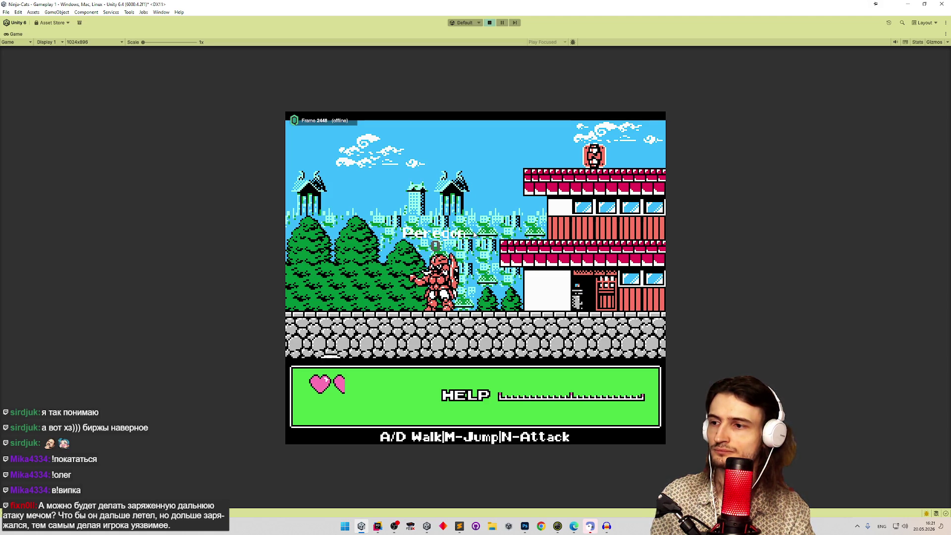
{"action": "key", "text": "d"}
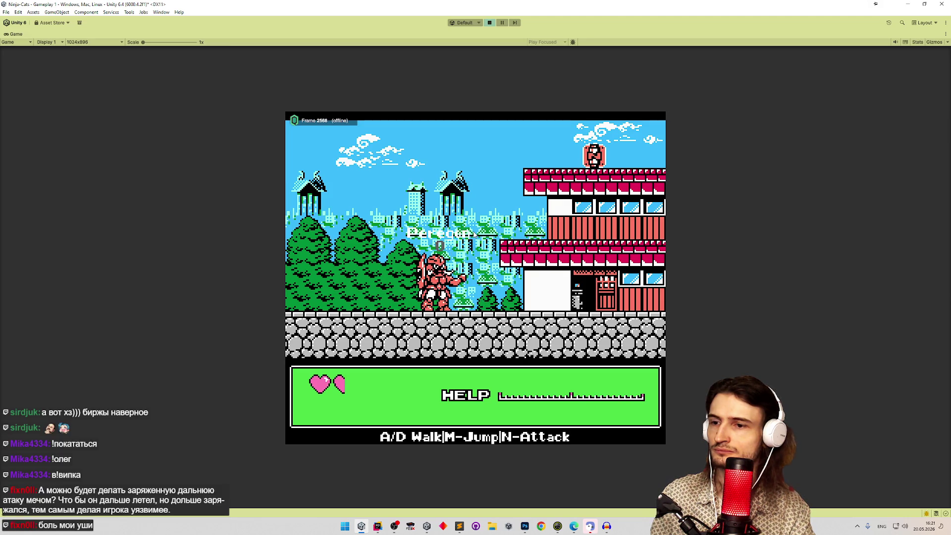
{"action": "key", "text": "d"}
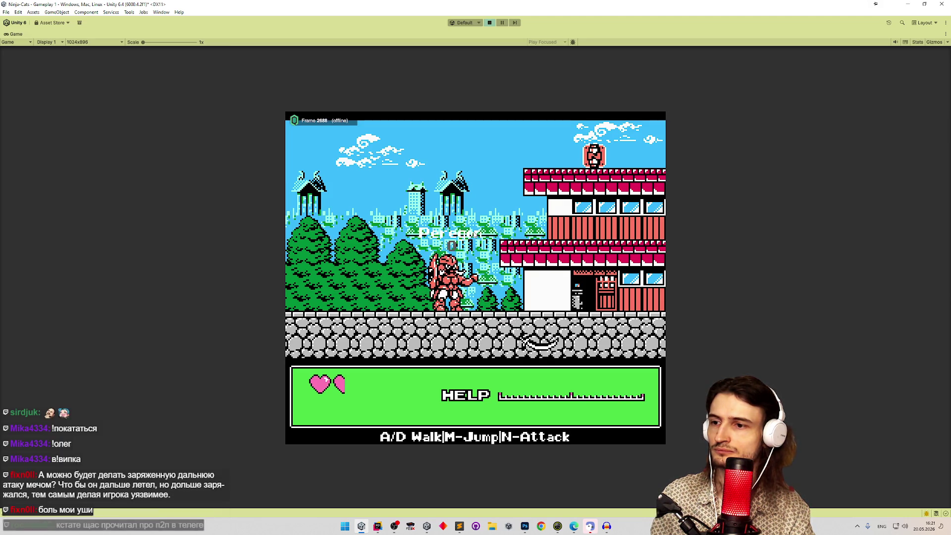